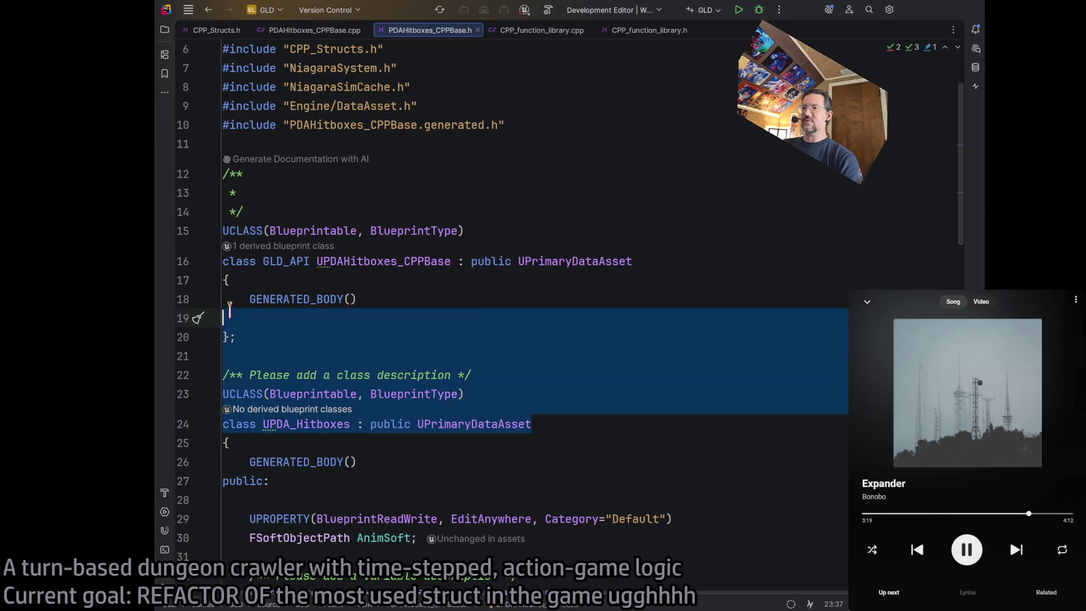
Delete the first class's closing brace and the UPDA_Hitboxes header, plus the leftover blank line
drag(276, 424, 199, 301)
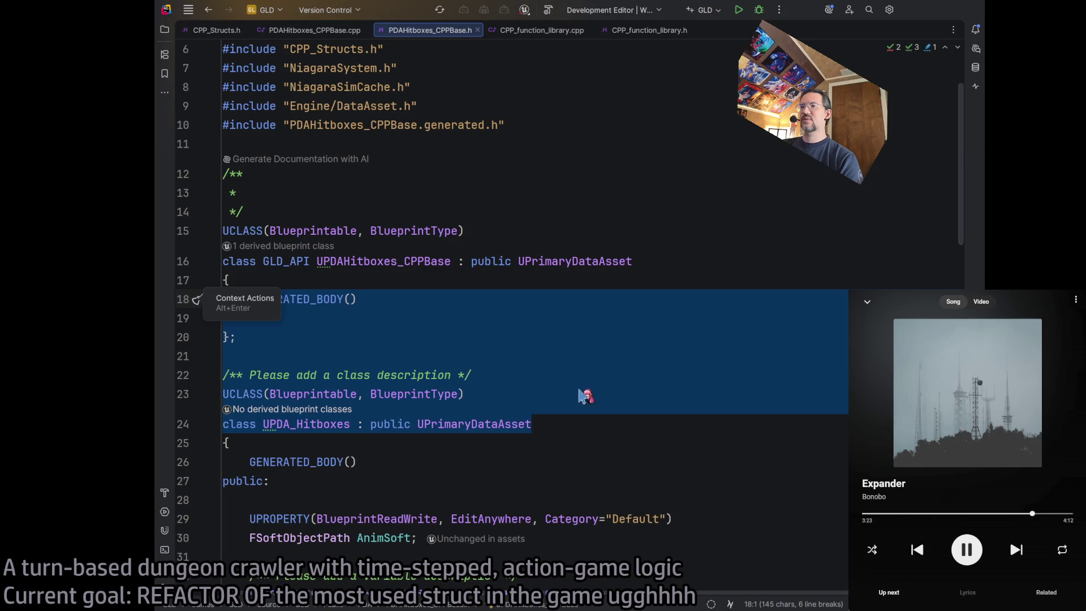
click(297, 443)
mouse_move(296, 443)
mouse_down()
mouse_move(226, 339)
mouse_move(223, 300)
mouse_up()
key(BackSpace)
key(Delete)
click(454, 376)
Start a build of the project with Ctrl+Shift+B
key(alt+Tab)
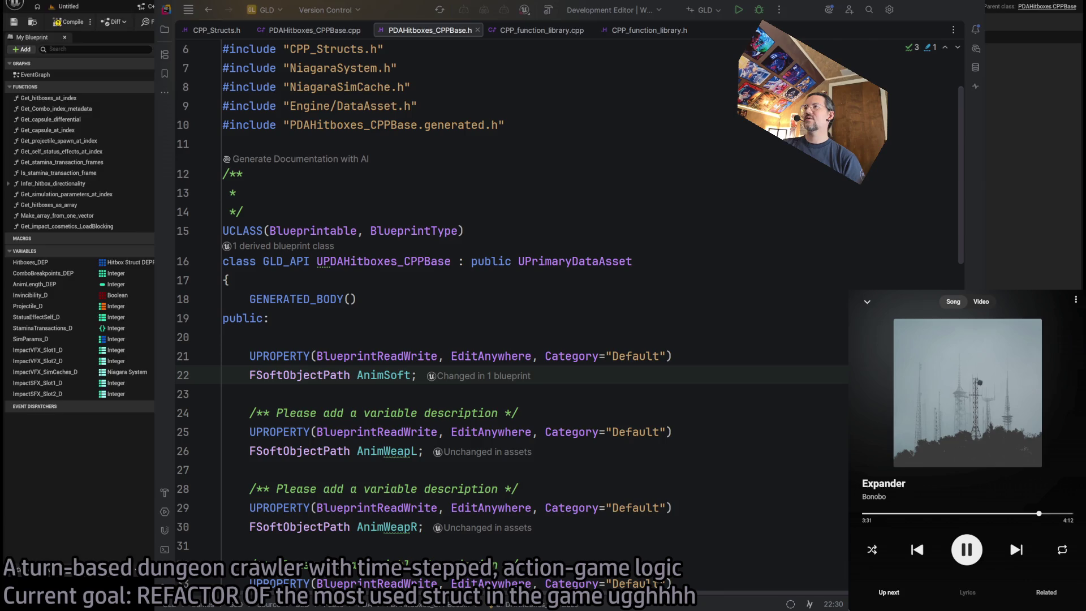
key(alt+Tab)
key(ctrl+shift+b)
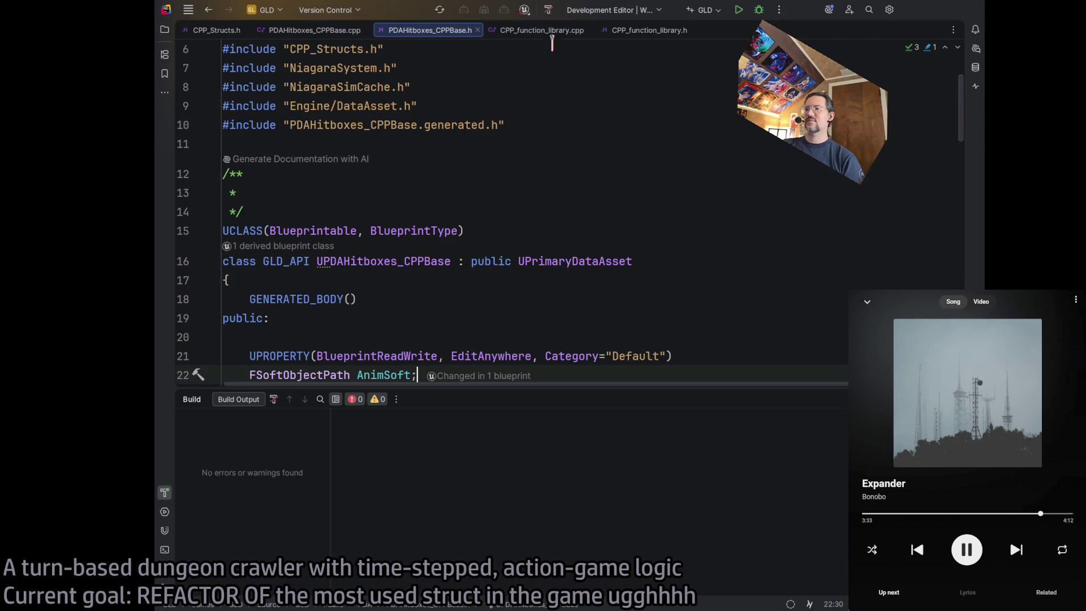
Rebuild the project and scroll through the header while it compiles
scroll(402, 279, down, 2)
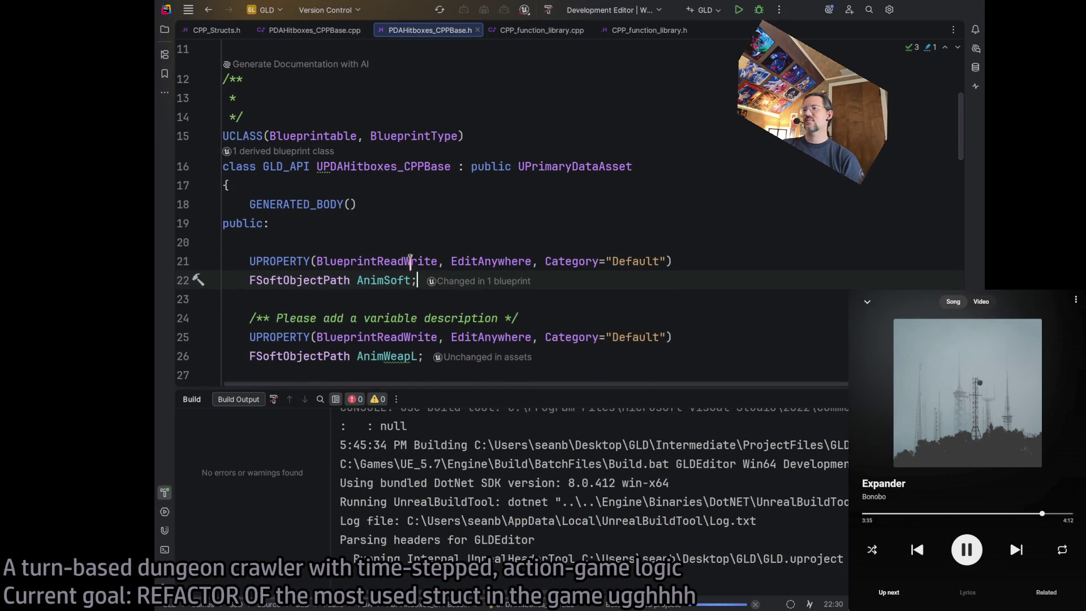
key(ctrl+shift+b)
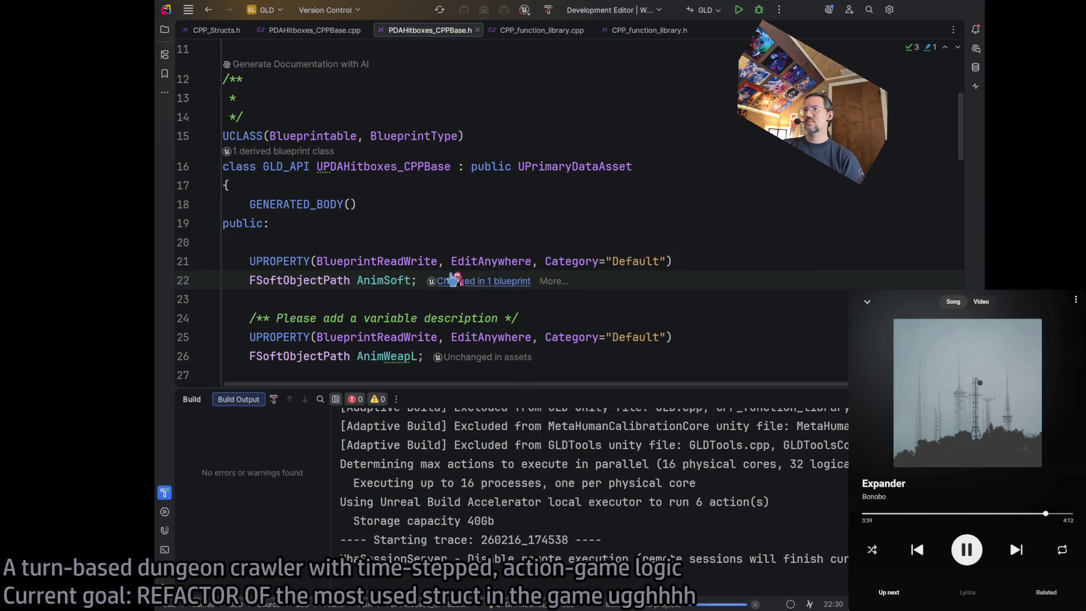
scroll(560, 311, up, 2)
scroll(560, 314, down, 5)
scroll(560, 314, down, 5)
scroll(566, 323, up, 10)
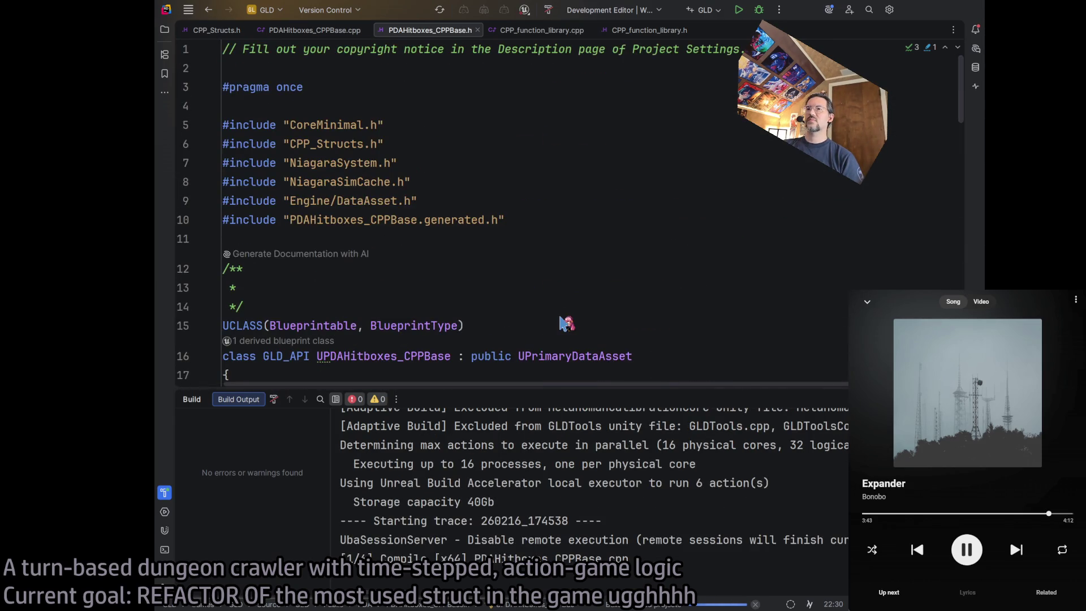
scroll(514, 266, down, 2)
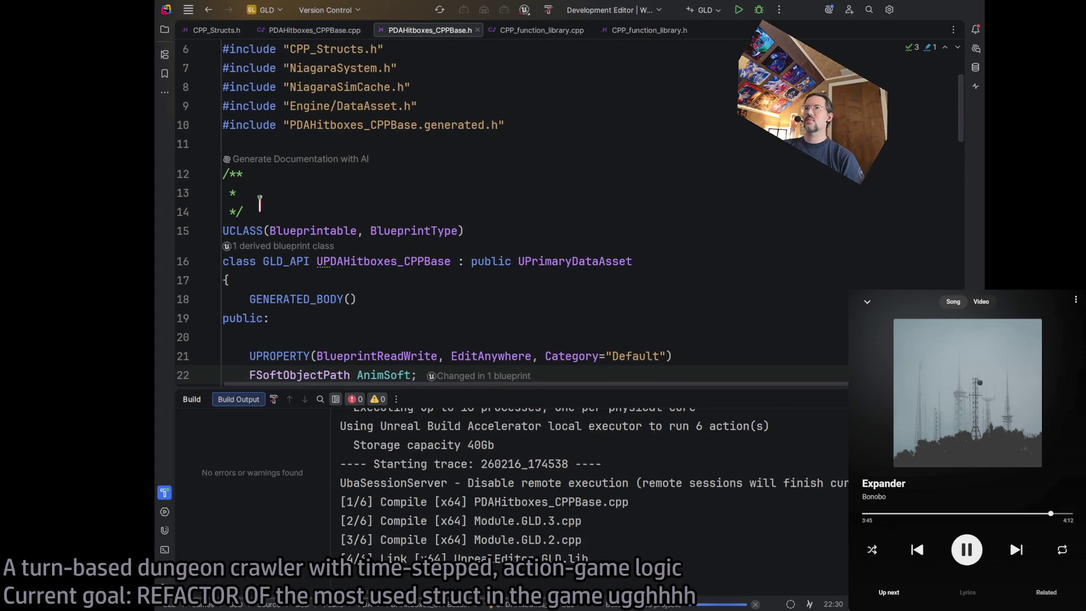
Delete the empty doc comment above the class, then undo the deletion
drag(263, 208, 223, 174)
key(Delete)
key(Delete)
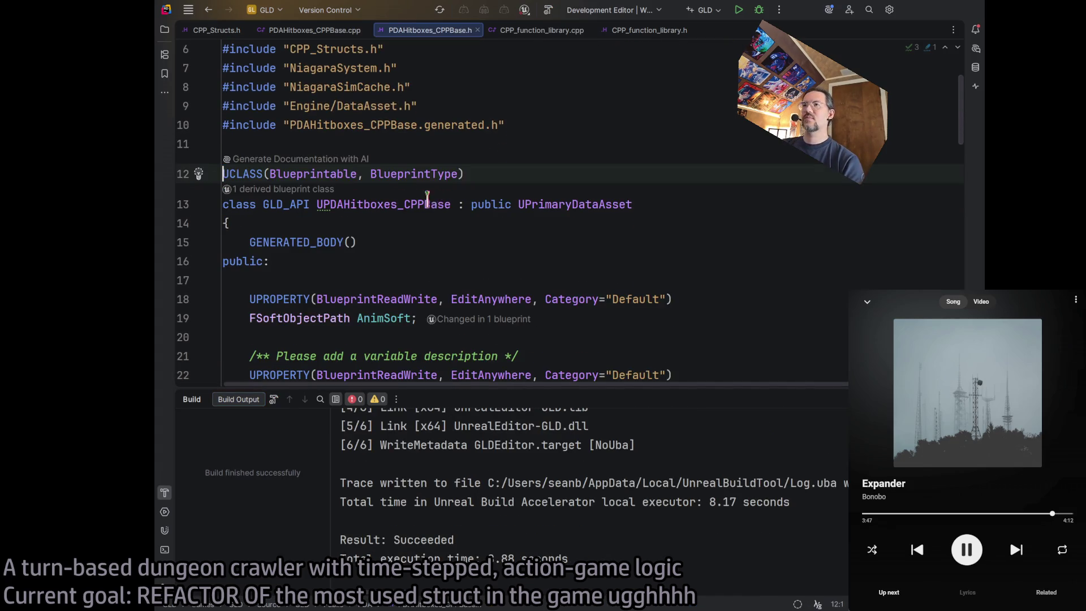
scroll(622, 160, up, 1)
key(ctrl+z)
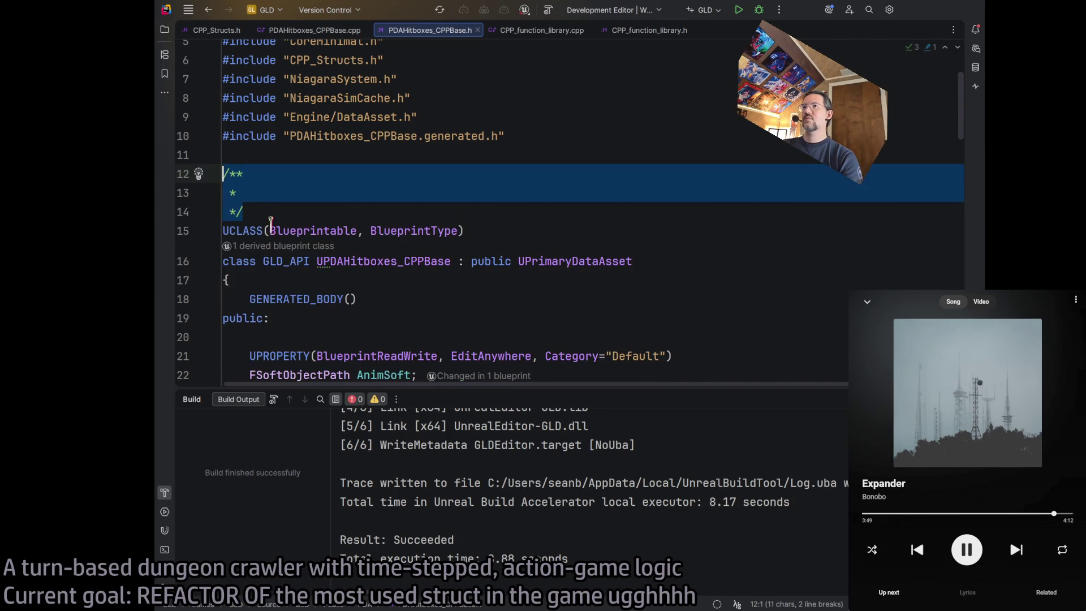
Generate an AI description of the hitbox data asset class inside the empty UPDAHitboxes_CPPBase doc comment
click(277, 215)
click(328, 193)
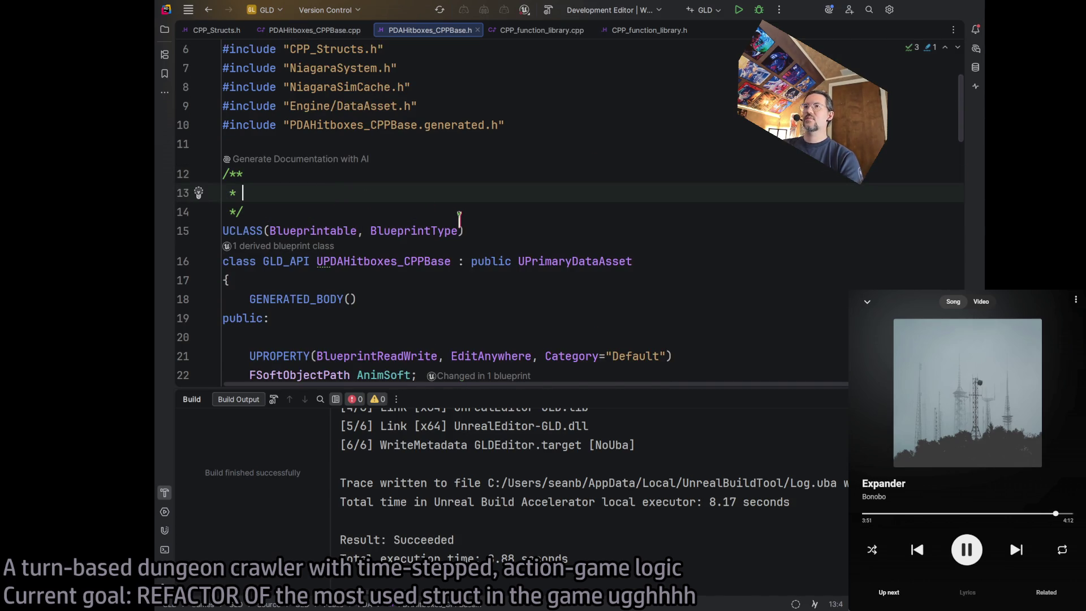
text(My)
key(BackSpace)
key(BackSpace)
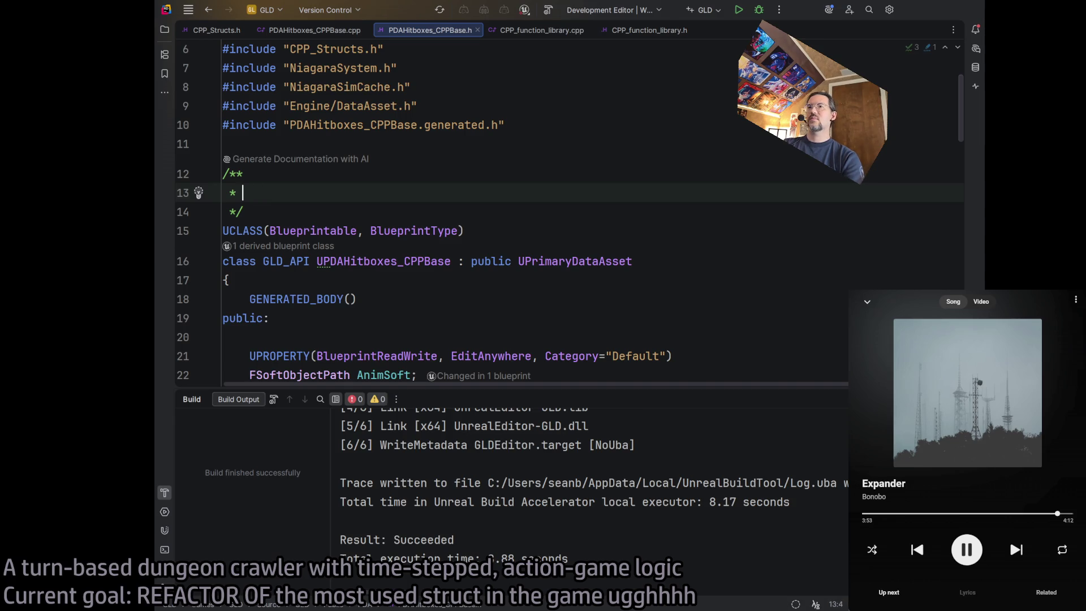
key(Down)
key(shift+Up)
key(shift+Up)
key(shift+Home)
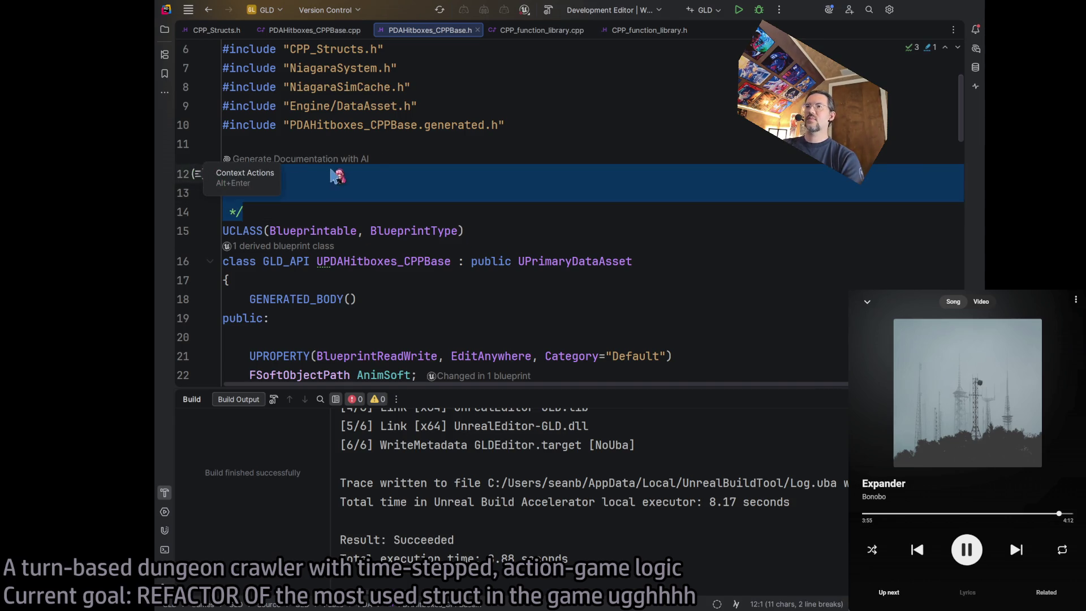
key(Down)
key(End)
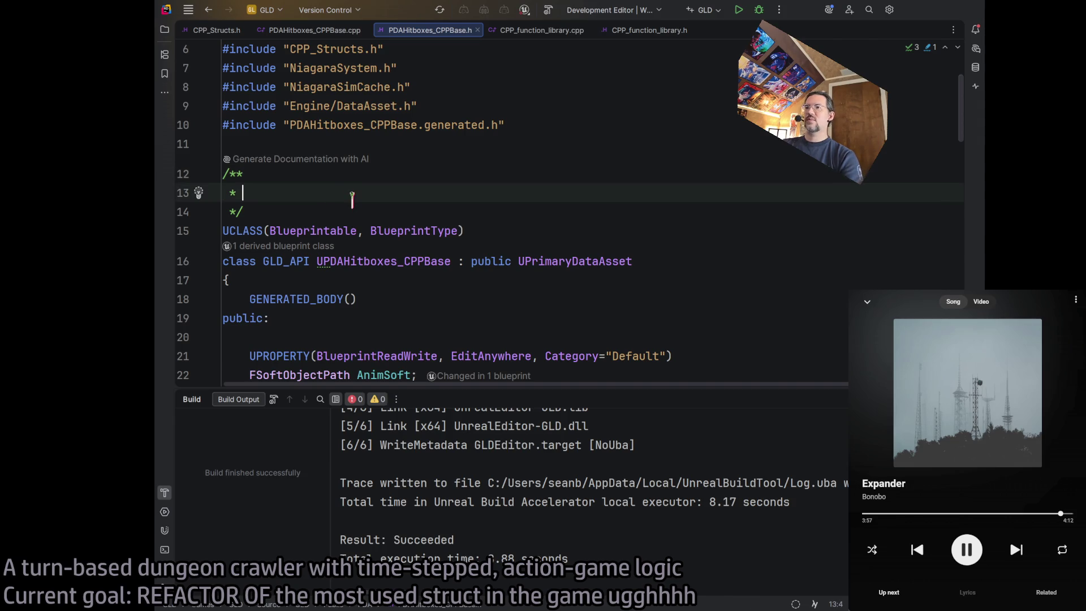
click(343, 160)
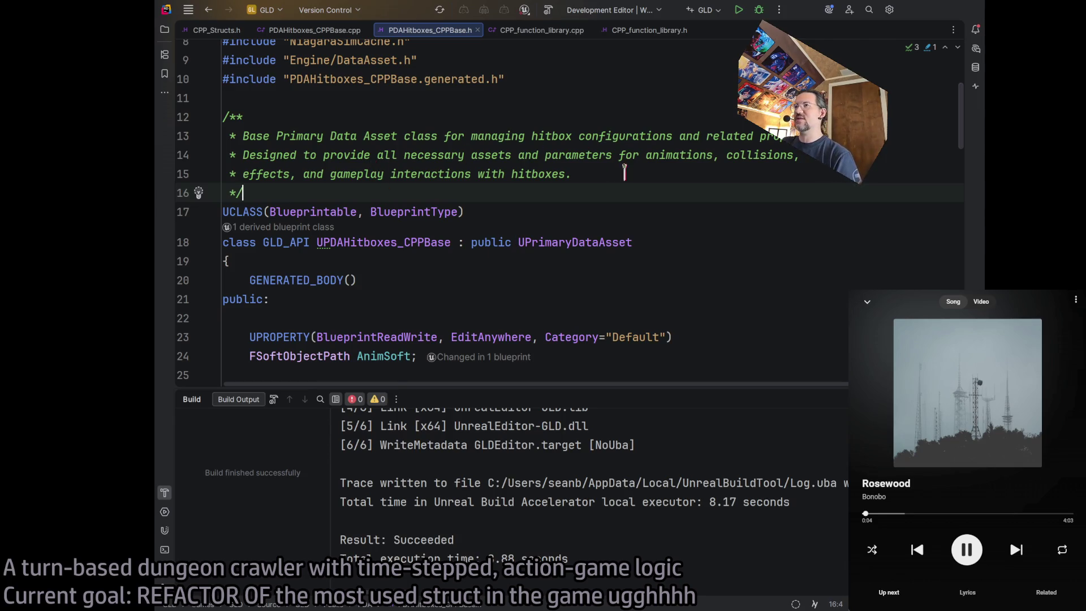
Review the AI-generated description in the doc comment
click(614, 180)
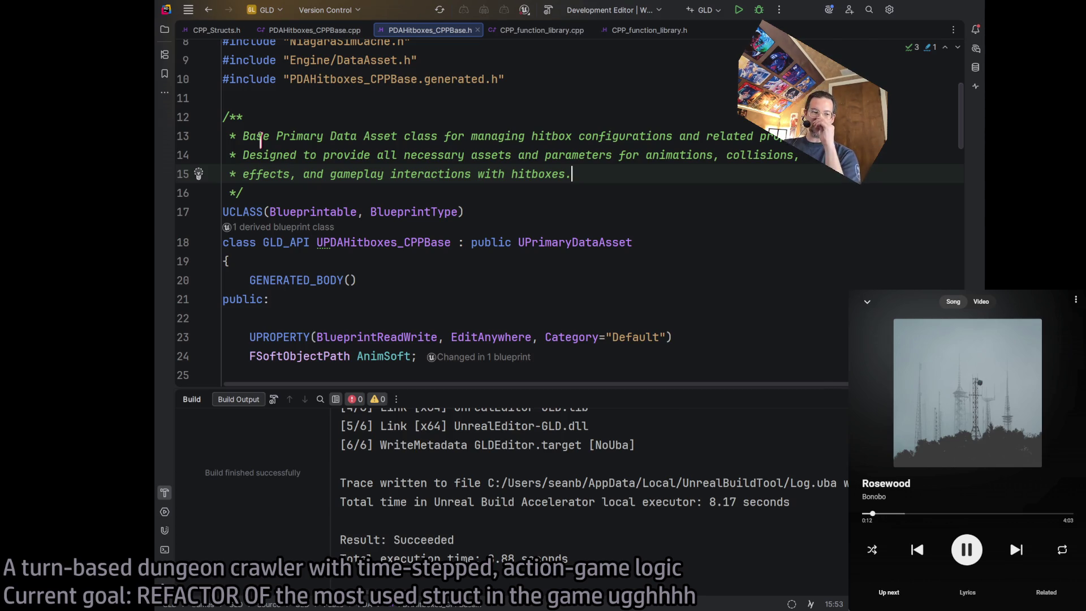
drag(260, 138, 832, 139)
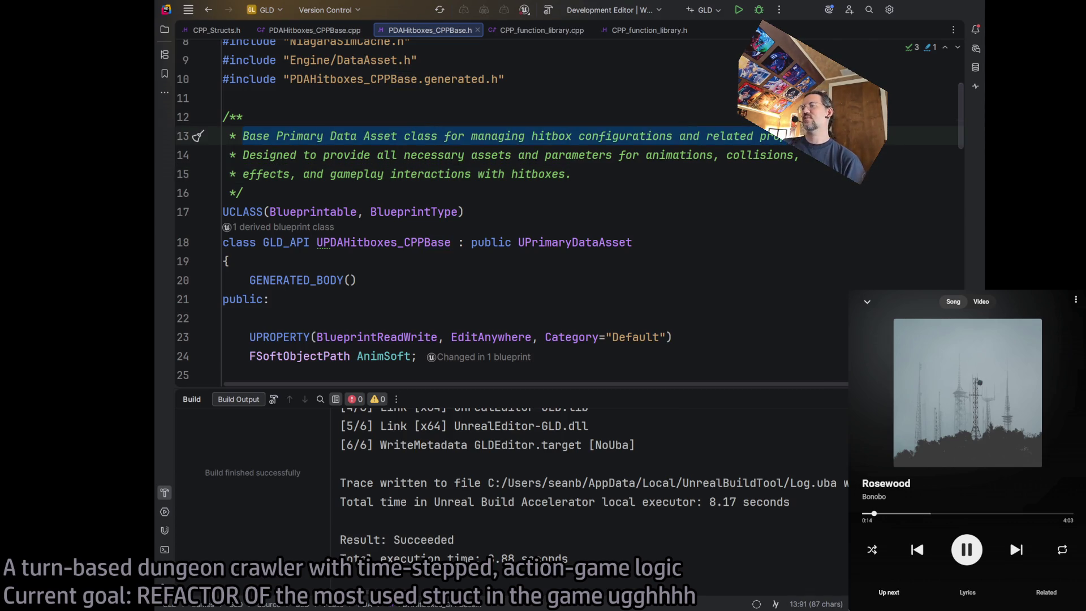
scroll(672, 195, up, 2)
scroll(651, 195, down, 4)
scroll(617, 198, up, 2)
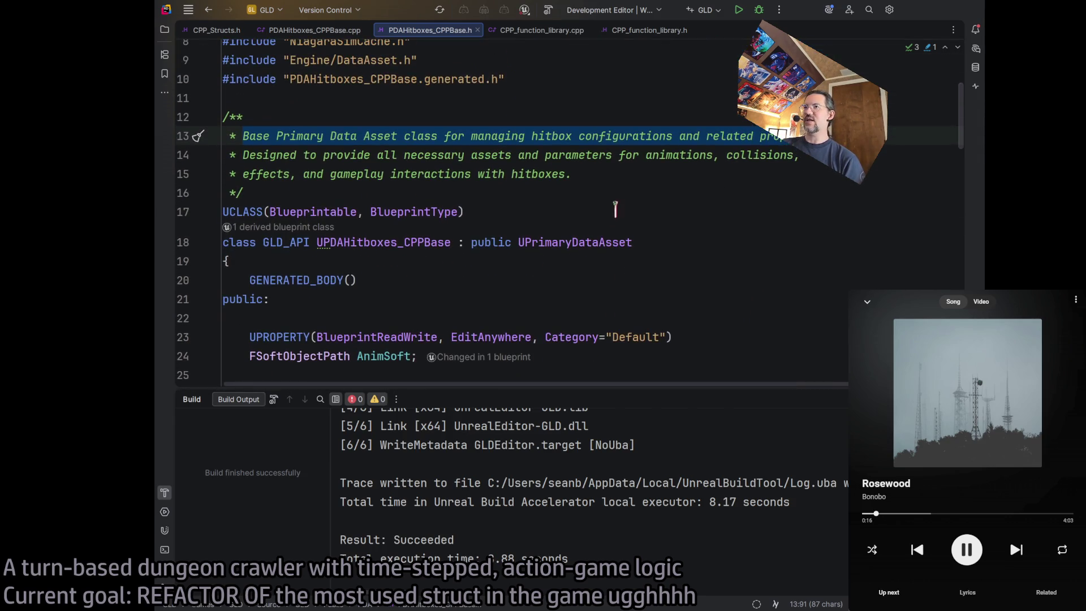
scroll(663, 315, up, 2)
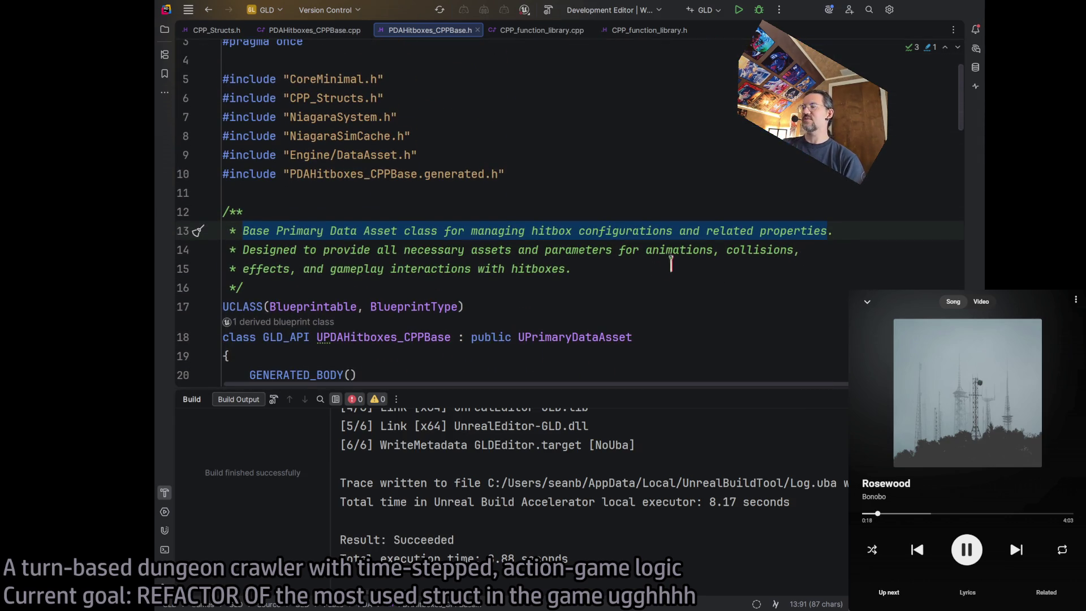
drag(961, 101, 956, 108)
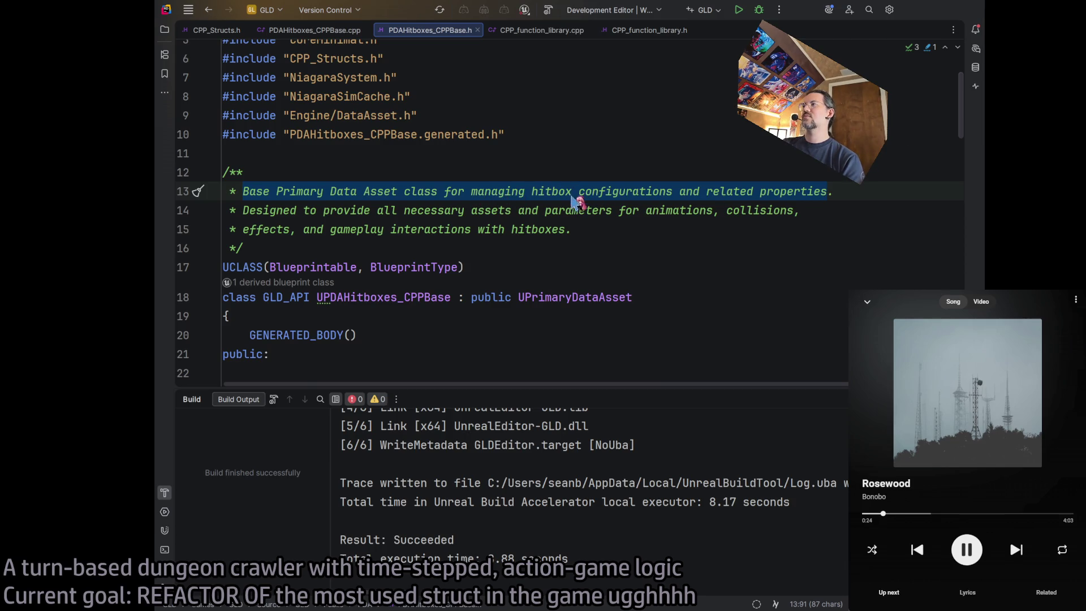
Reword the description to end with 'managing hitbox metadata for Puppet actions'
click(830, 192)
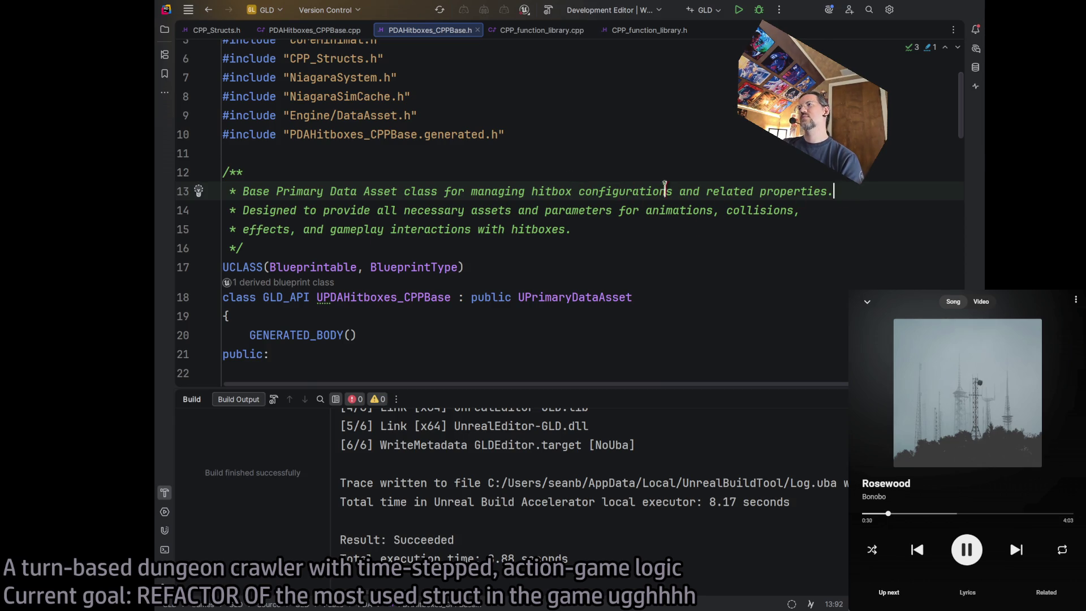
drag(590, 192, 780, 191)
text(metadata for g)
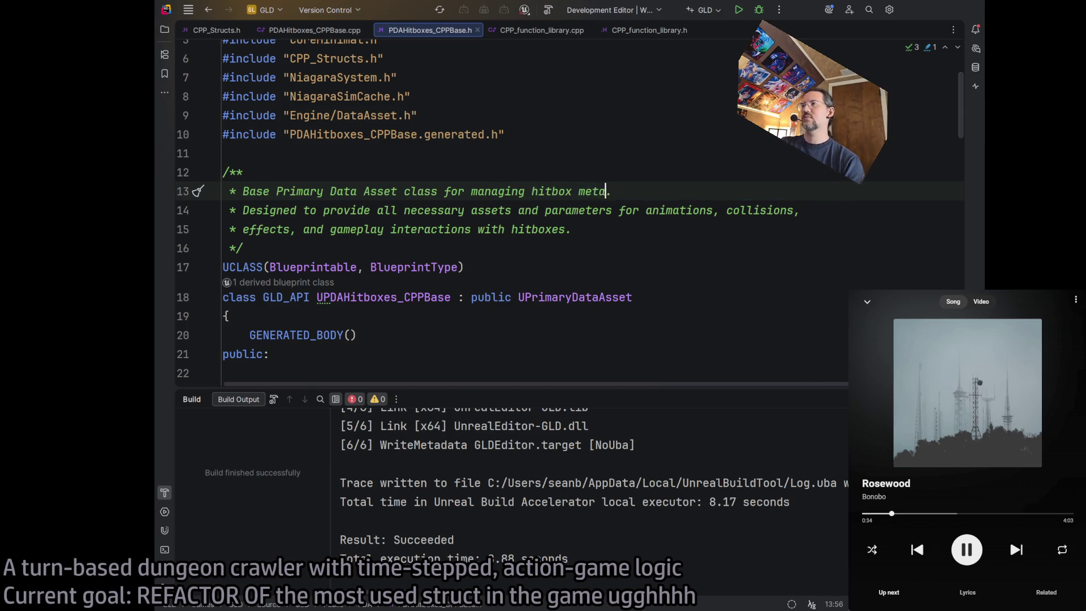
text(ame actions)
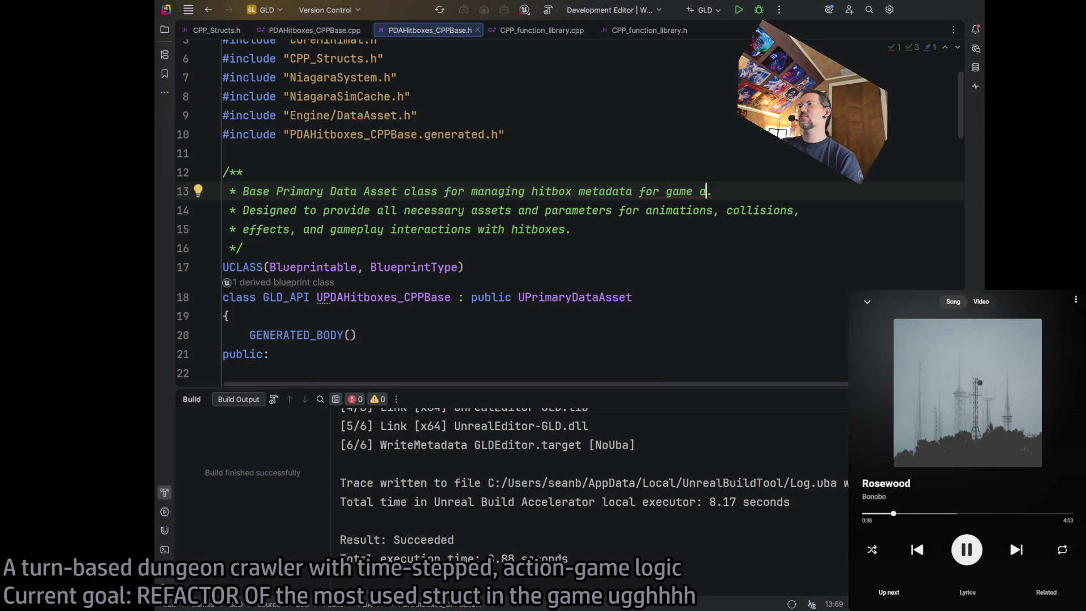
key(BackSpace)
key(BackSpace)
key(ctrl+BackSpace)
key(ctrl+BackSpace)
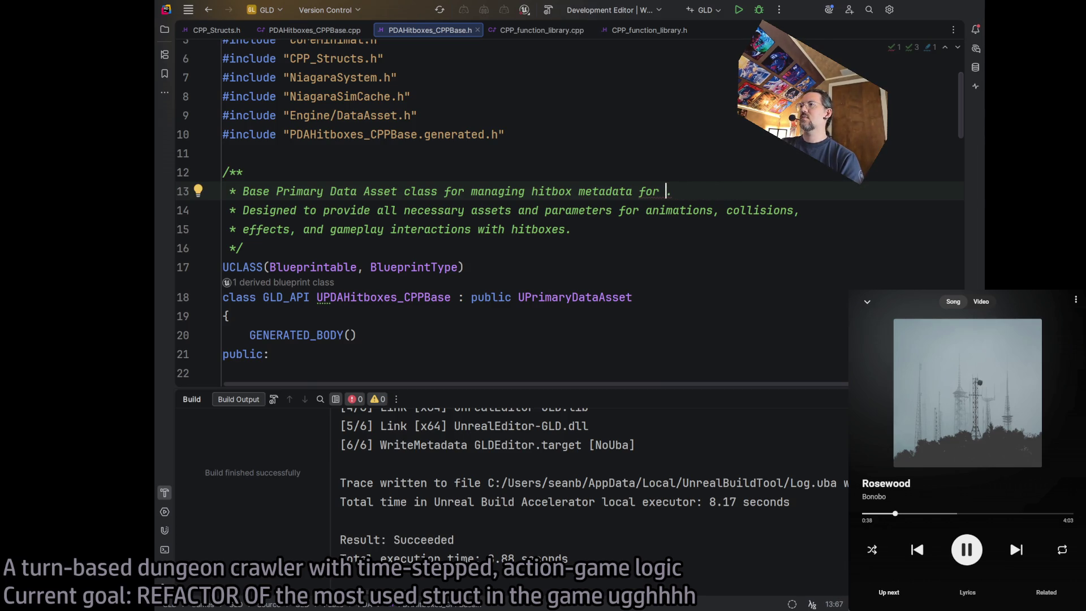
text(Puppet actions)
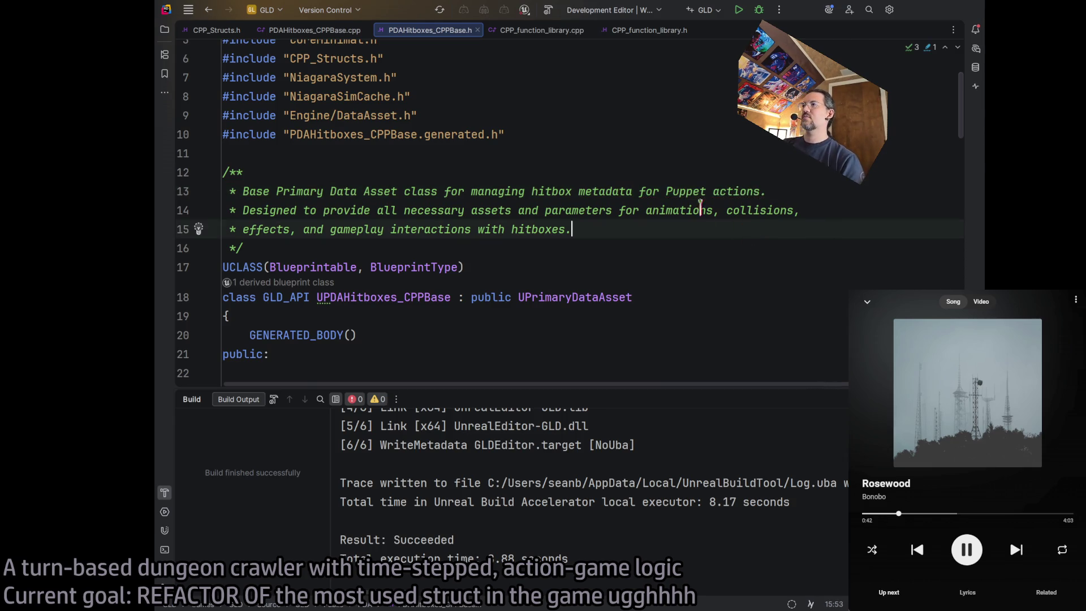
Delete the two extra description lines and start a new build
click(631, 227)
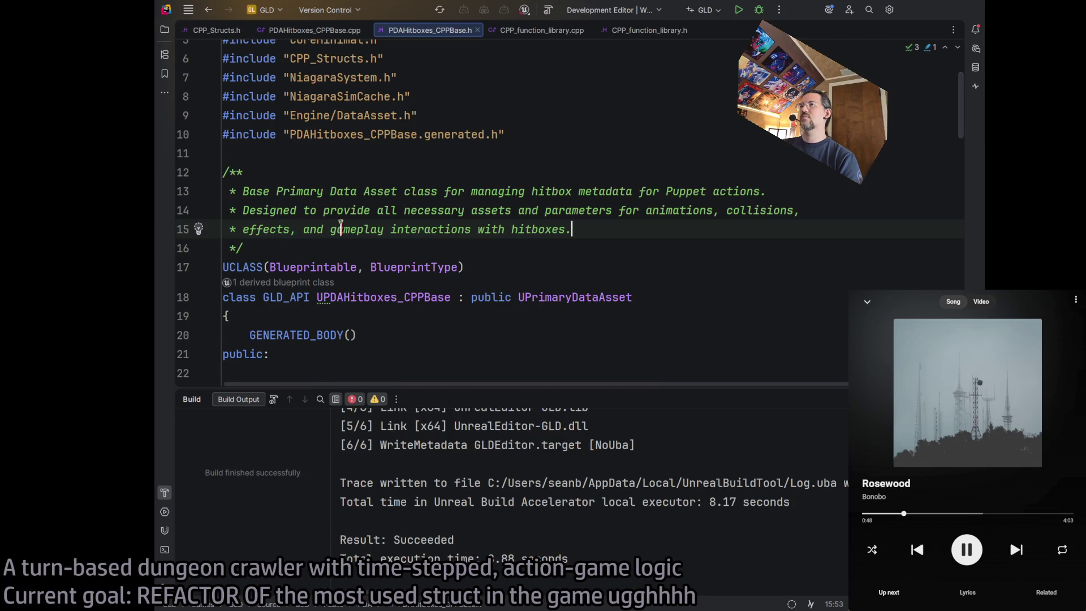
double_click(480, 192)
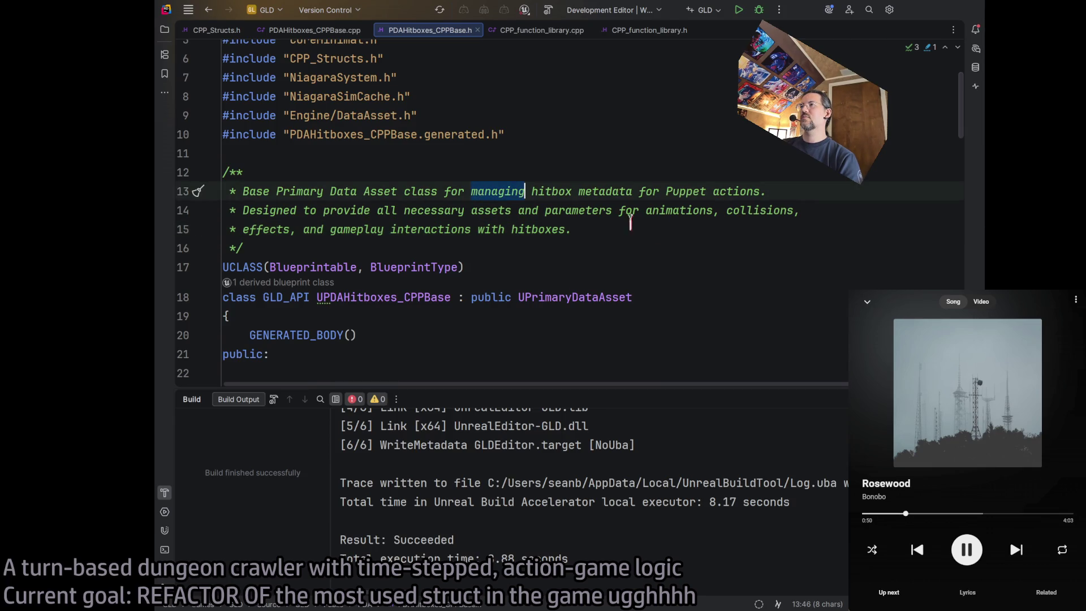
click(570, 229)
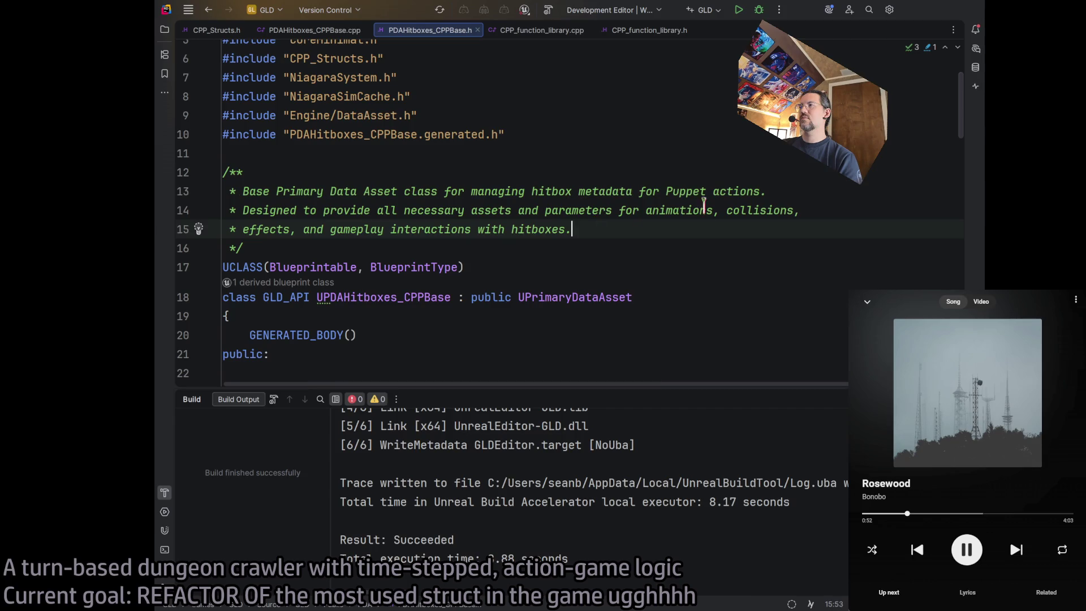
triple_click(580, 224)
drag(579, 222, 577, 210)
key(Delete)
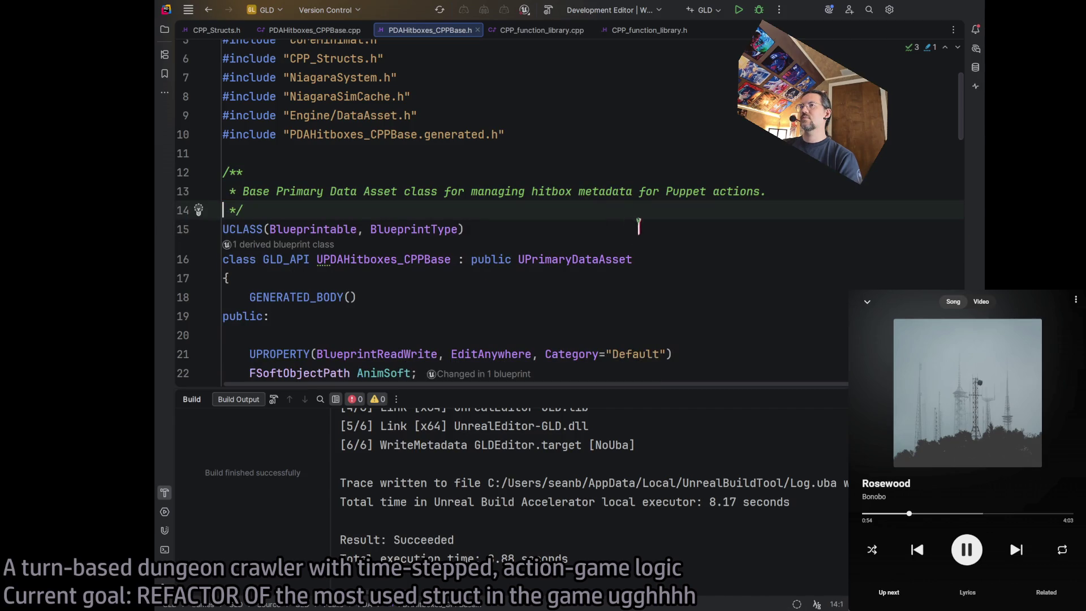
key(End)
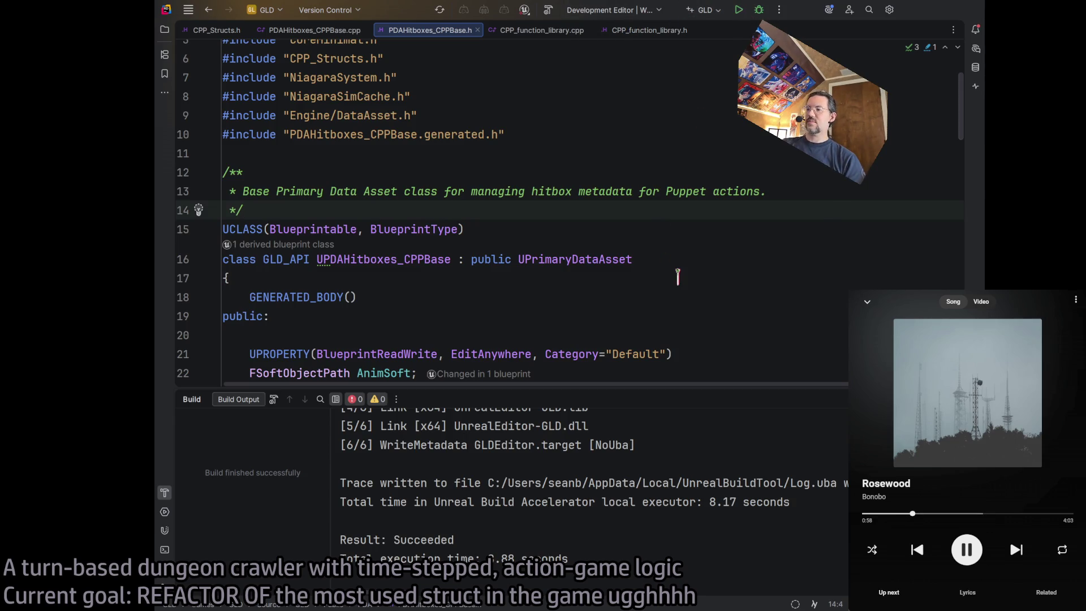
click(763, 13)
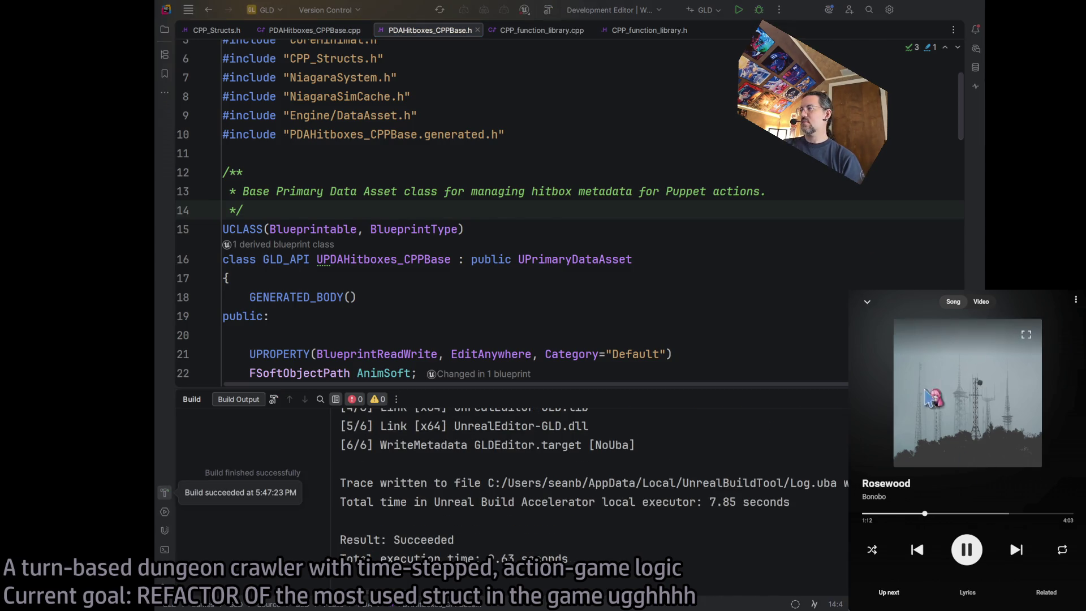
Collapse YouTube Music to the Expander album page and widen the player window
click(868, 301)
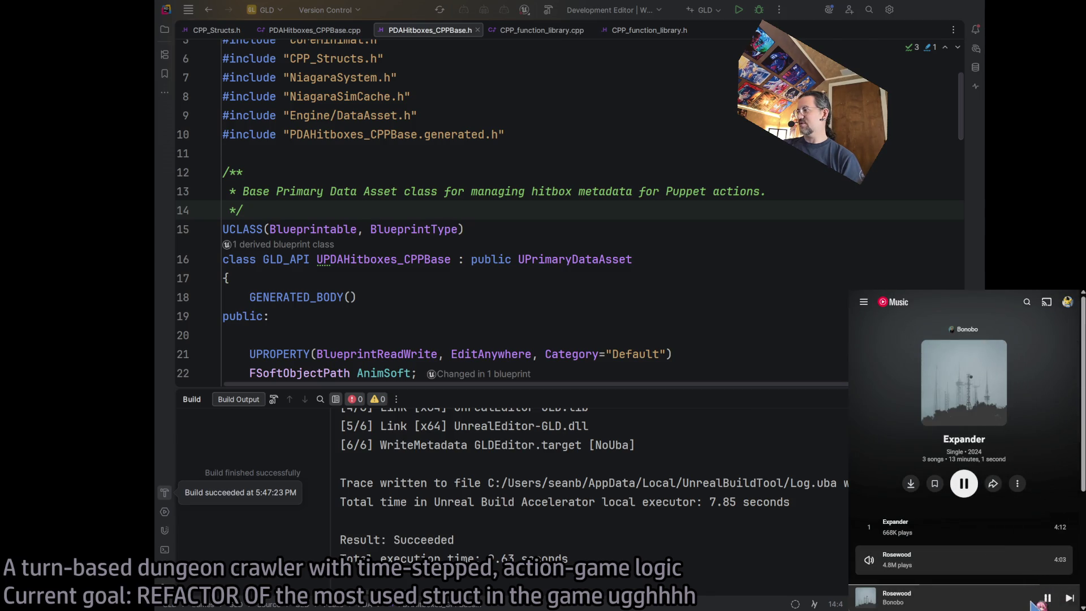
scroll(1013, 557, down, 2)
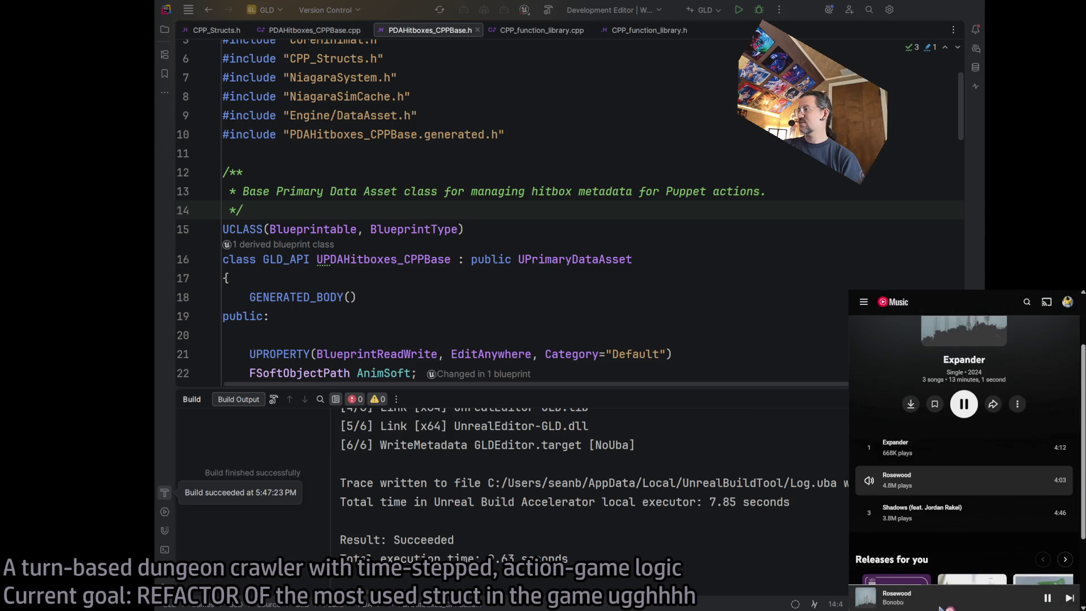
drag(850, 413, 714, 413)
mouse_move(986, 604)
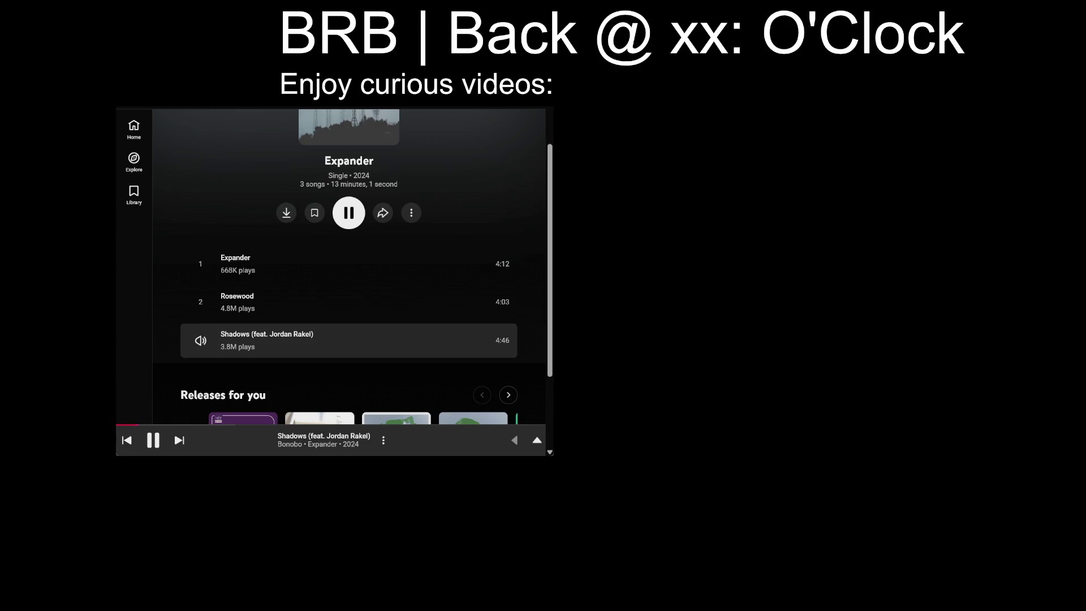
Enter 59 in the BRB headline and play 'Deadmau5 Accidentally Recreates Darude Sandstorm'
text(59)
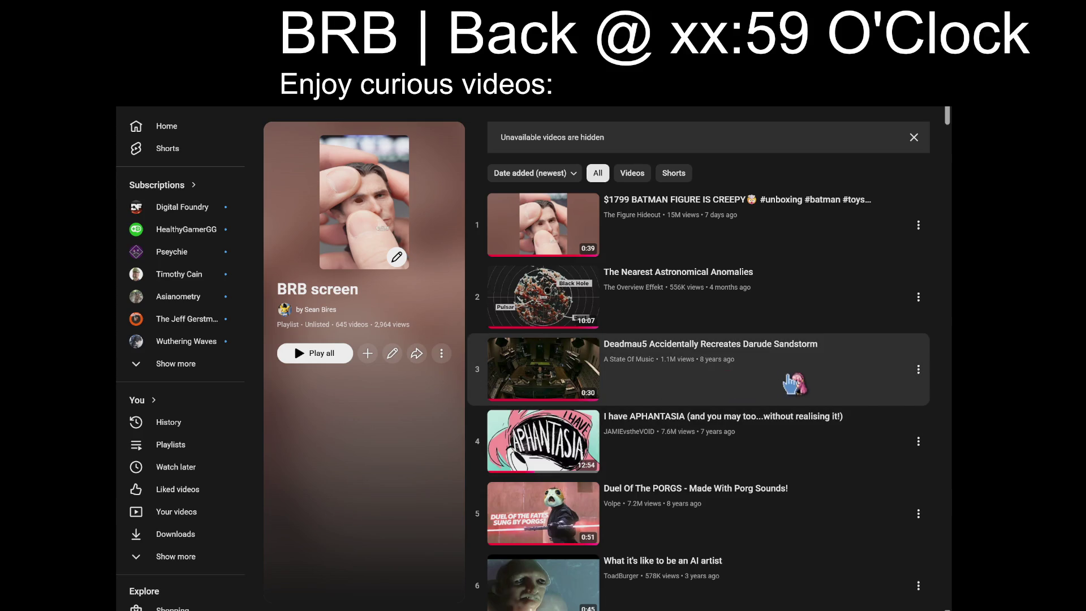
click(804, 380)
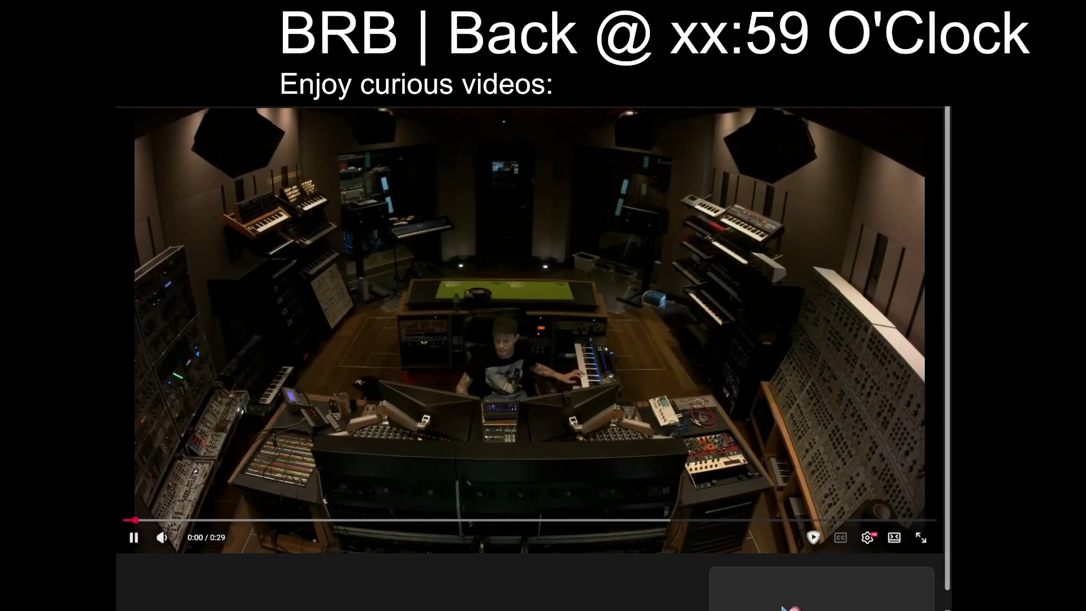
Turn on shuffle for the BRB screen playlist and briefly scroll the page
click(747, 608)
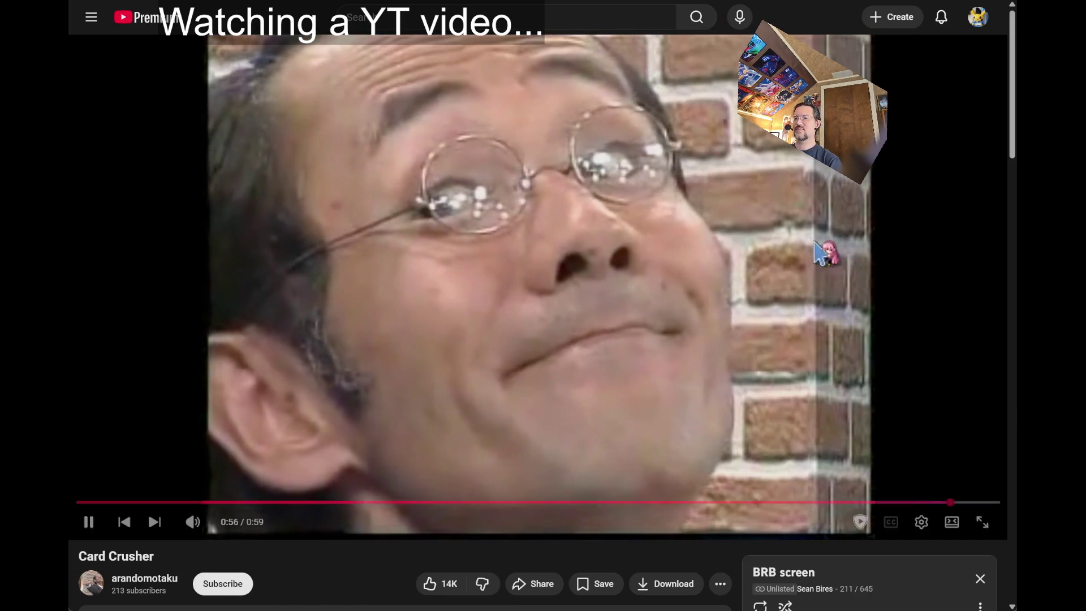
scroll(460, 441, down, 2)
scroll(458, 432, up, 2)
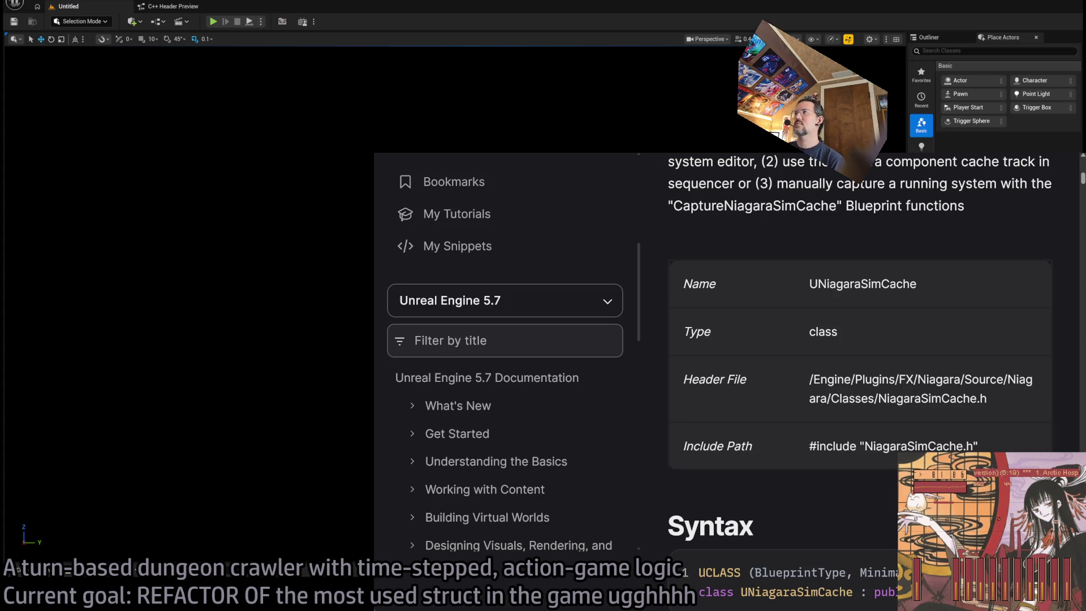
Leave the UNiagaraSimCache documentation page and return to the editor
key(alt+Tab)
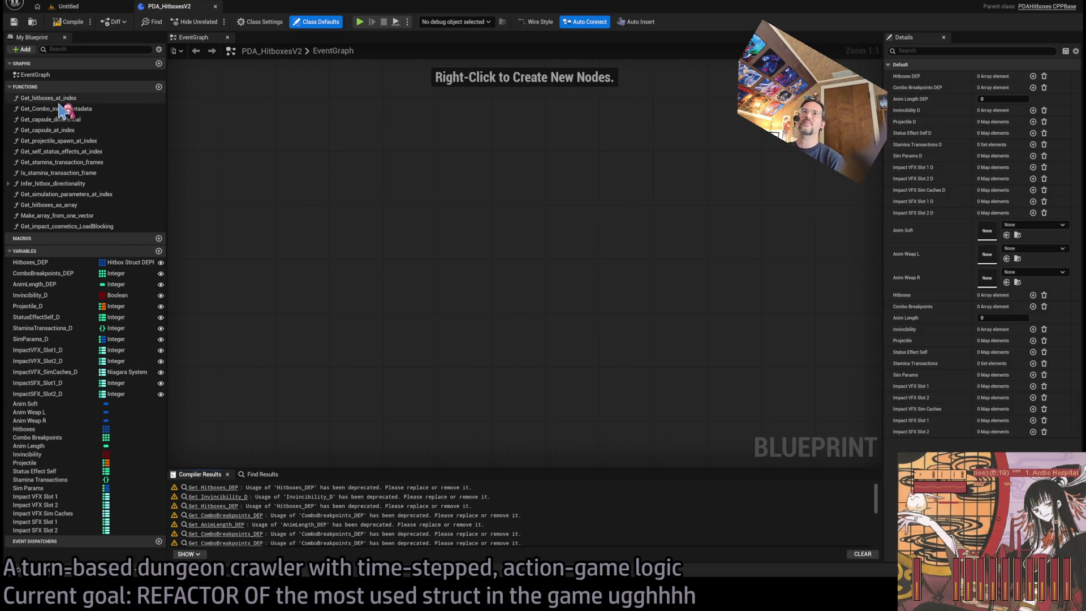
Open the Get_hitboxes_at_index function graph and inspect the Anim Timeslice node
double_click(59, 99)
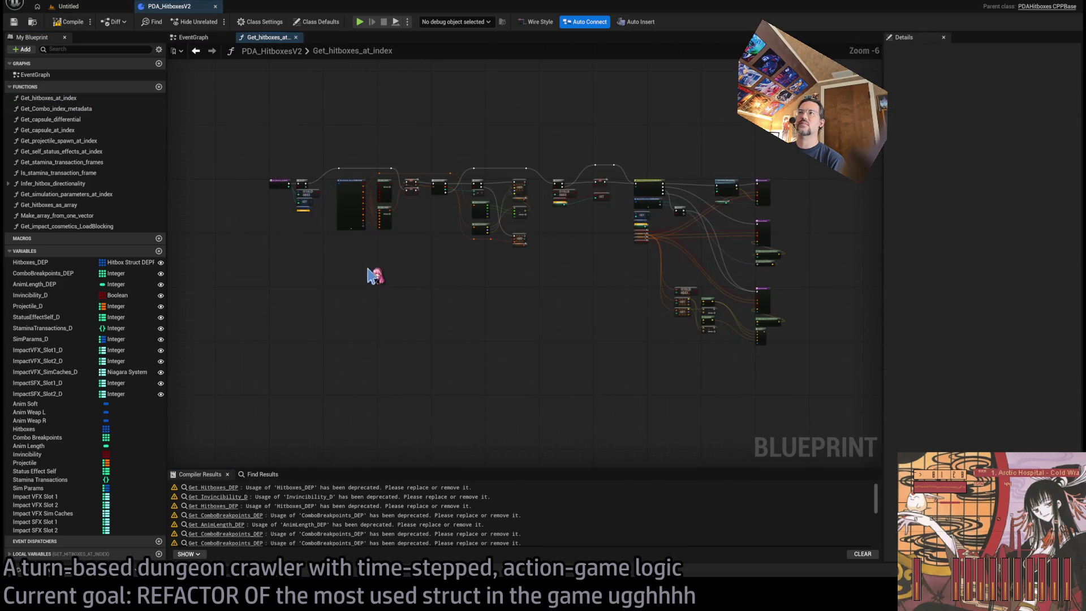
scroll(544, 281, up, 7)
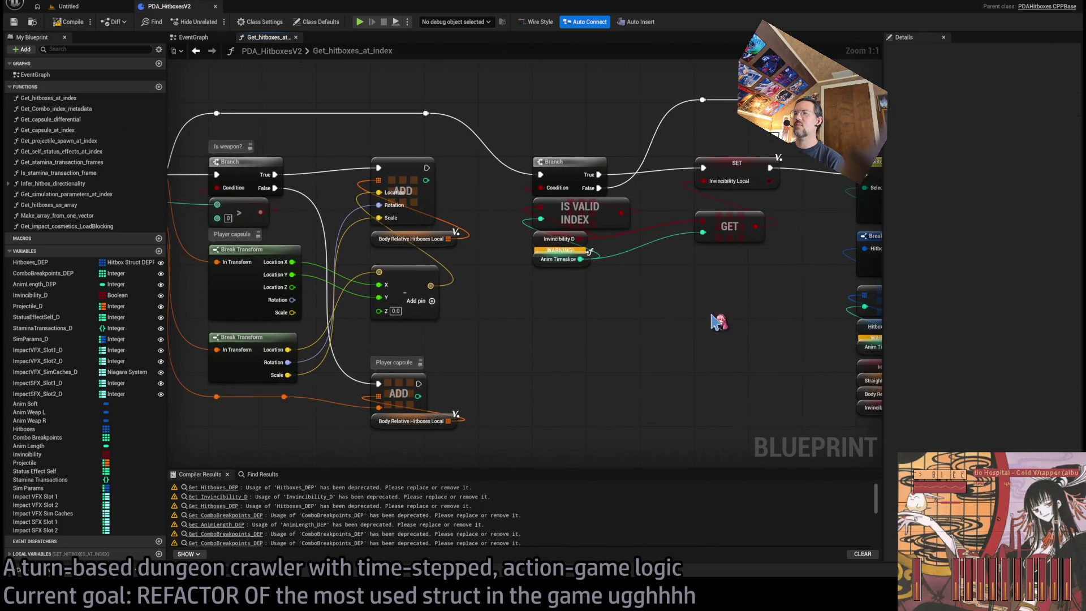
mouse_move(34, 295)
mouse_down()
mouse_move(491, 351)
mouse_move(564, 271)
mouse_move(552, 270)
mouse_up()
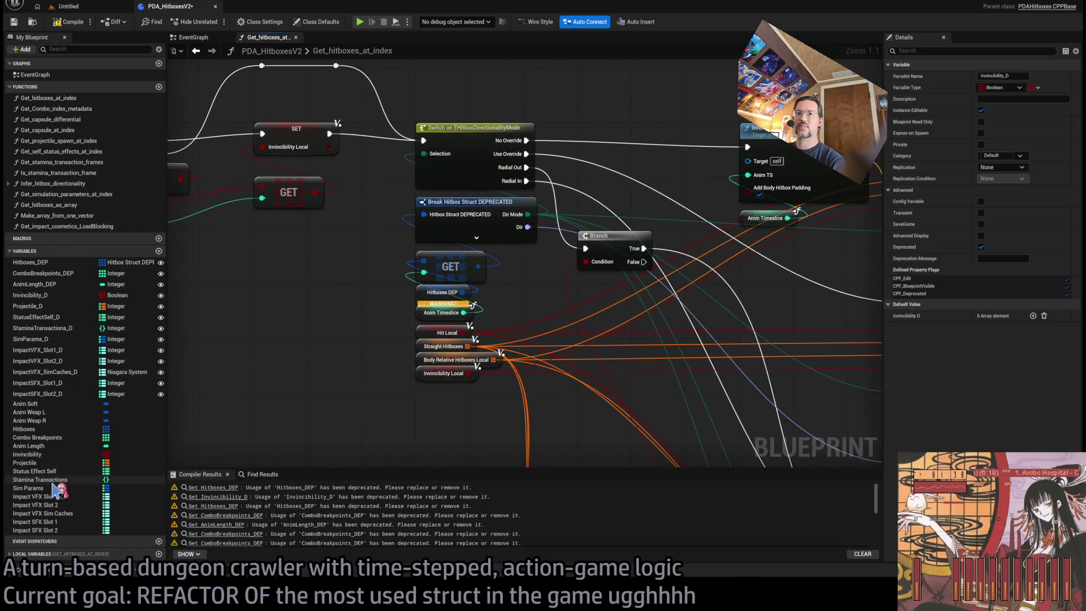
click(442, 312)
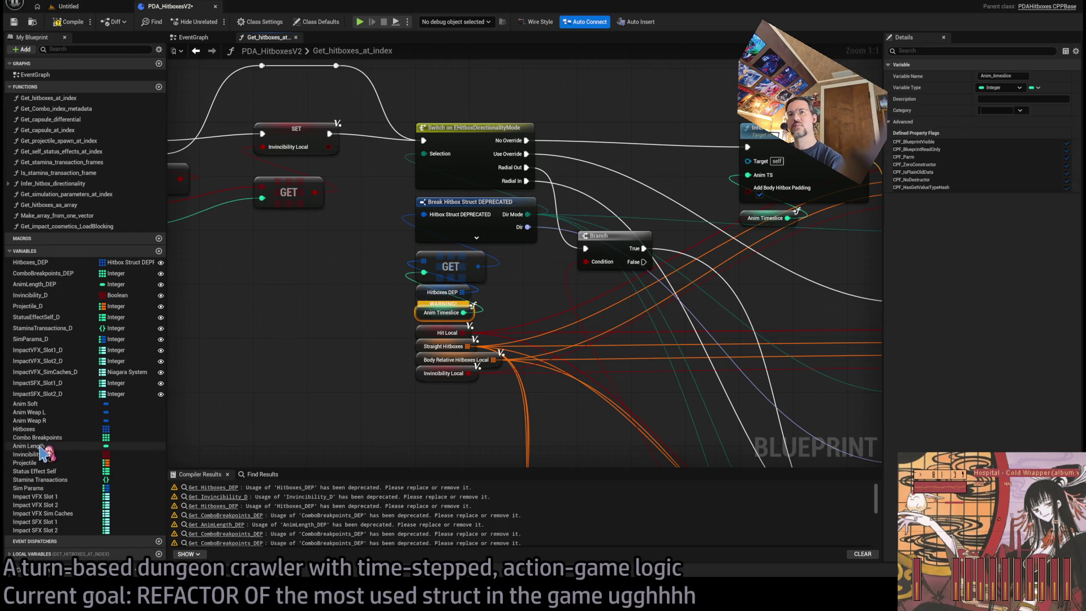
click(311, 370)
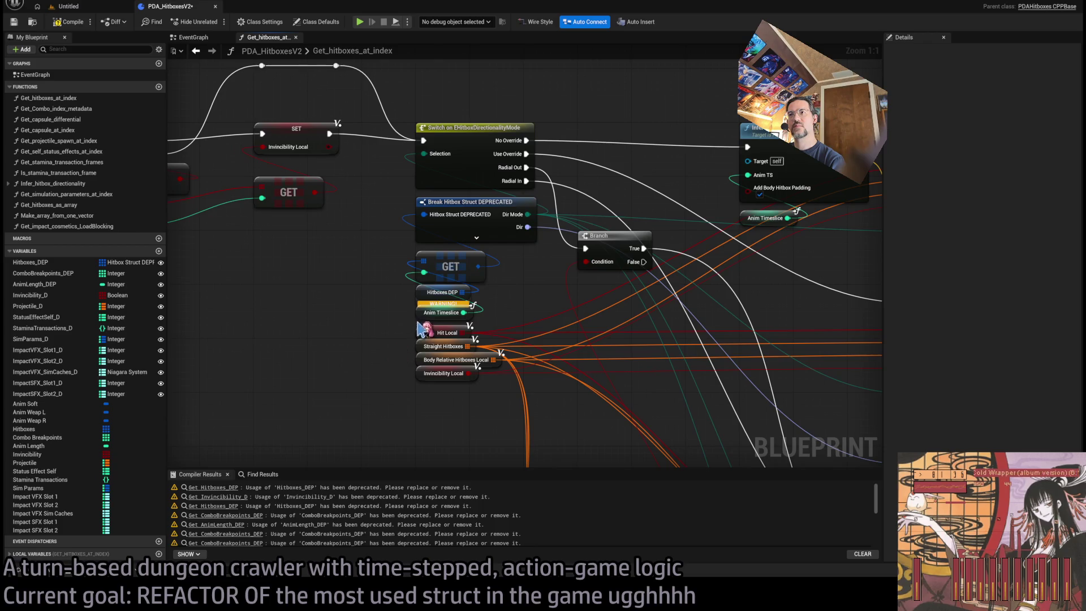
scroll(322, 380, down, 1)
scroll(272, 376, up, 1)
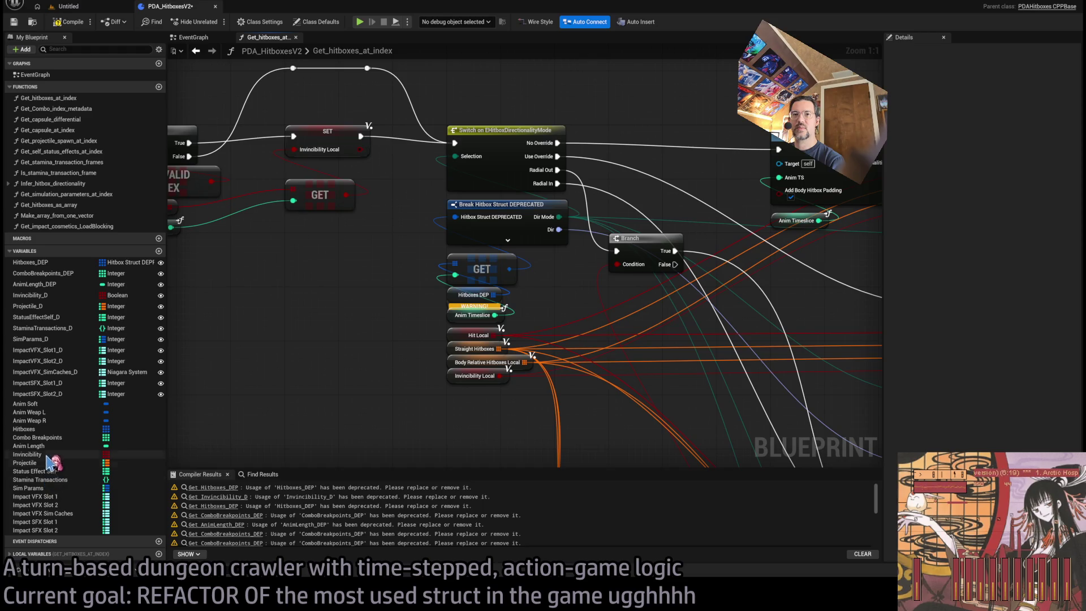
Replace the warning Hitboxes DEP getter on GET's array pin with a fresh Hitboxes_DEP getter
click(460, 294)
click(31, 263)
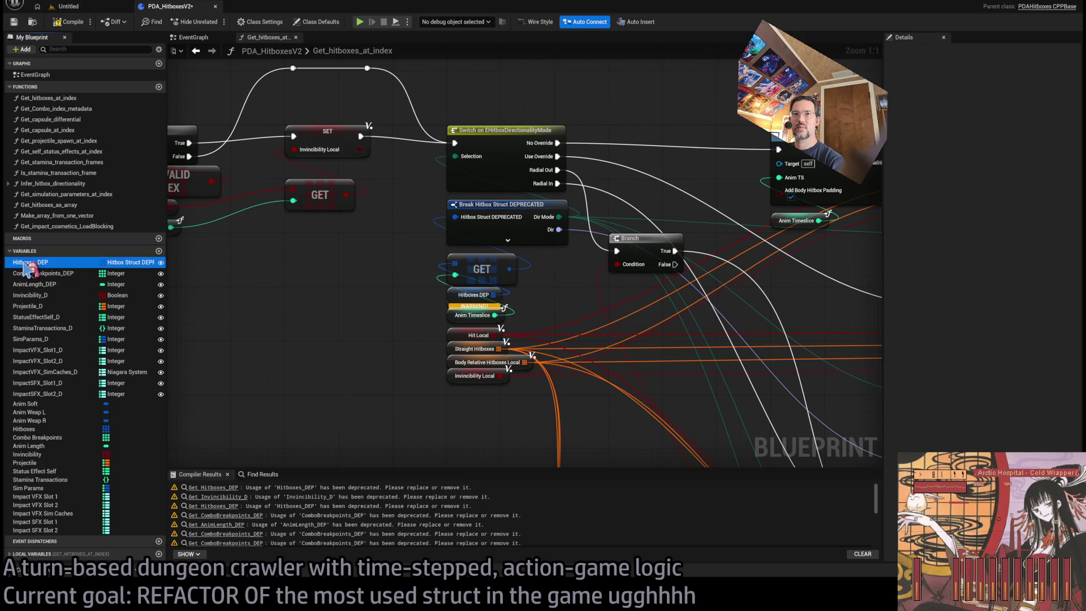
drag(360, 304, 339, 281)
mouse_move(455, 264)
mouse_down()
mouse_move(400, 305)
mouse_move(365, 285)
mouse_move(404, 299)
mouse_move(452, 298)
mouse_up()
click(473, 295)
key(Delete)
click(371, 352)
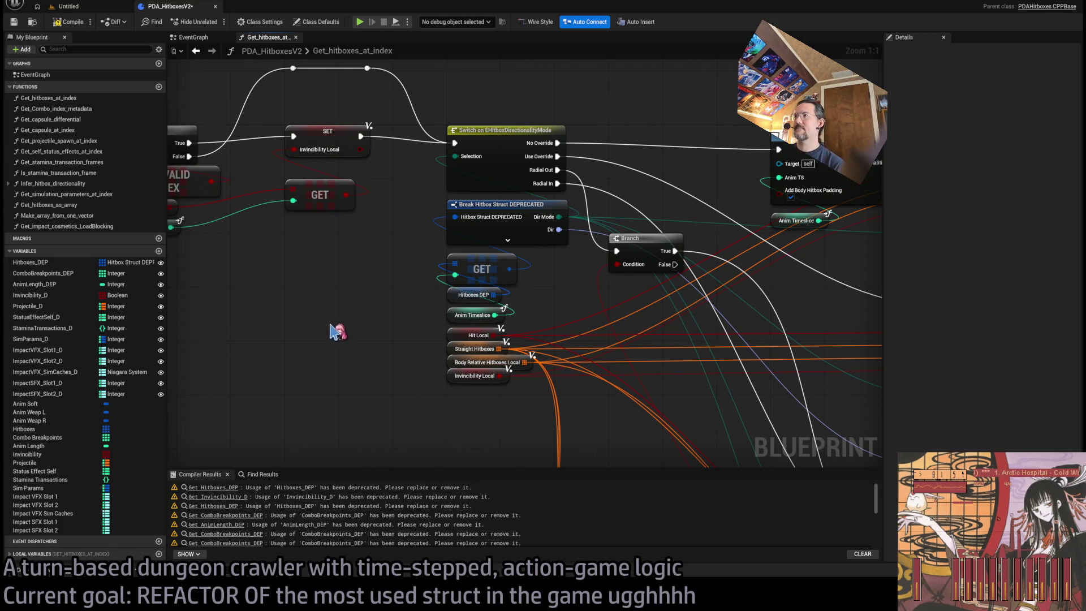
Pan to the start of the function graph and inspect the deprecated variables' details
scroll(399, 302, down, 6)
drag(471, 240, 795, 246)
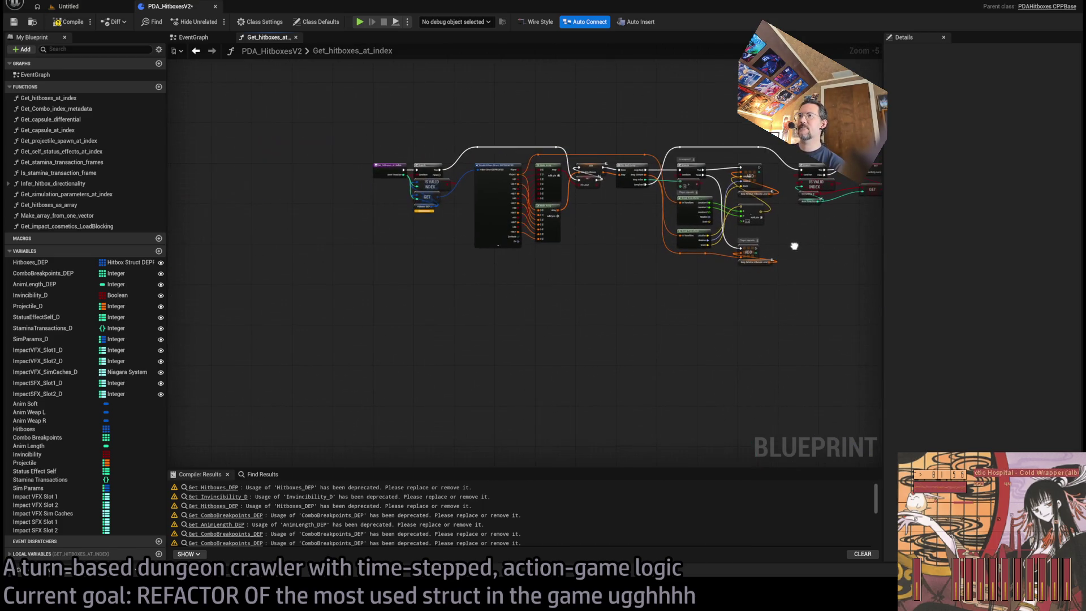
scroll(515, 240, up, 5)
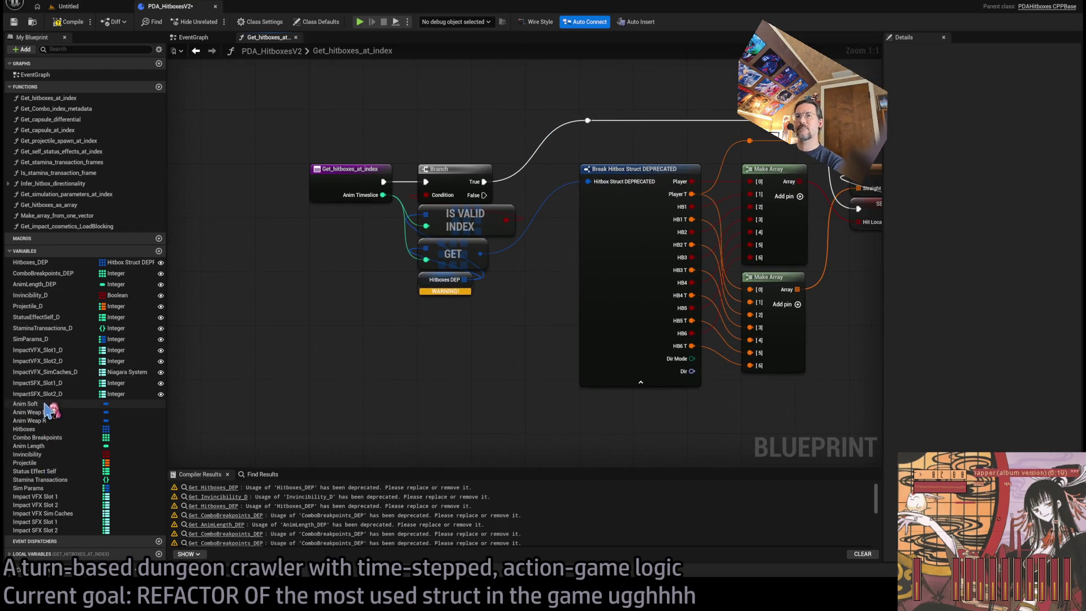
click(49, 396)
Place a getter for the new Hitboxes variable in the graph
click(35, 263)
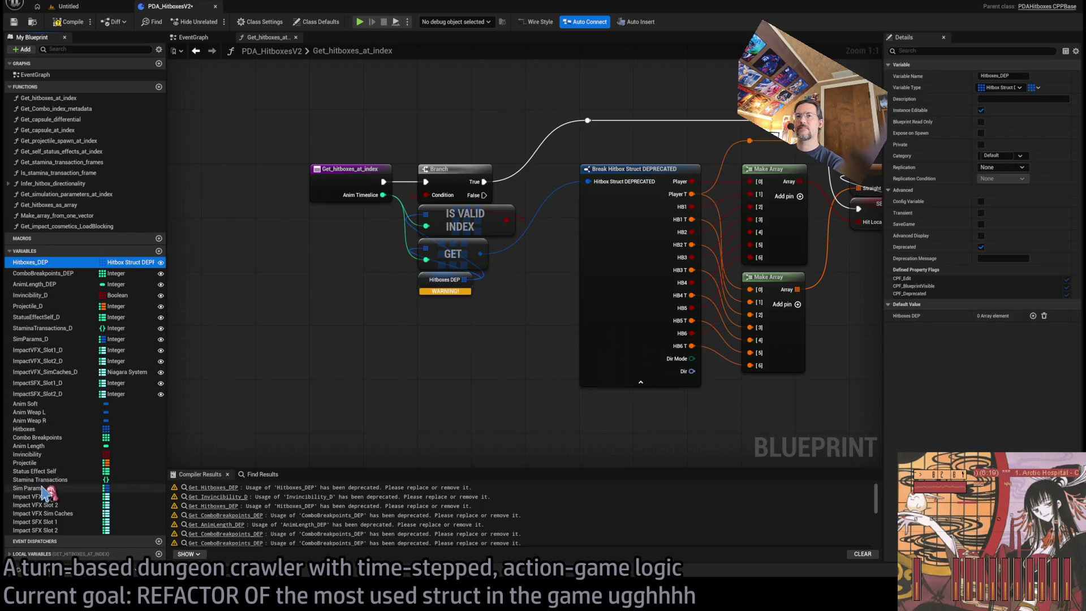
click(34, 429)
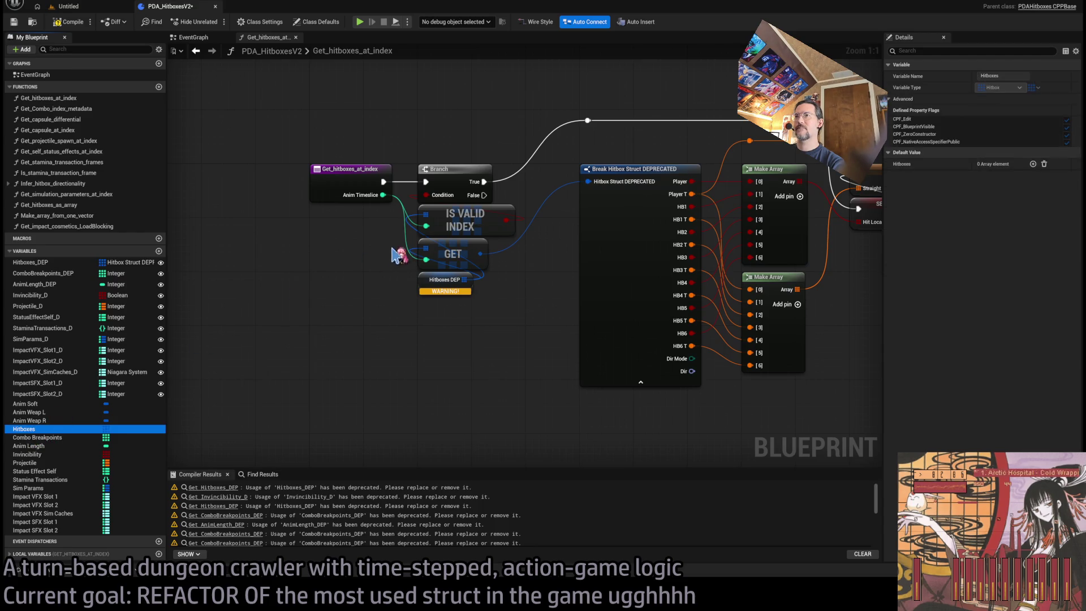
click(356, 308)
drag(363, 317, 365, 317)
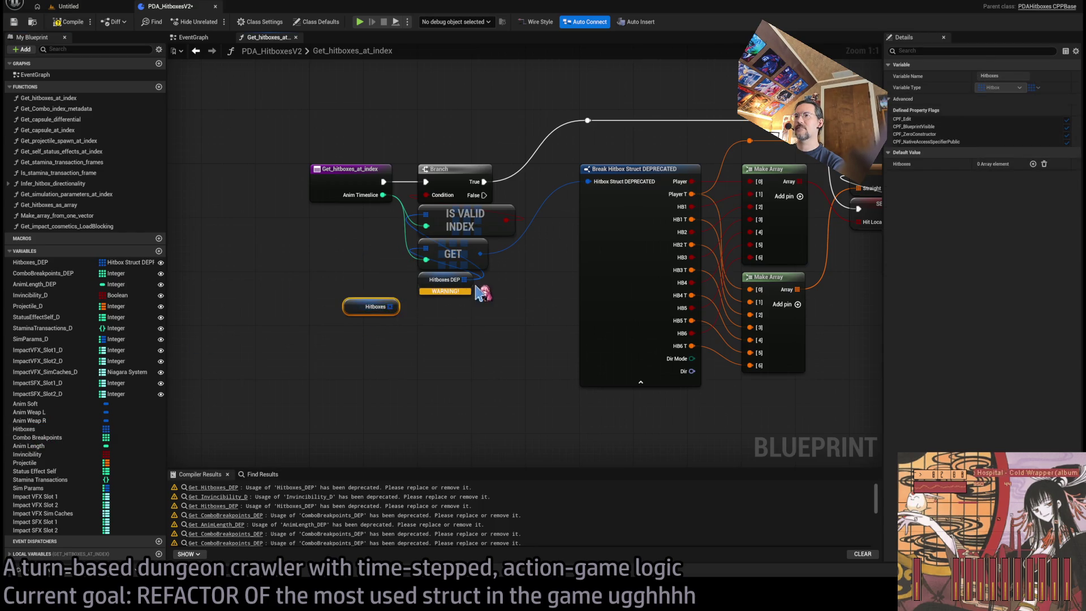
click(500, 272)
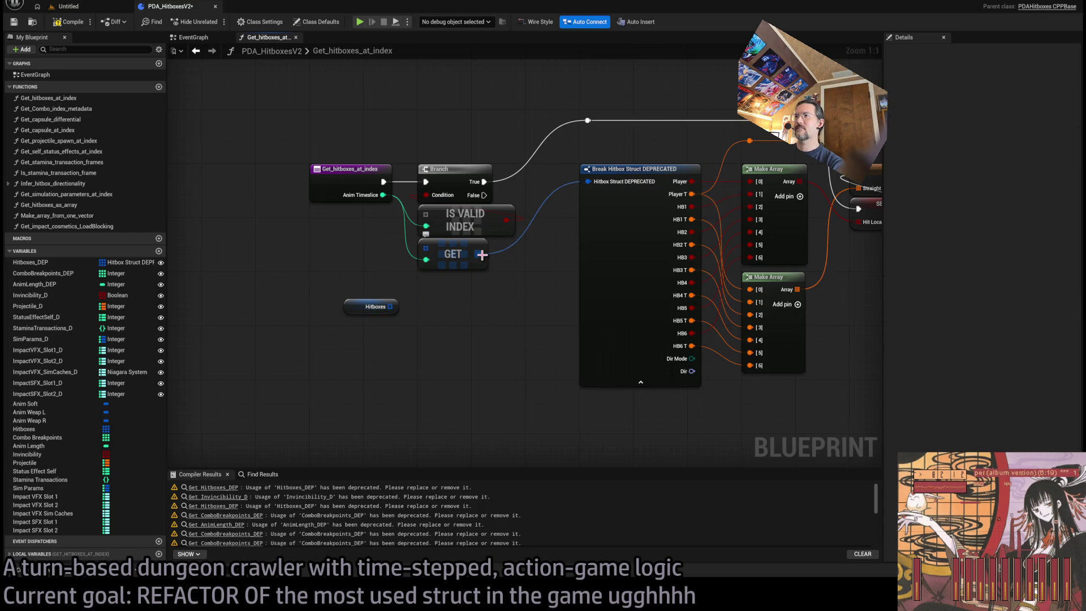
Wire Hitboxes into GET's array pin and add a Break Hitbox node from GET's output
drag(391, 307, 431, 253)
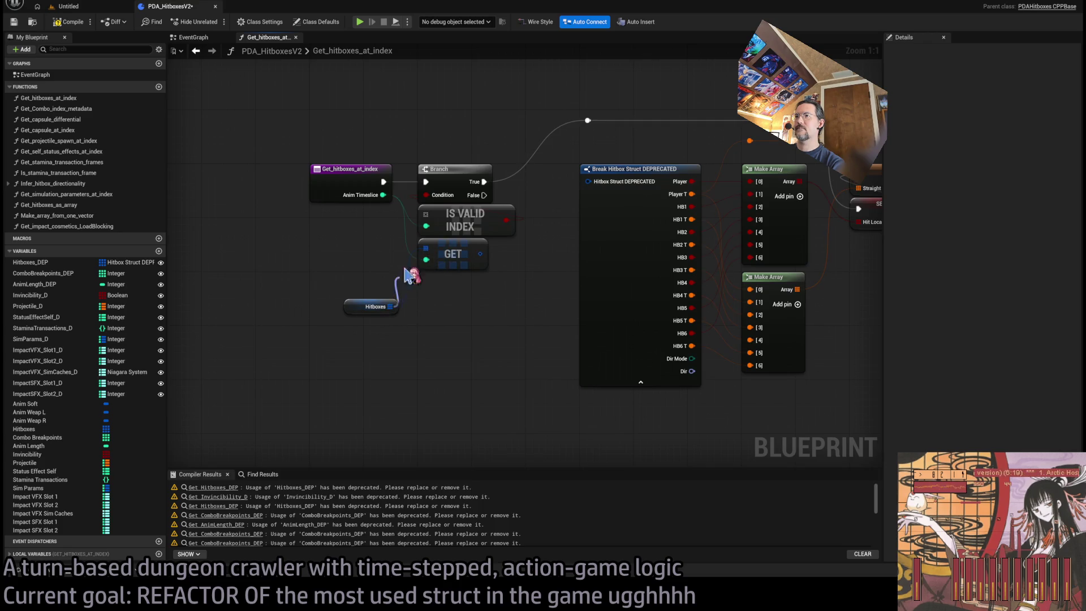
drag(356, 310, 431, 283)
drag(476, 255, 607, 434)
mouse_move(566, 363)
mouse_down()
mouse_move(488, 333)
mouse_move(476, 305)
mouse_up()
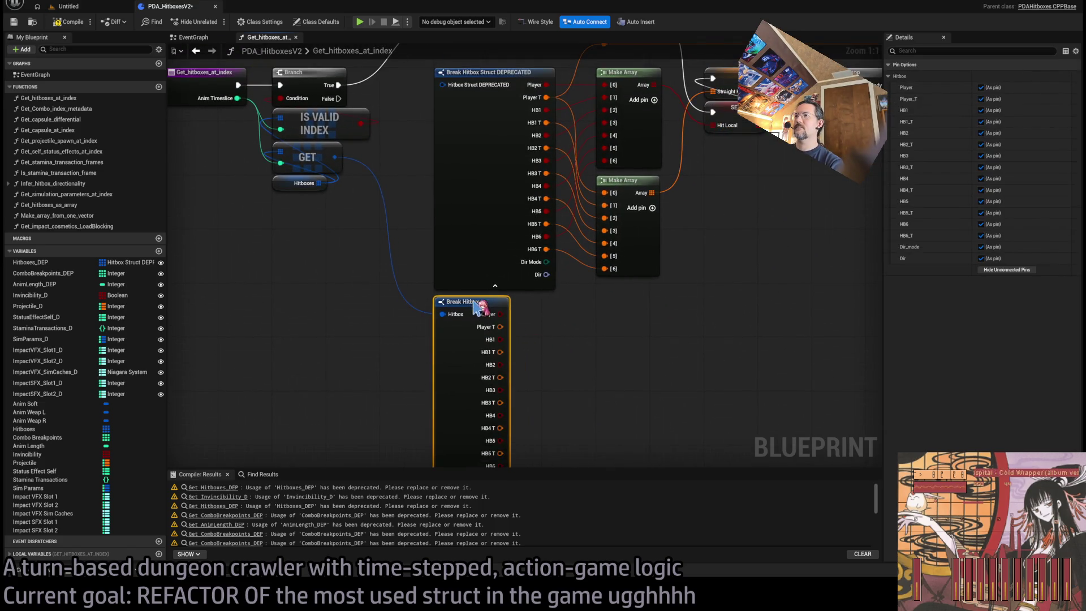
Move the Player T, HB1, HB1 T, HB2, HB2 T, HB3 and HB3 T links onto Break Hitbox
scroll(565, 374, down, 1)
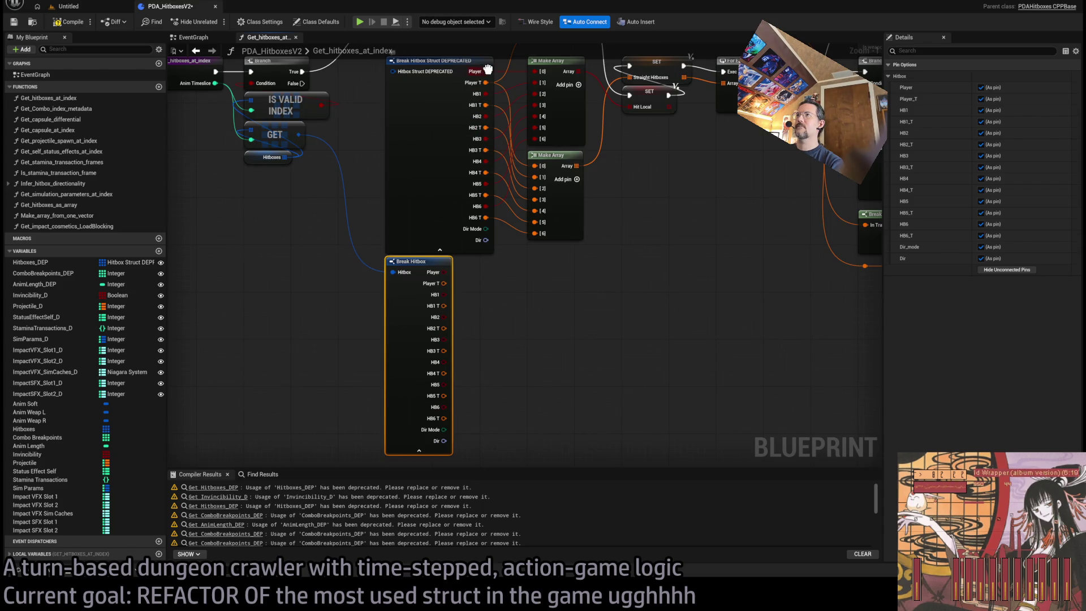
drag(486, 82, 444, 284)
drag(486, 93, 445, 295)
mouse_move(486, 105)
mouse_down()
mouse_move(497, 287)
mouse_move(444, 306)
mouse_up()
click(486, 358)
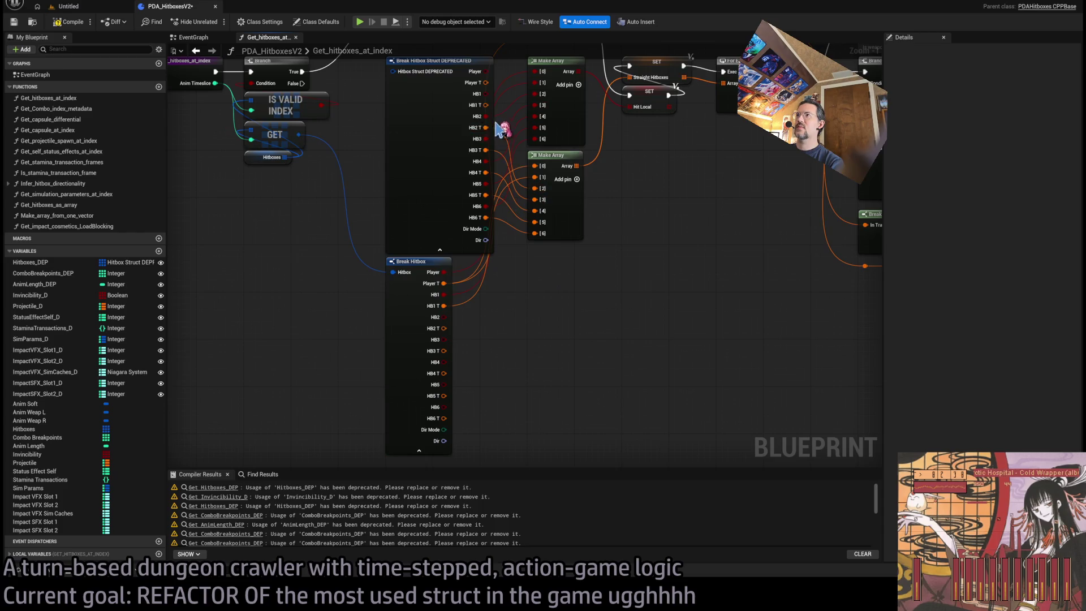
mouse_move(484, 115)
mouse_down()
mouse_move(467, 327)
mouse_move(467, 249)
mouse_up()
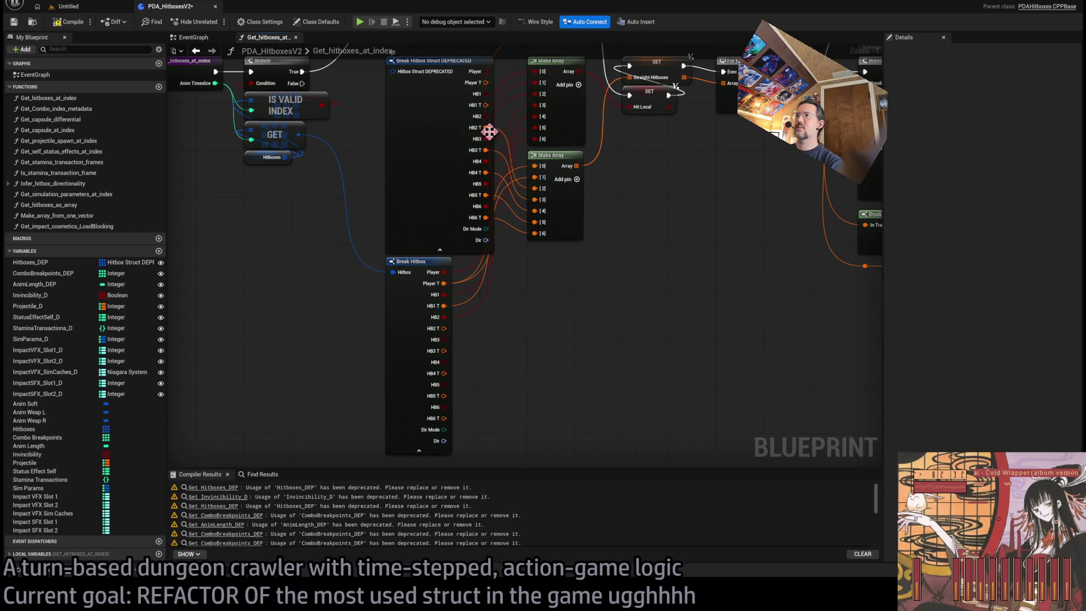
mouse_move(488, 132)
mouse_down()
mouse_move(516, 267)
mouse_move(444, 329)
mouse_up()
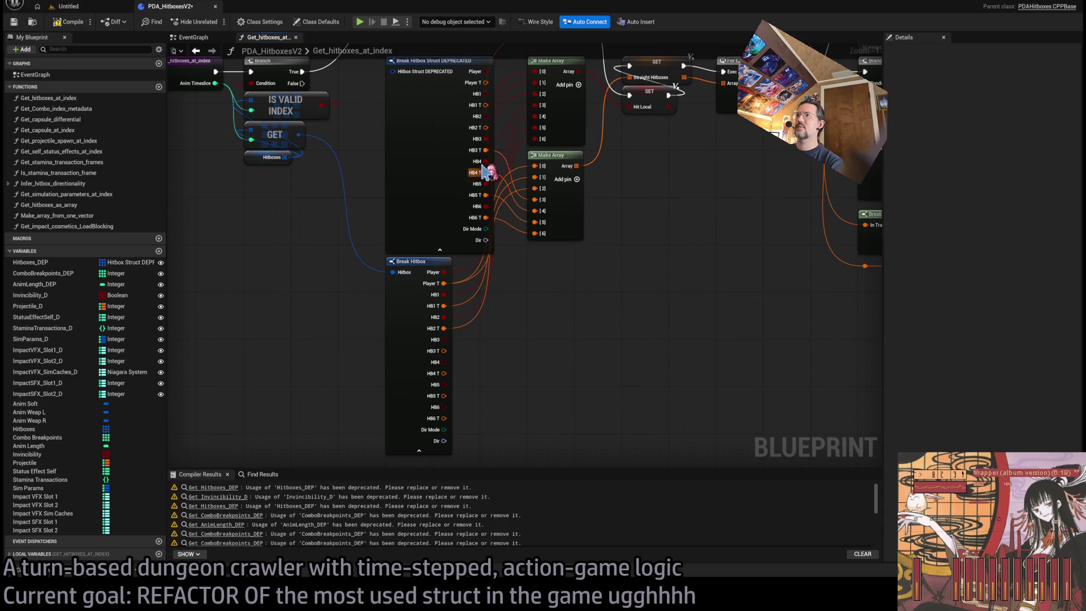
mouse_move(484, 137)
mouse_down()
mouse_move(472, 358)
mouse_move(468, 294)
mouse_up()
mouse_move(485, 150)
mouse_down()
mouse_move(553, 272)
mouse_move(444, 350)
mouse_up()
Reconnect the HB4 T, HB5 and HB6 wires to Break Hitbox, feeding Make Array [6]
mouse_move(485, 172)
mouse_down()
mouse_move(531, 319)
mouse_move(451, 371)
mouse_move(477, 328)
mouse_move(551, 320)
mouse_up()
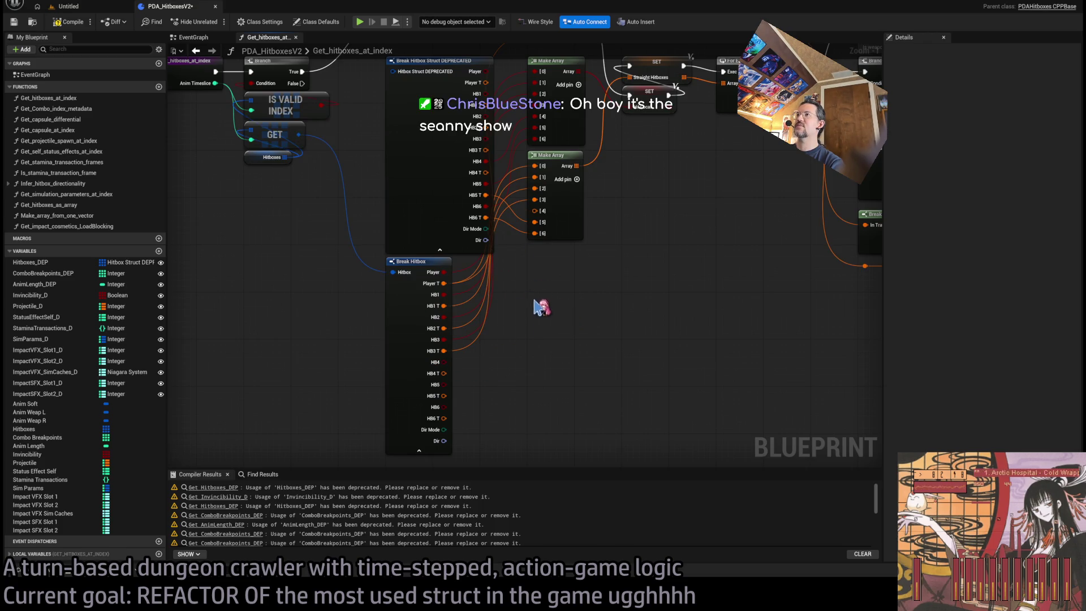
mouse_move(490, 170)
mouse_down()
mouse_move(521, 339)
mouse_move(472, 359)
mouse_move(487, 182)
mouse_move(480, 363)
mouse_move(444, 373)
mouse_up()
mouse_move(486, 195)
mouse_down()
mouse_move(492, 206)
mouse_move(444, 396)
mouse_up()
drag(489, 183, 477, 383)
mouse_move(485, 206)
mouse_down()
mouse_move(532, 335)
mouse_move(442, 408)
mouse_up()
mouse_move(534, 233)
mouse_down()
mouse_move(481, 226)
mouse_move(445, 419)
mouse_up()
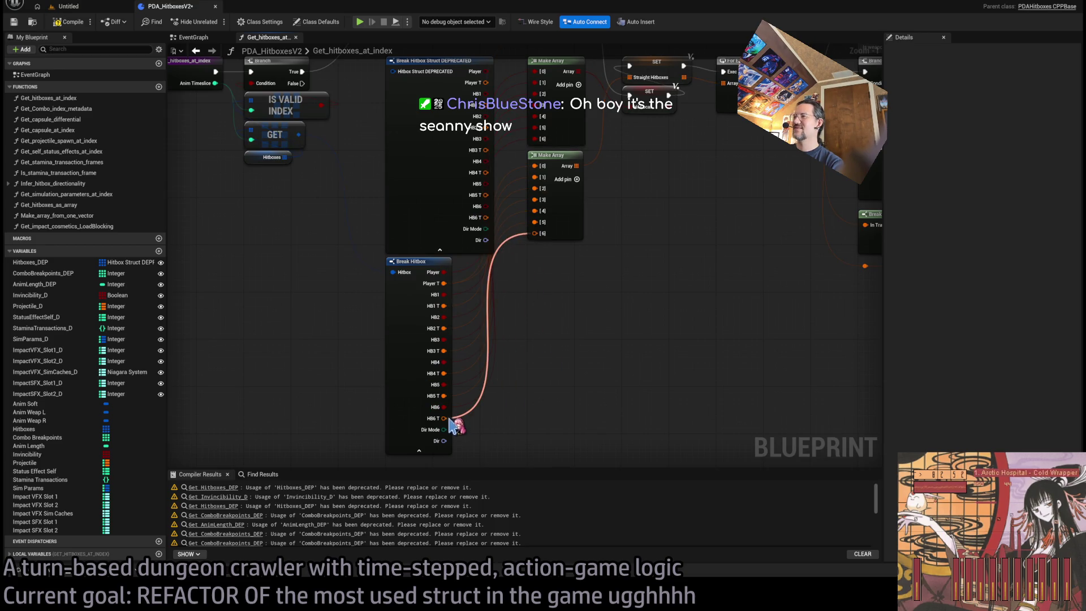
Delete the deprecated struct break, move Break Hitbox into its place, and check the C++ header
drag(493, 223, 526, 288)
click(436, 224)
key(Delete)
drag(452, 337, 453, 135)
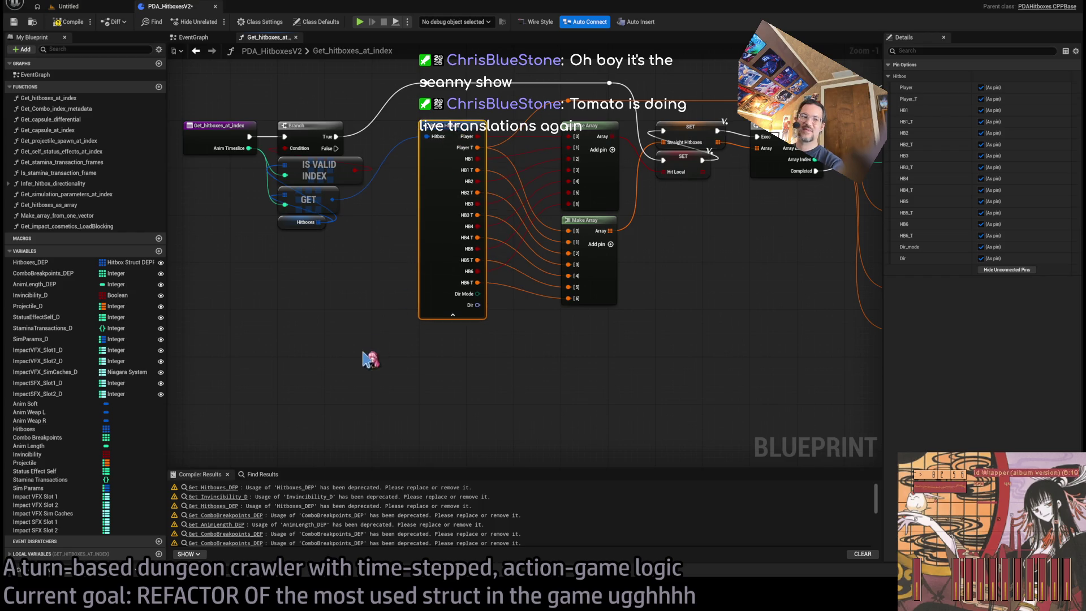
click(370, 359)
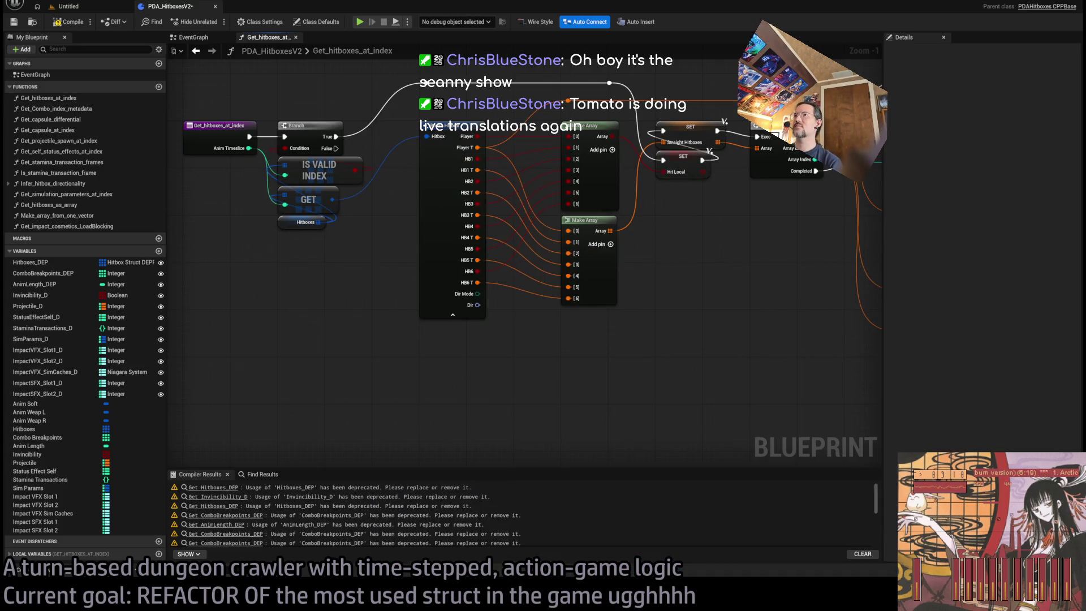
drag(724, 301, 436, 361)
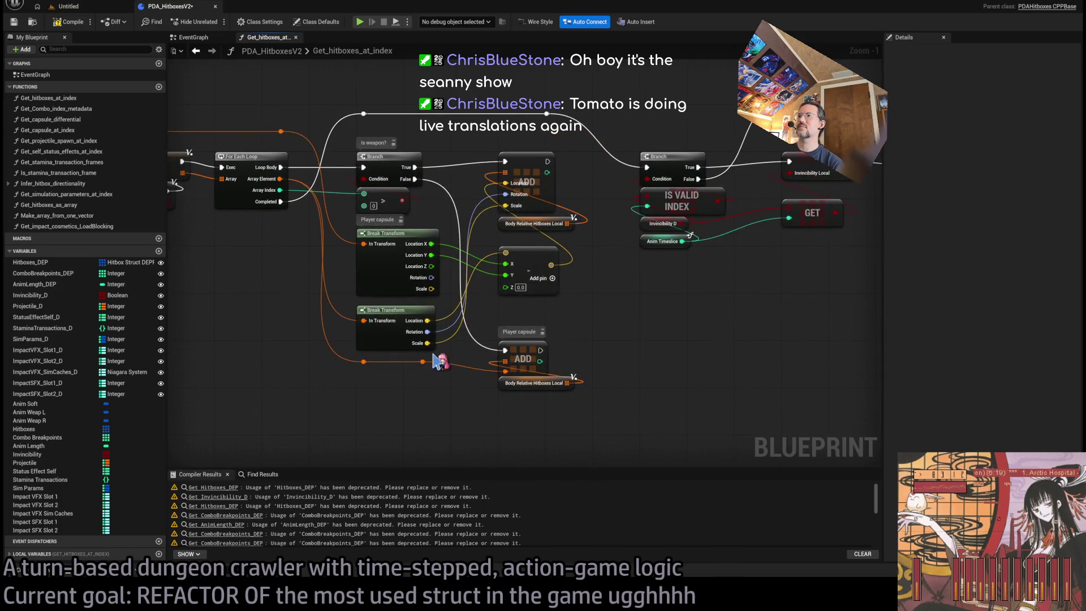
mouse_move(735, 353)
mouse_down()
mouse_move(236, 170)
mouse_move(197, 117)
mouse_move(589, 414)
mouse_move(831, 247)
mouse_move(679, 283)
mouse_move(559, 371)
mouse_up()
key(alt+Tab)
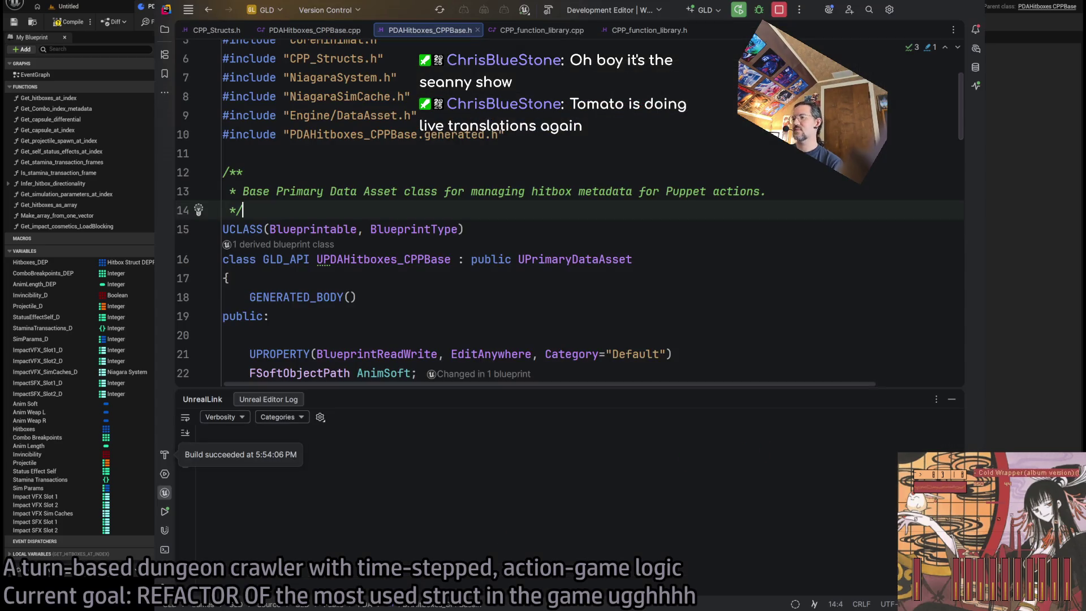
Switch from Rider's PDAHitboxes_CPPBase.h back to the Unreal Blueprint editor
key(alt+Tab)
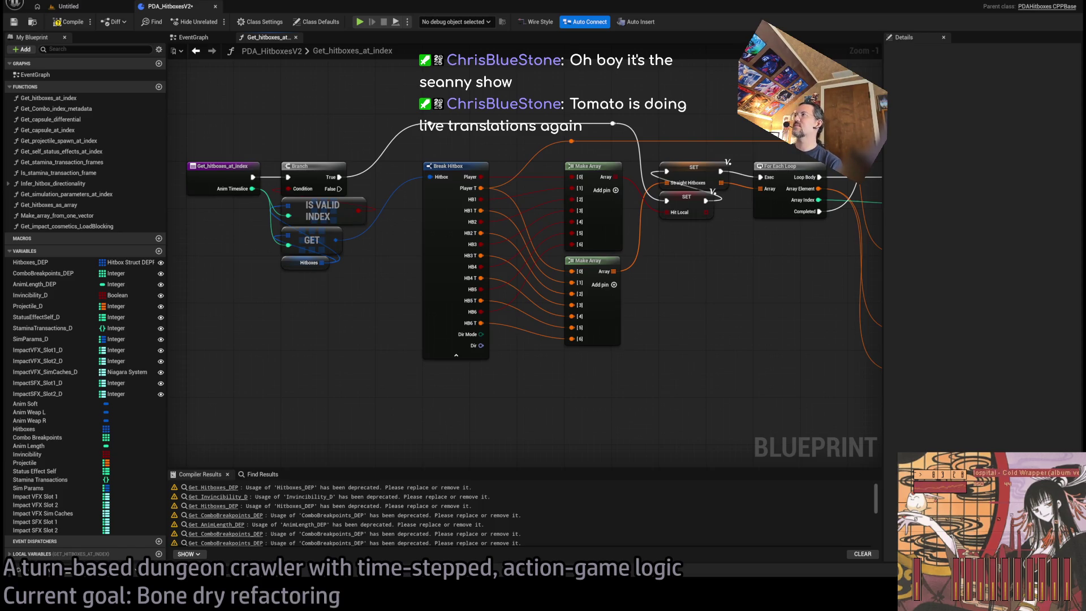
In Get_Combo_index_metadata, replace the Combo Breakpoints DEP nodes with new Combo Breakpoints getters feeding IS VALID INDEX and GET
mouse_move(387, 328)
mouse_down()
mouse_move(371, 317)
mouse_move(398, 320)
mouse_move(354, 269)
mouse_move(576, 286)
mouse_up()
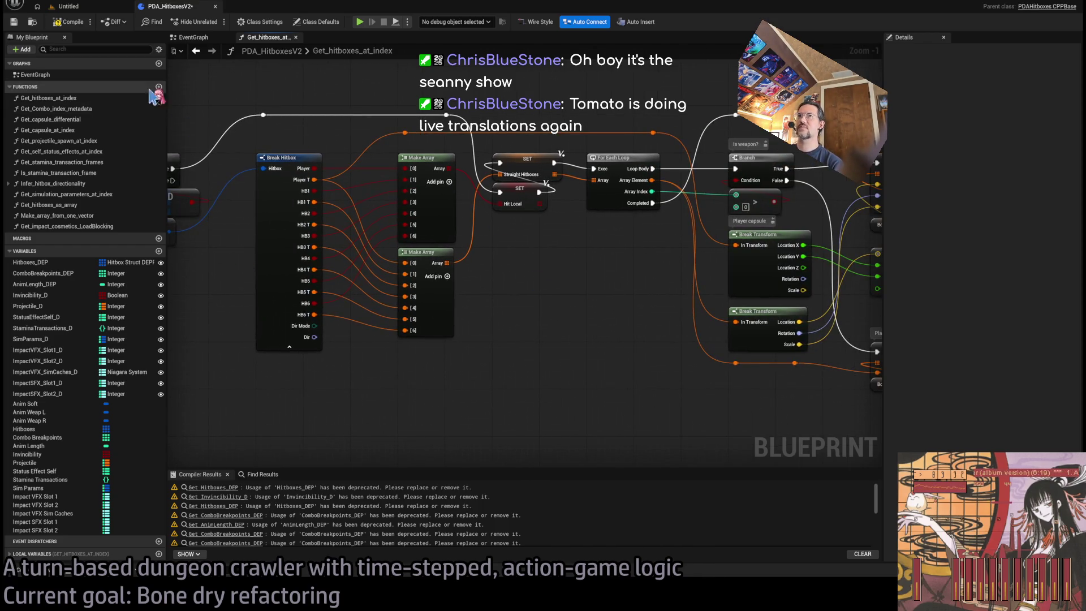
double_click(56, 109)
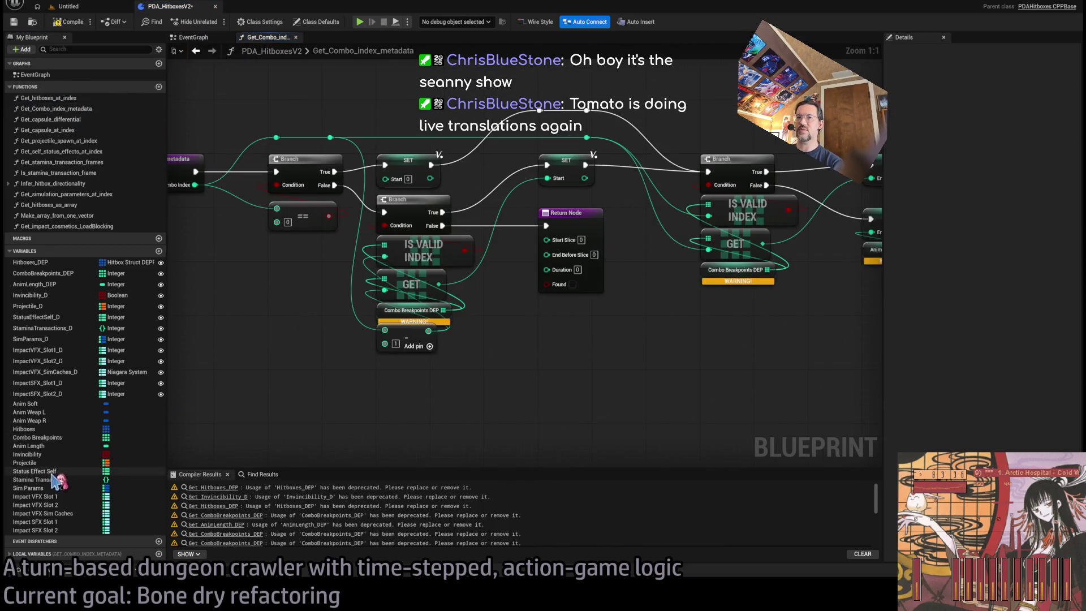
click(45, 438)
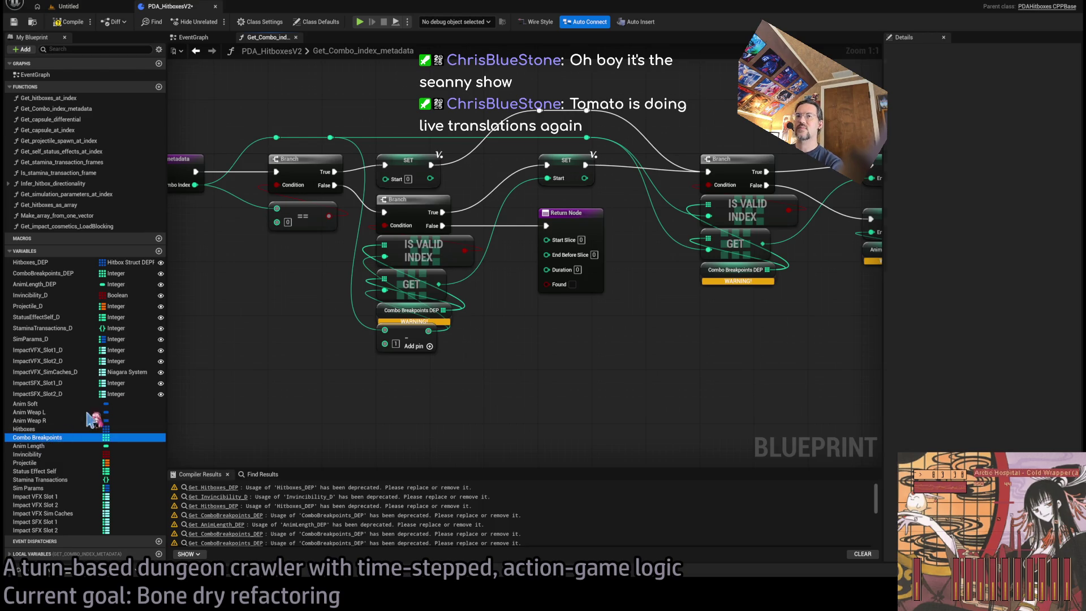
mouse_move(289, 333)
mouse_down()
mouse_move(229, 311)
mouse_move(384, 245)
mouse_up()
click(384, 317)
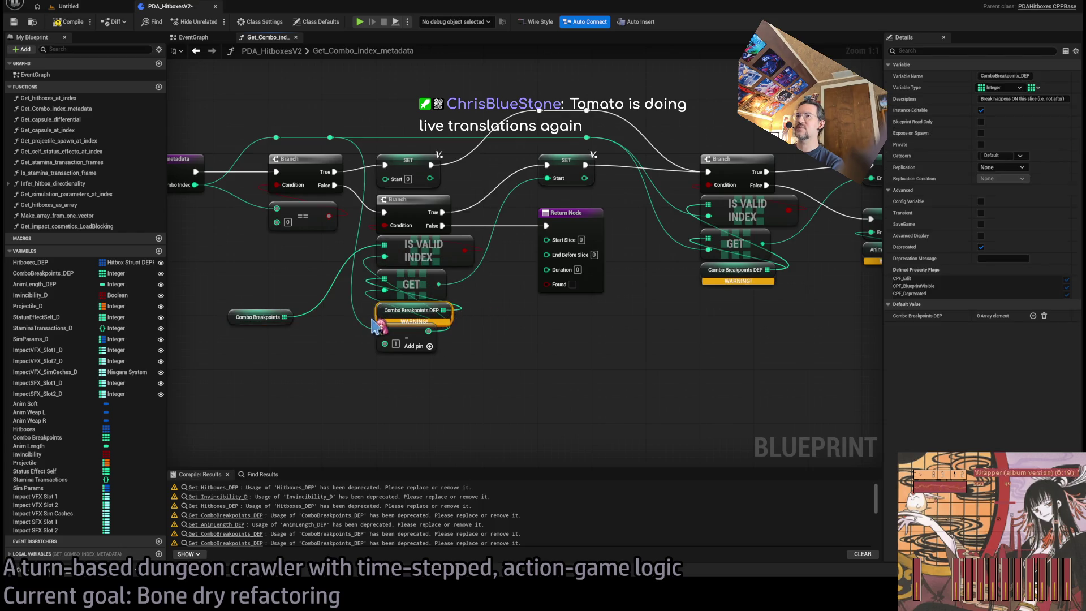
click(331, 362)
drag(284, 316, 385, 290)
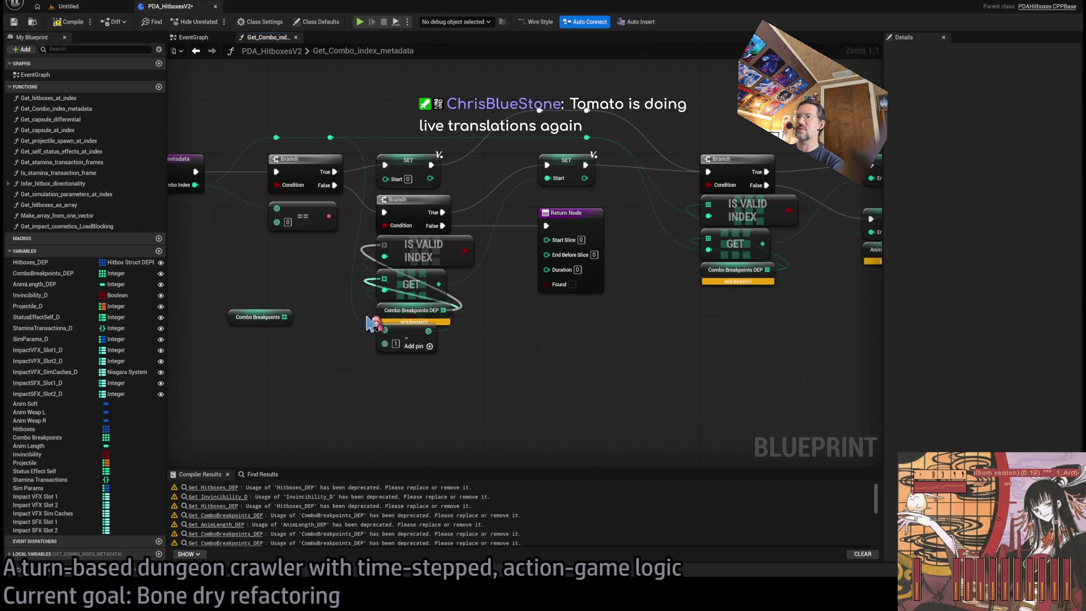
click(403, 322)
key(Delete)
drag(257, 317, 406, 310)
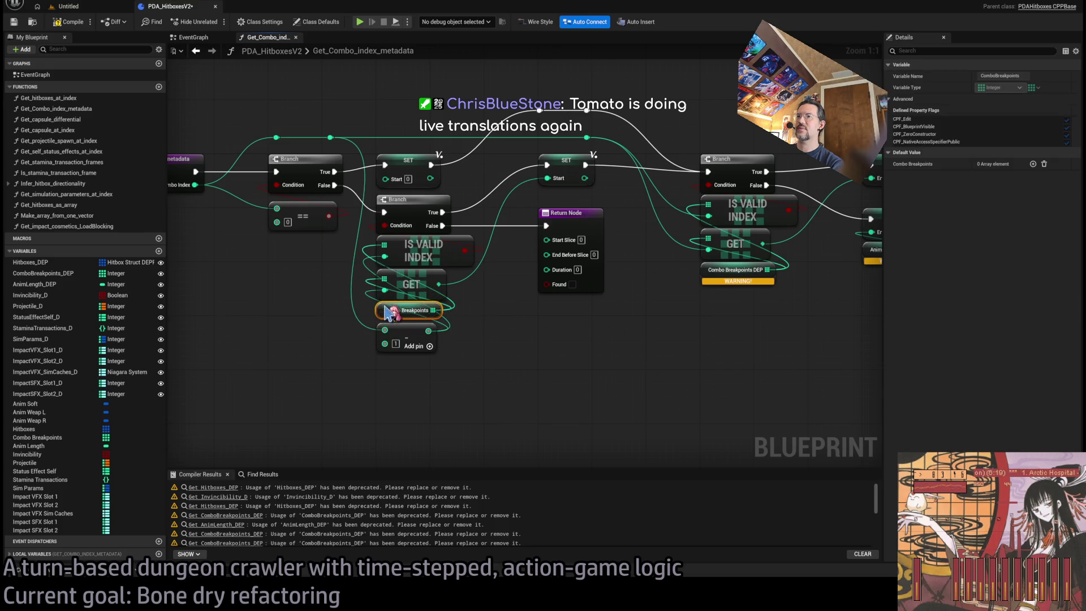
key(ctrl+c)
key(ctrl+v)
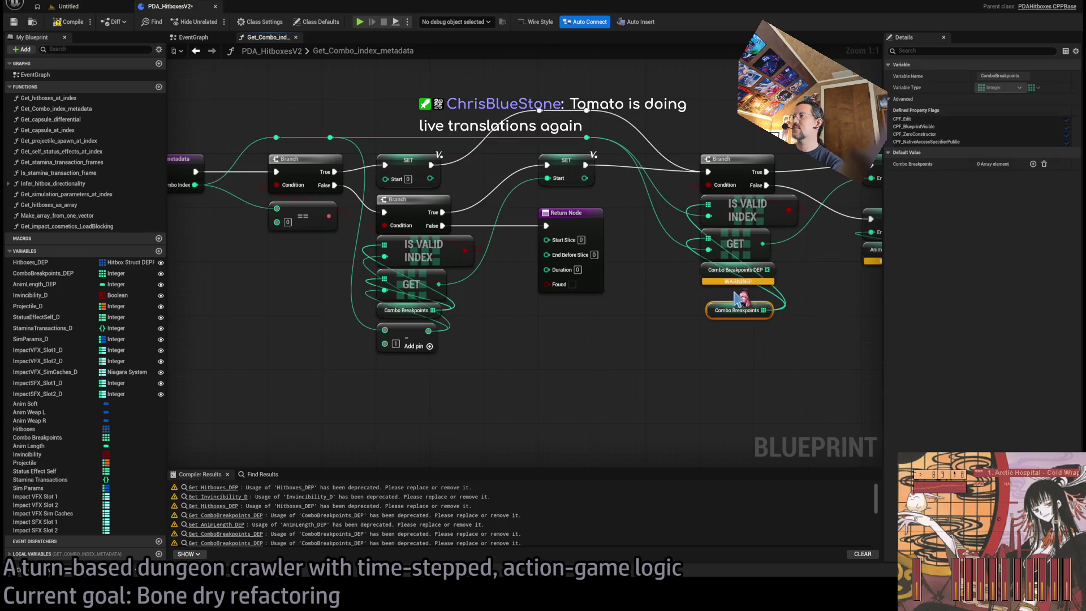
drag(707, 305, 710, 266)
Replace the Anim Length DEP node with a new Anim Length getter connected to End
drag(764, 320, 364, 339)
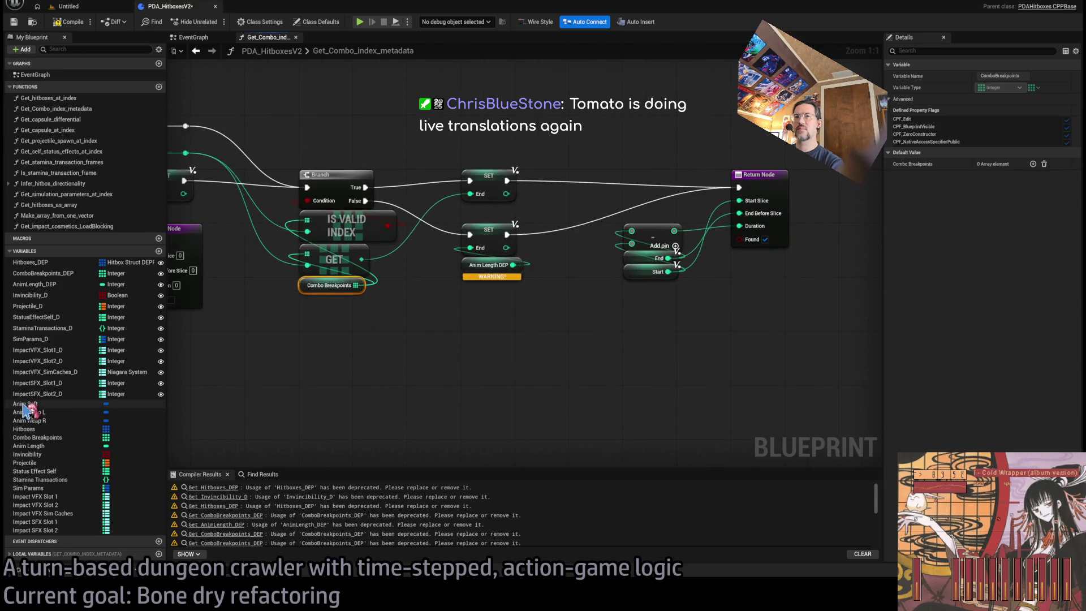
mouse_move(28, 445)
mouse_down()
mouse_move(472, 257)
mouse_move(462, 255)
mouse_move(427, 275)
mouse_move(483, 267)
mouse_up()
click(463, 256)
key(Delete)
click(403, 261)
click(496, 330)
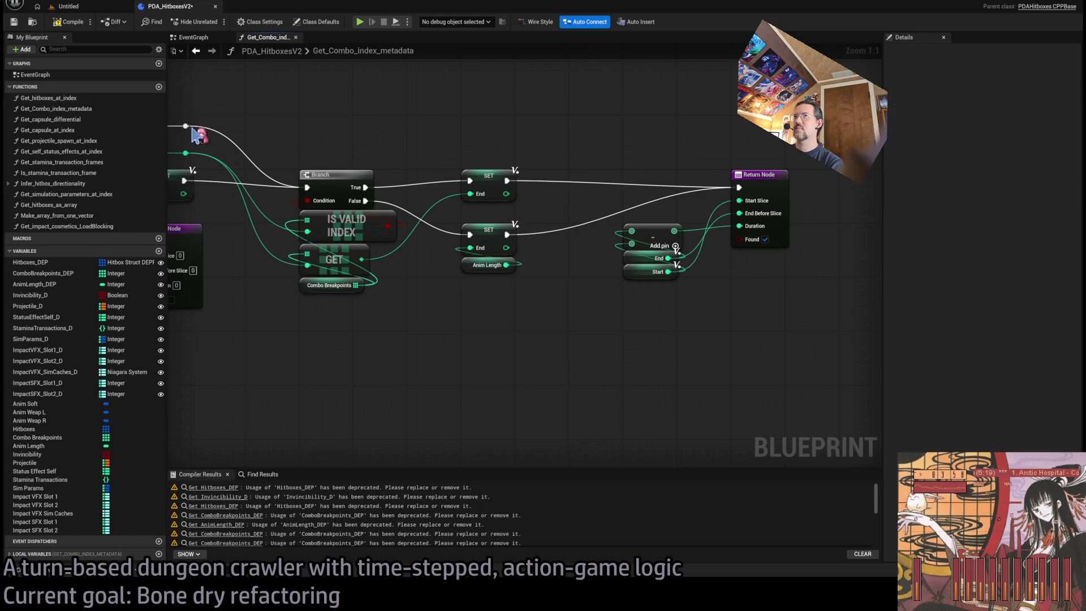
Compile the Blueprint, close Get_Combo_index_metadata, and open Get_capsule_differential
click(82, 25)
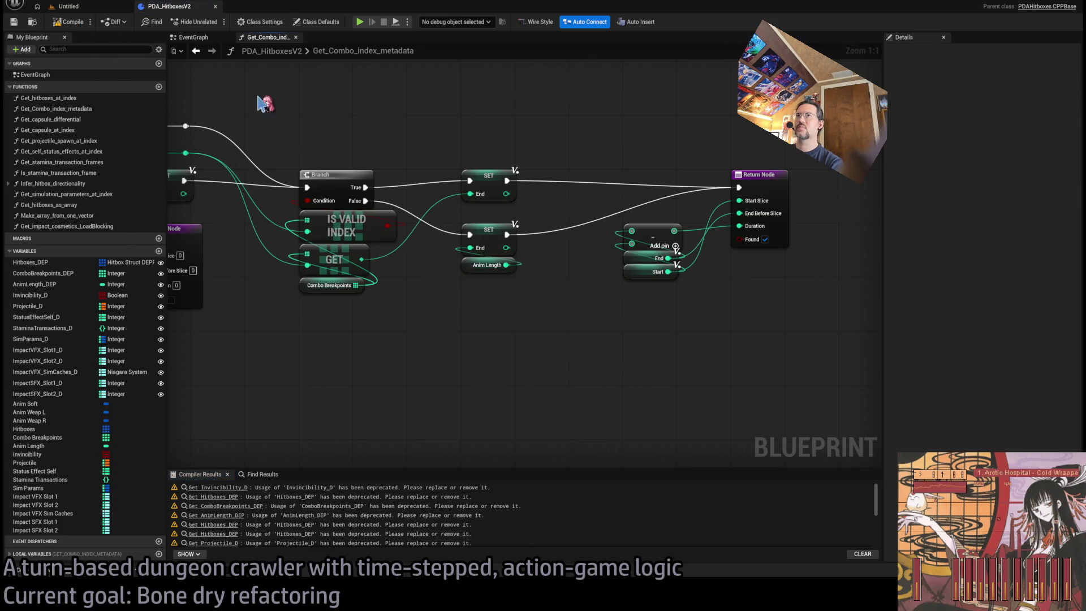
middle_click(276, 39)
double_click(95, 120)
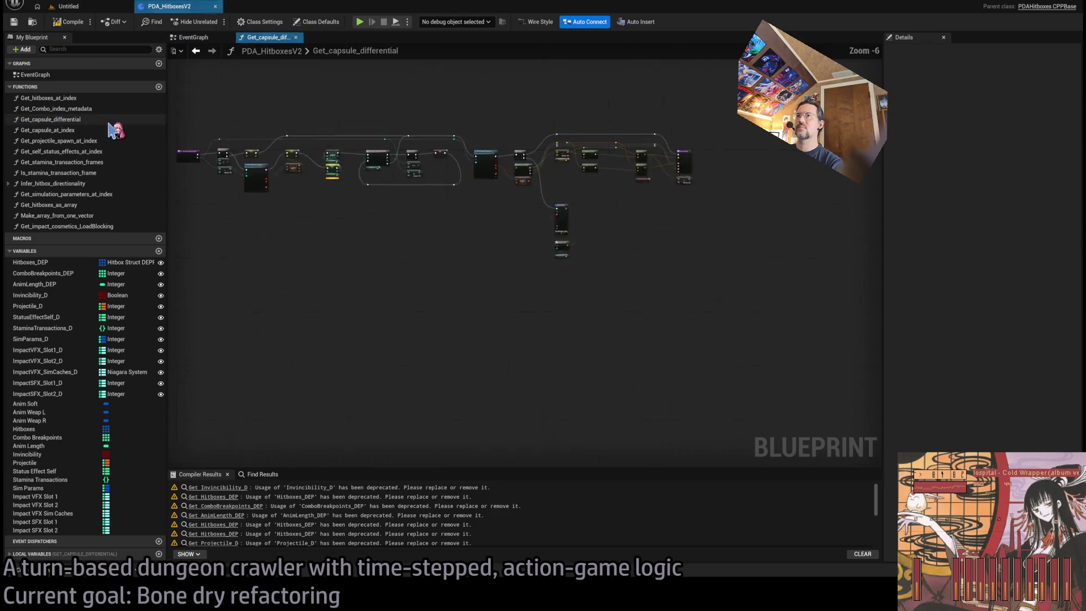
Add new Anim Length and Combo Breakpoints getters, compile, and delete the Combo Breakpoints DEP node
scroll(396, 237, up, 5)
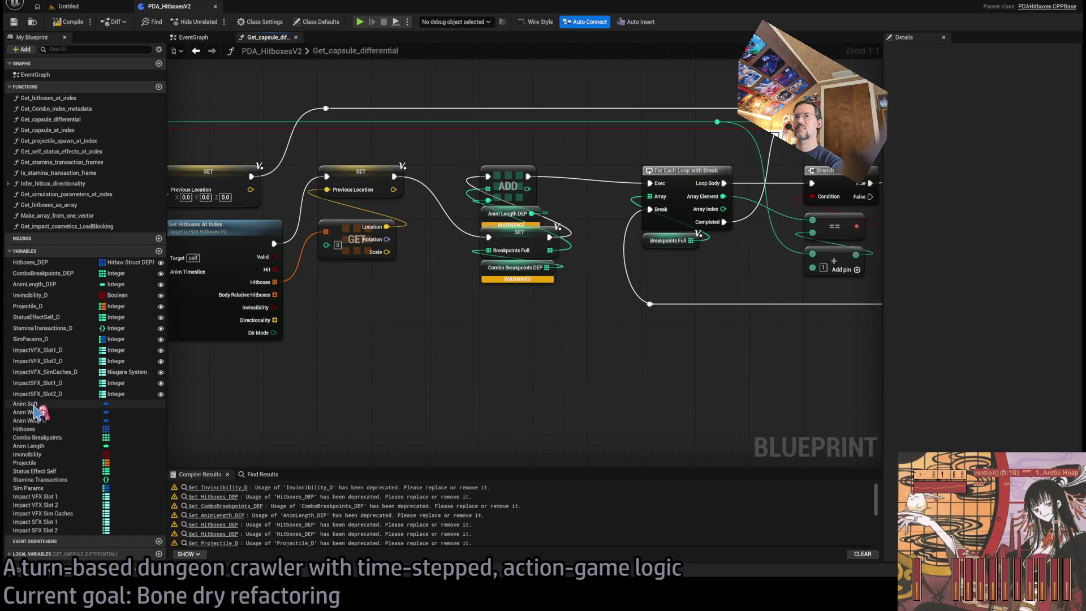
click(34, 446)
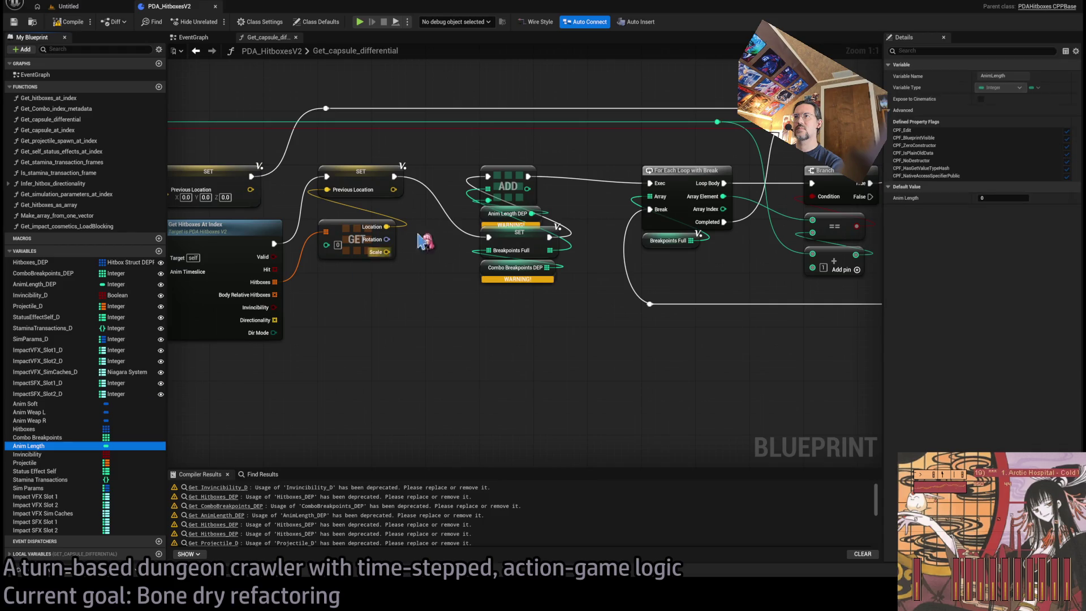
drag(494, 204, 493, 204)
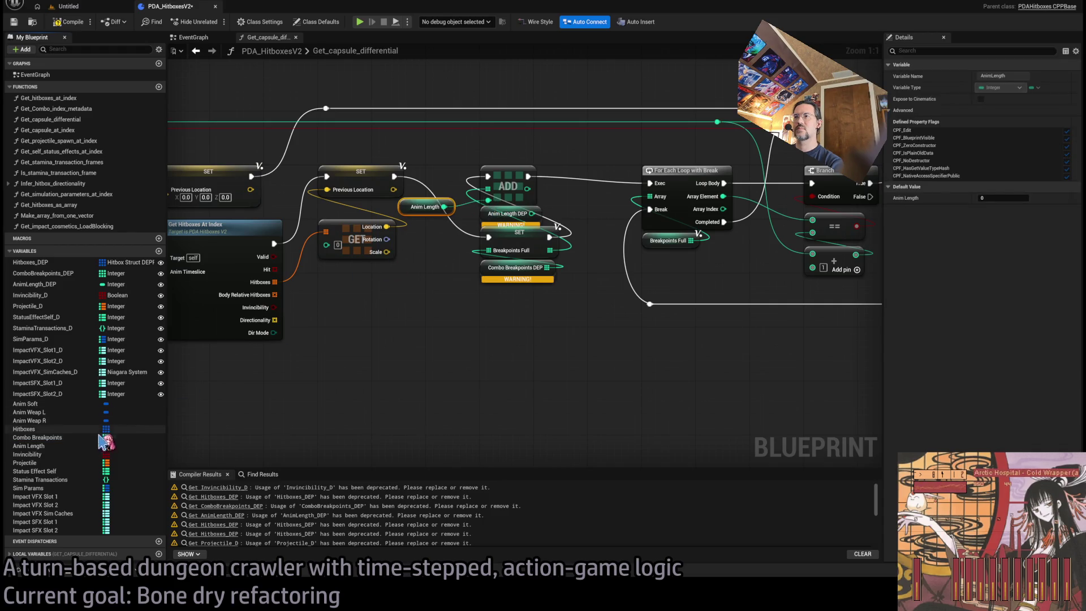
click(34, 437)
drag(34, 438, 492, 259)
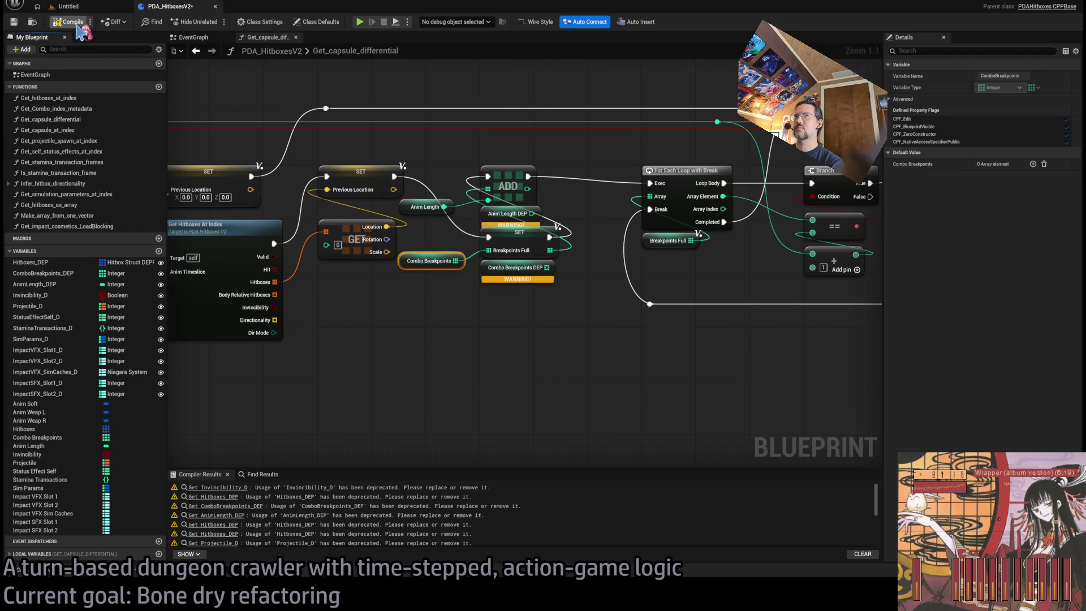
key(F7)
click(492, 271)
key(Delete)
Line up the new getters with the SET node, then open Get_capsule_at_index
mouse_move(461, 303)
mouse_down()
mouse_move(398, 198)
mouse_move(490, 226)
mouse_up()
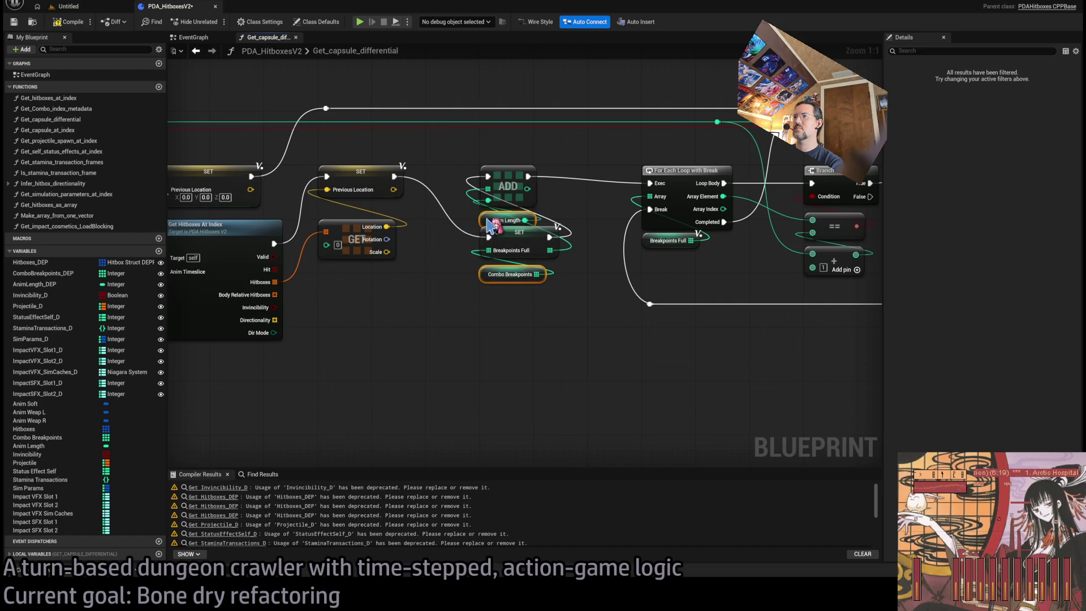
drag(497, 274, 498, 282)
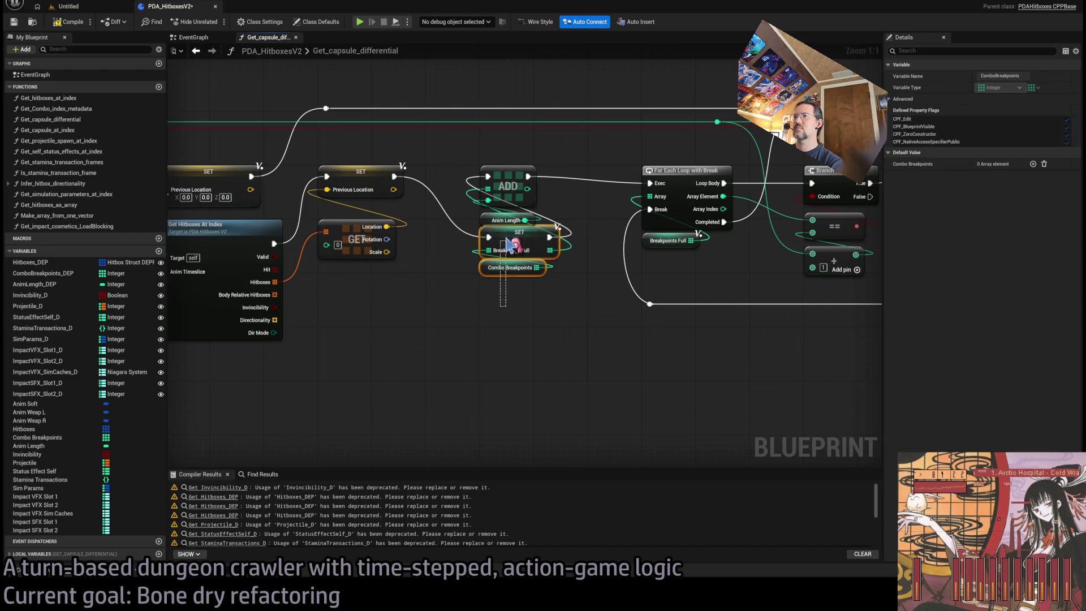
drag(504, 233, 506, 246)
mouse_move(569, 325)
mouse_down()
mouse_move(537, 305)
mouse_move(428, 312)
mouse_up()
scroll(552, 305, down, 4)
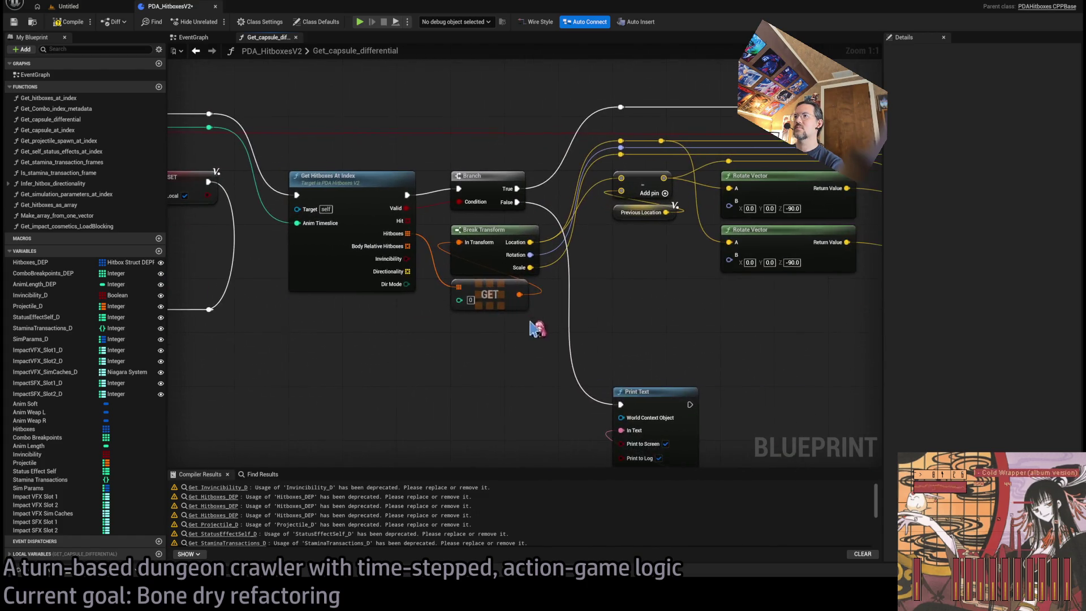
drag(708, 304, 568, 342)
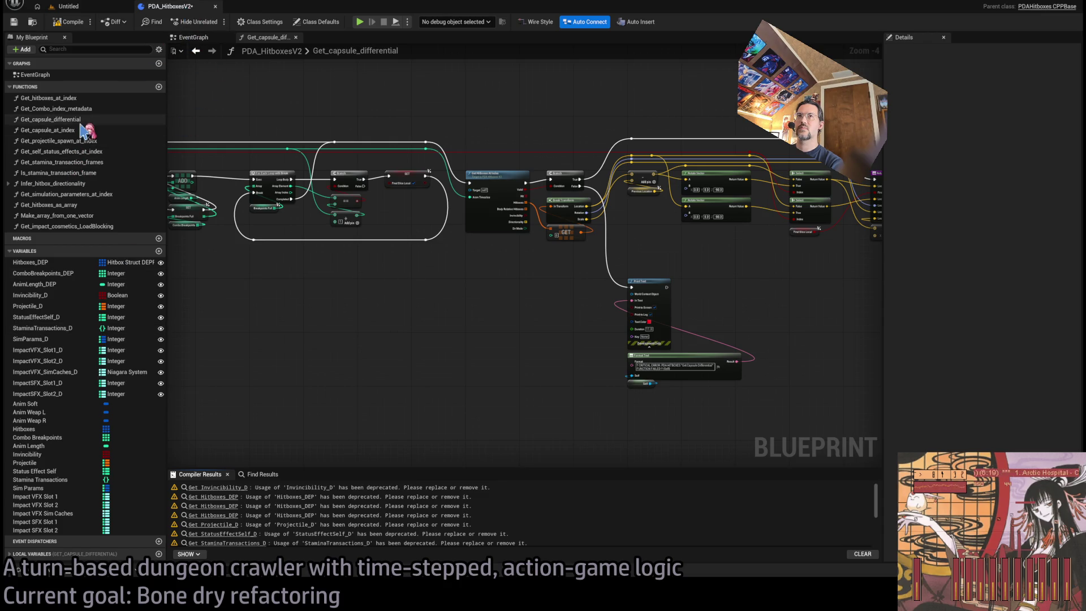
double_click(48, 130)
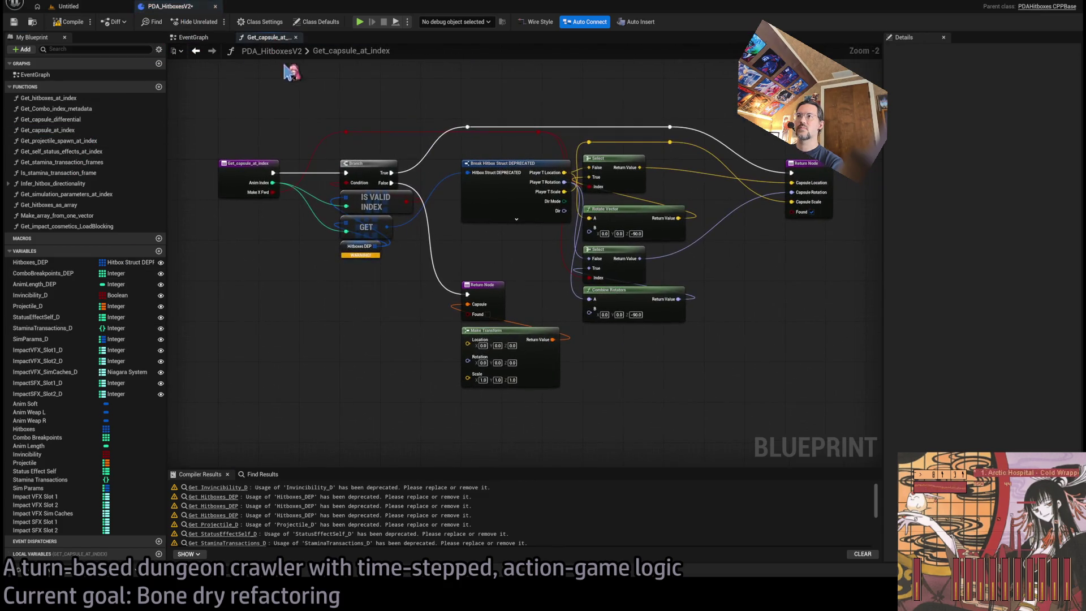
scroll(334, 259, up, 2)
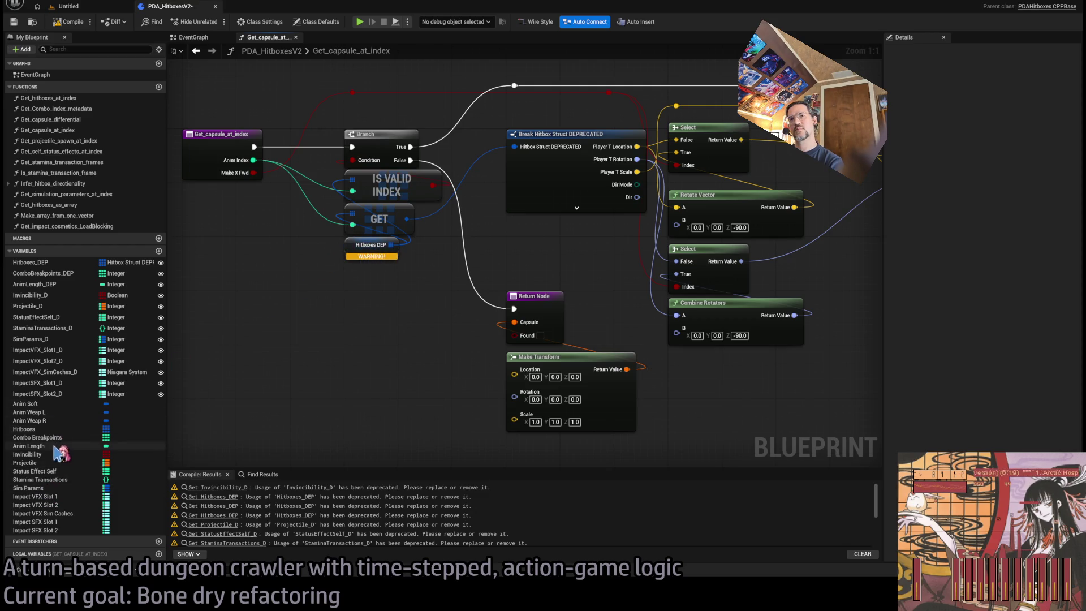
Wire a new Hitboxes getter into IS VALID INDEX and GET, deleting Hitboxes DEP
click(31, 429)
drag(359, 333, 402, 305)
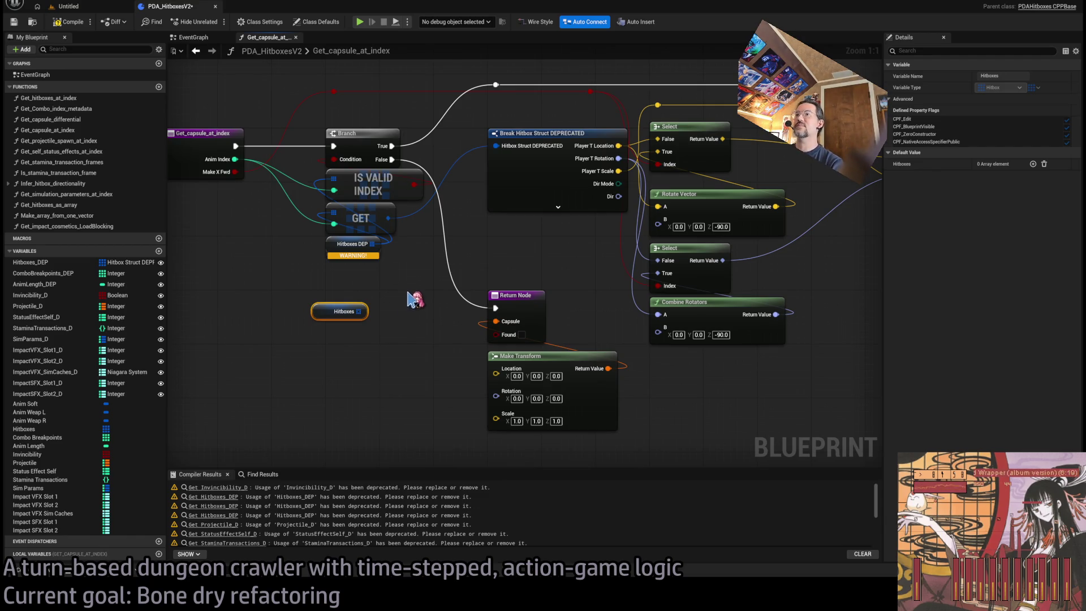
drag(412, 298, 476, 301)
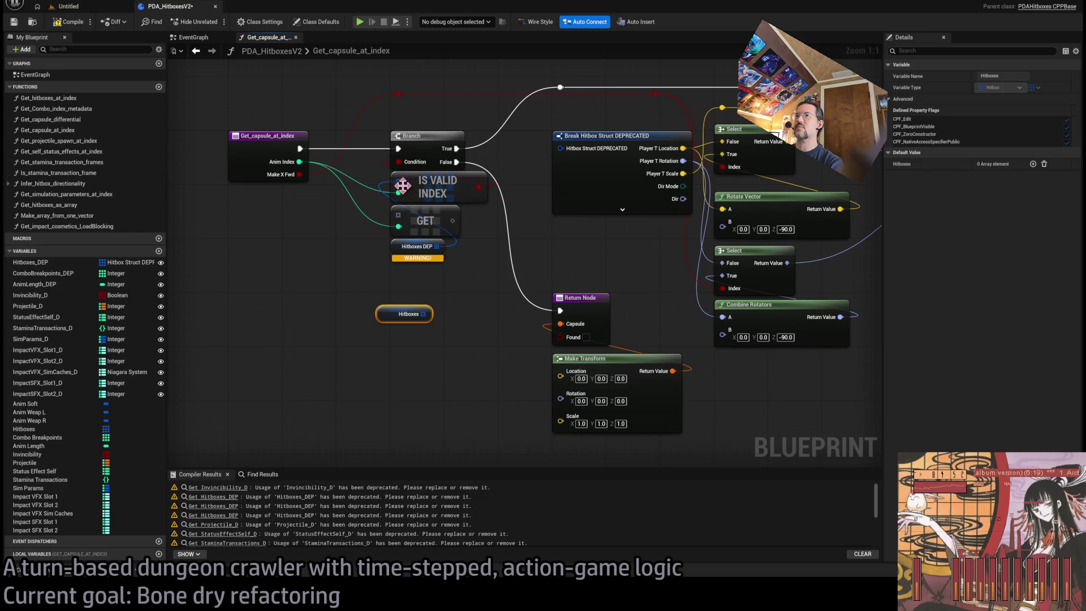
drag(428, 314, 399, 193)
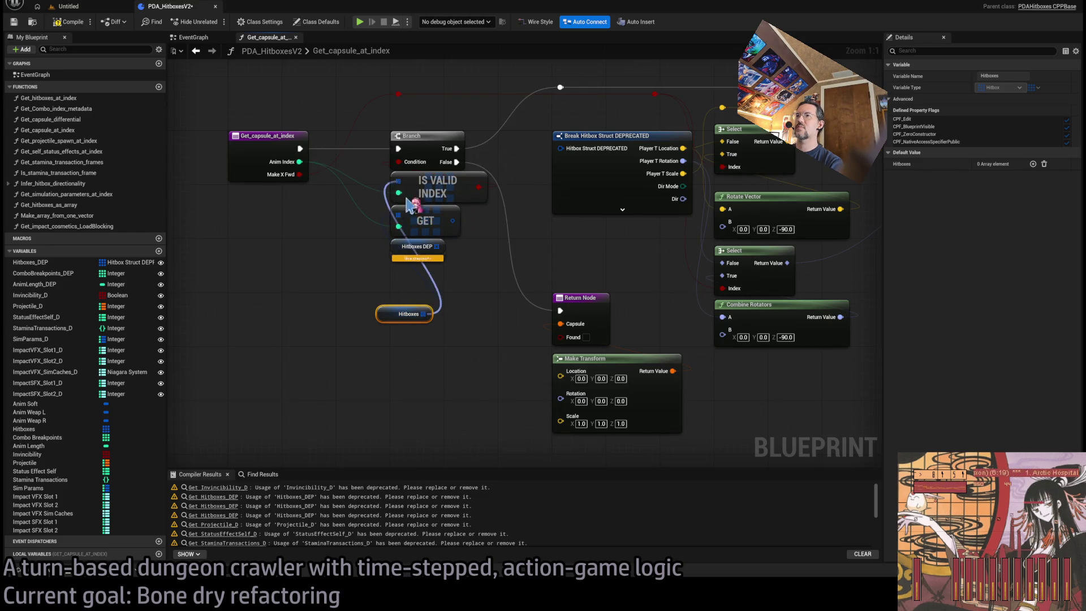
key(Delete)
Add a Break Hitbox from GET exposing only Player T, and move the location, rotation and scale links onto it
mouse_move(403, 314)
mouse_down()
mouse_move(416, 247)
mouse_move(385, 343)
mouse_up()
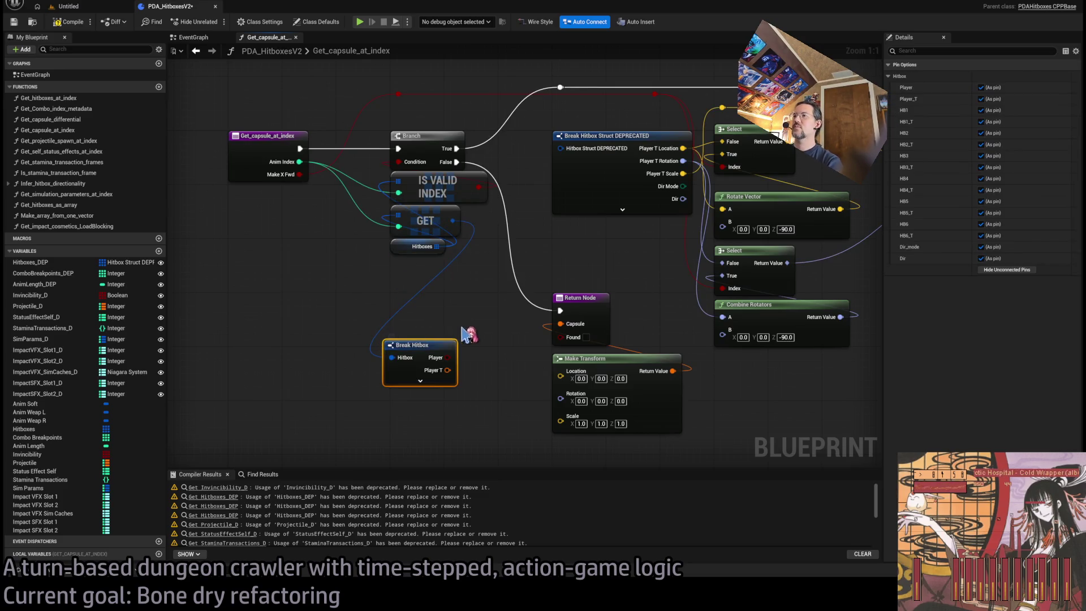
click(434, 377)
click(1006, 270)
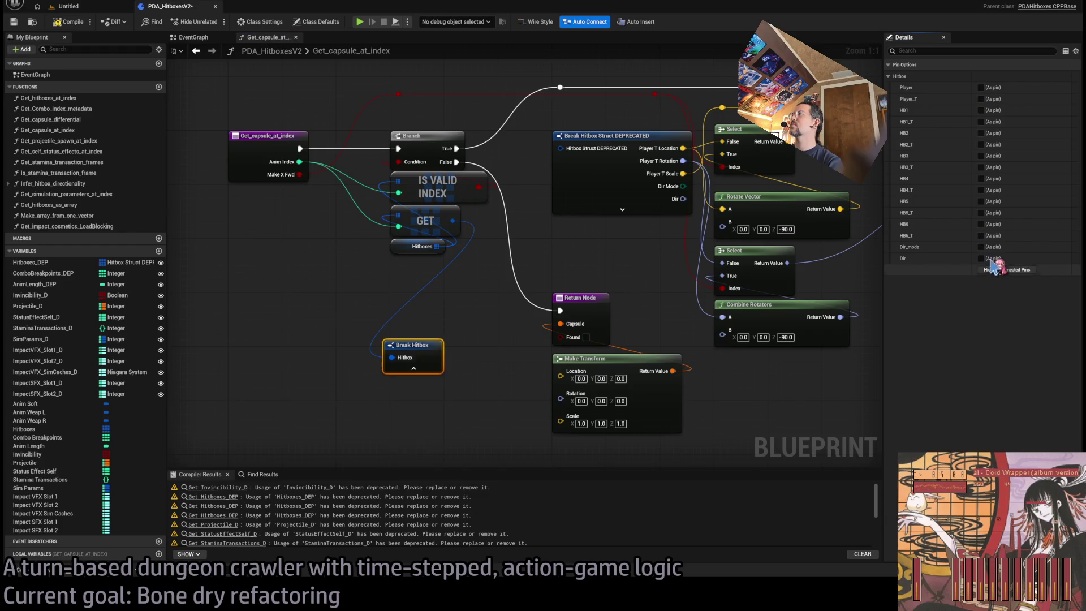
click(981, 99)
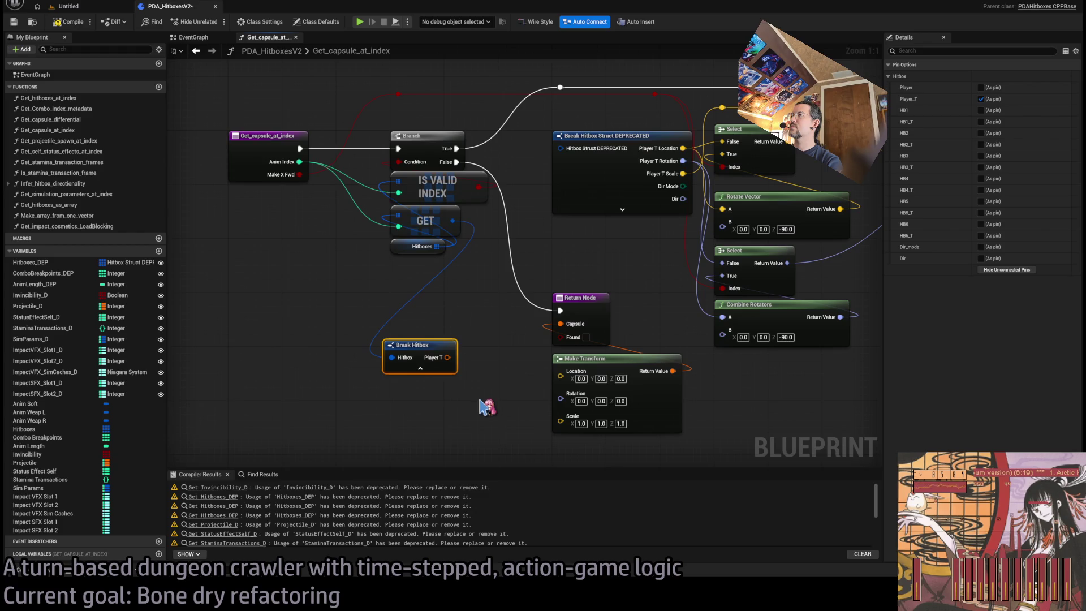
drag(661, 122, 447, 331)
drag(662, 135, 446, 344)
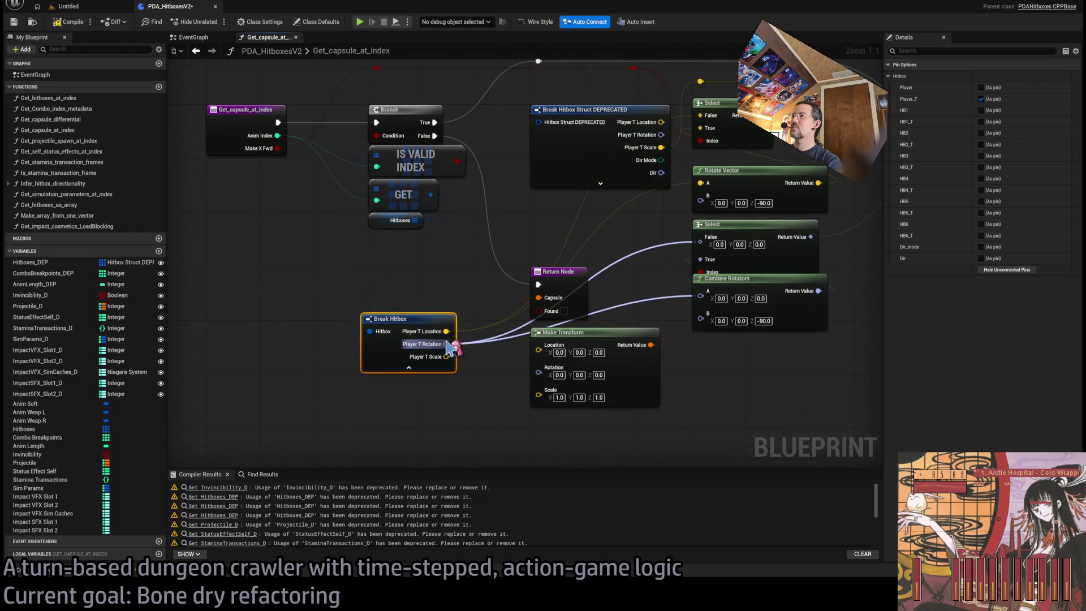
drag(661, 148, 446, 357)
Delete the deprecated Break Hitbox Struct, put Break Hitbox in its place, and compile
click(537, 144)
key(Delete)
drag(434, 319, 582, 109)
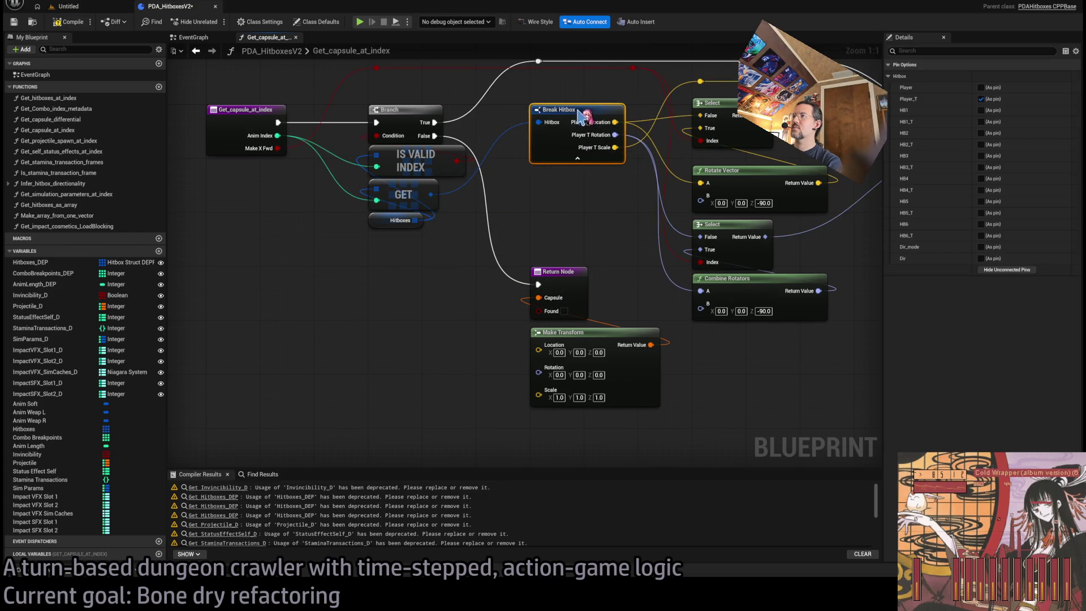
click(531, 224)
scroll(531, 223, down, 2)
mouse_move(531, 224)
mouse_down()
mouse_move(487, 233)
mouse_move(549, 272)
mouse_up()
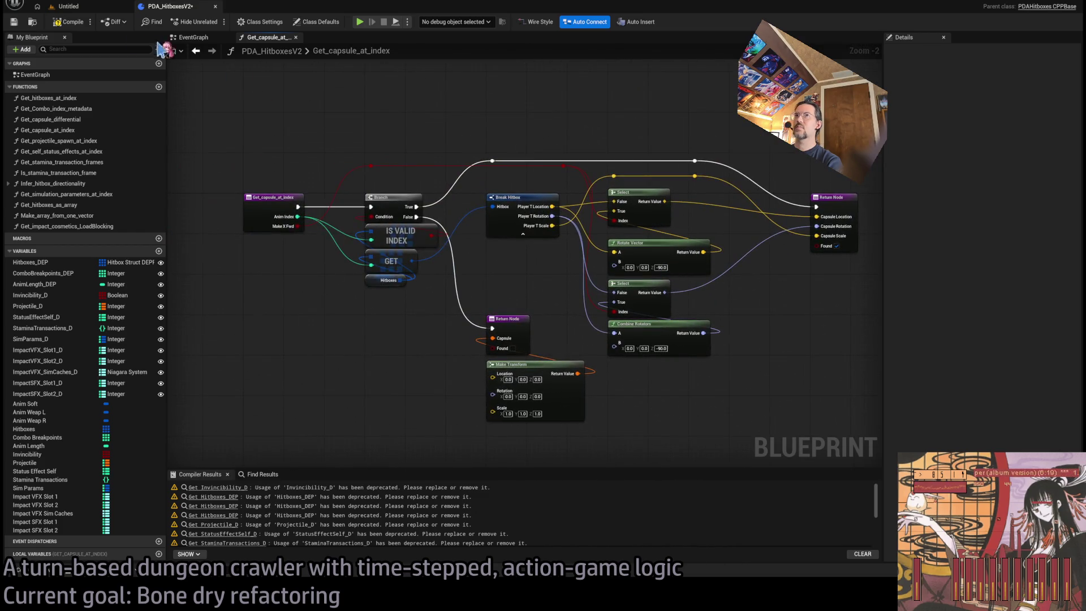
click(64, 24)
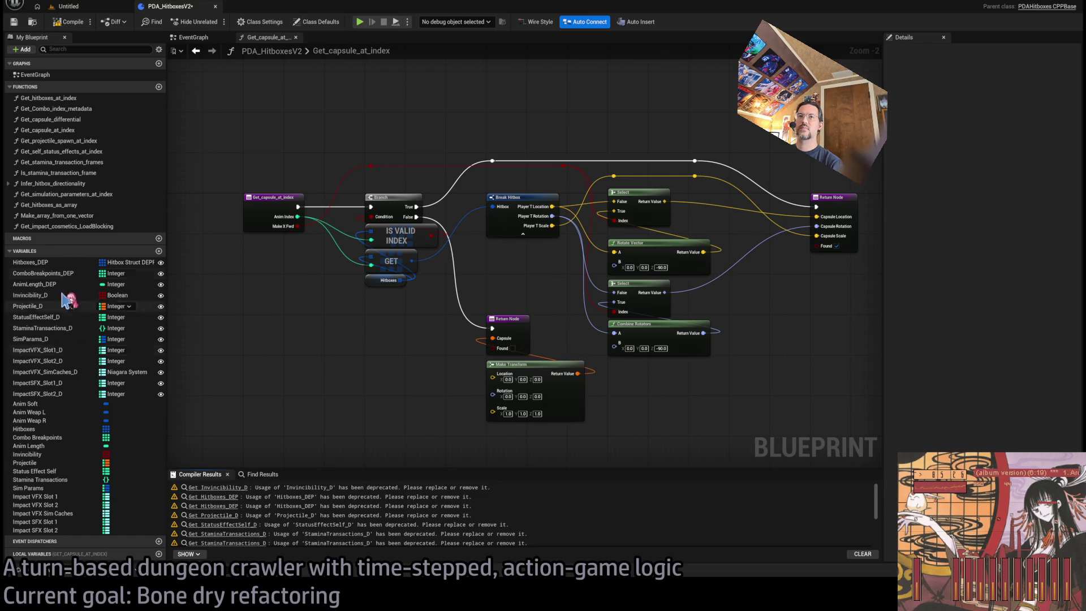
double_click(85, 141)
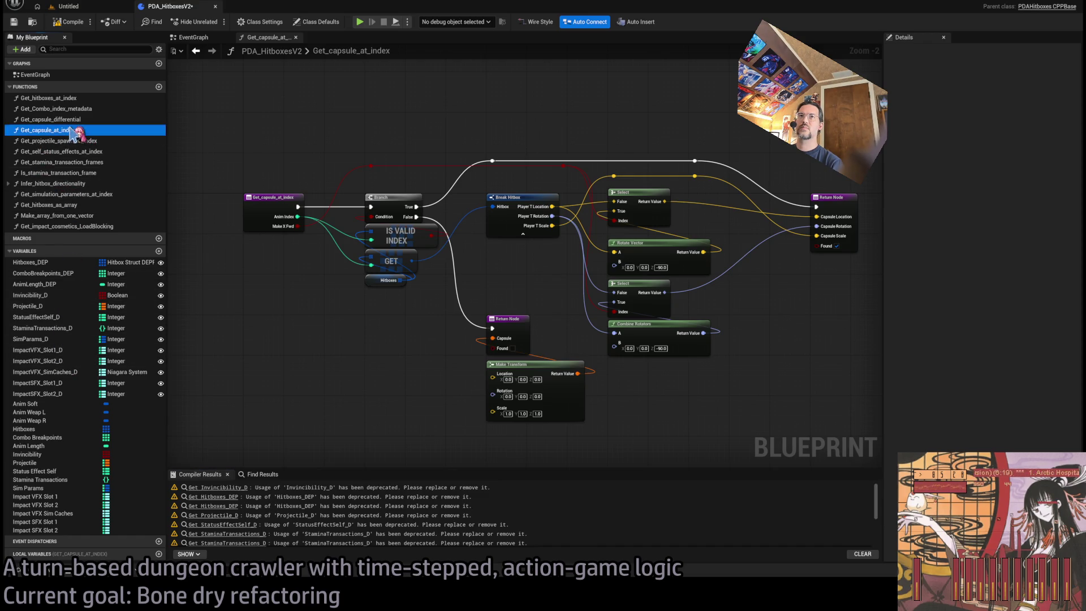
In Get_projectile_spawn_at_index, replace the old Projectile D node with a new Projectile getter
click(91, 152)
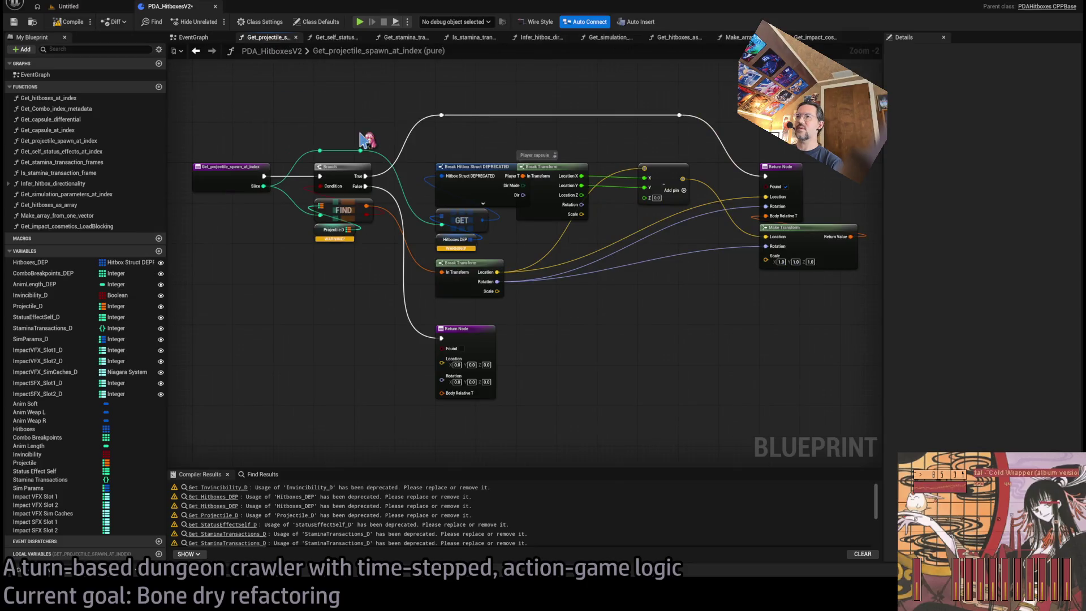
scroll(325, 225, up, 2)
mouse_move(24, 462)
mouse_down()
mouse_move(214, 337)
mouse_move(315, 288)
mouse_move(327, 248)
mouse_up()
click(351, 234)
key(Delete)
drag(351, 294, 223, 334)
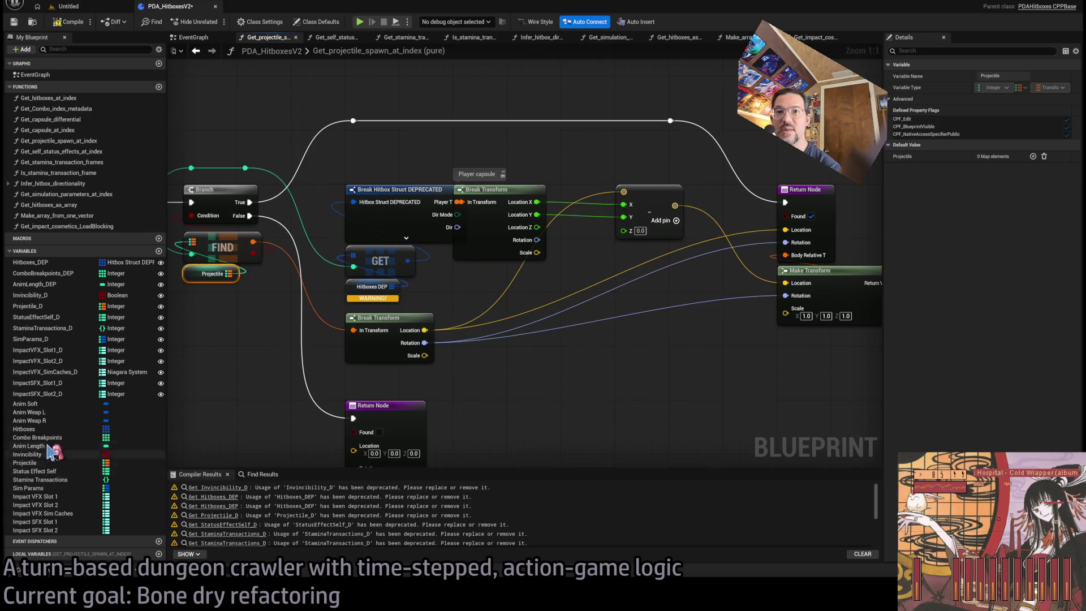
Add a Hitboxes getter and GET node fed by the found projectile index
mouse_move(23, 429)
mouse_down()
mouse_move(274, 335)
mouse_move(243, 311)
mouse_move(249, 354)
mouse_up()
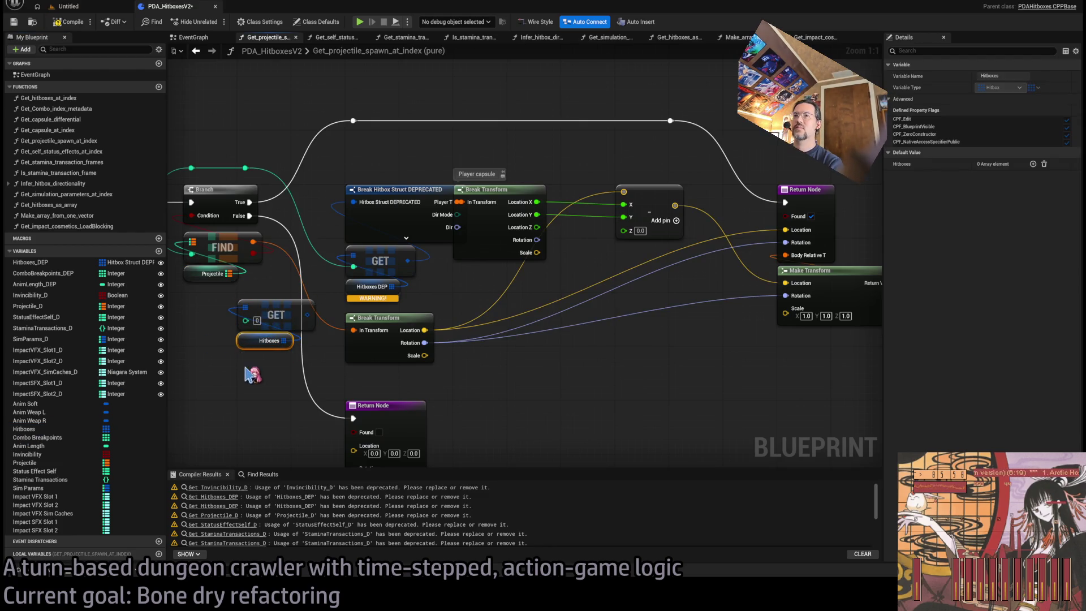
ctrl+click(276, 315)
mouse_move(276, 315)
mouse_down()
mouse_move(247, 385)
mouse_move(323, 361)
mouse_up()
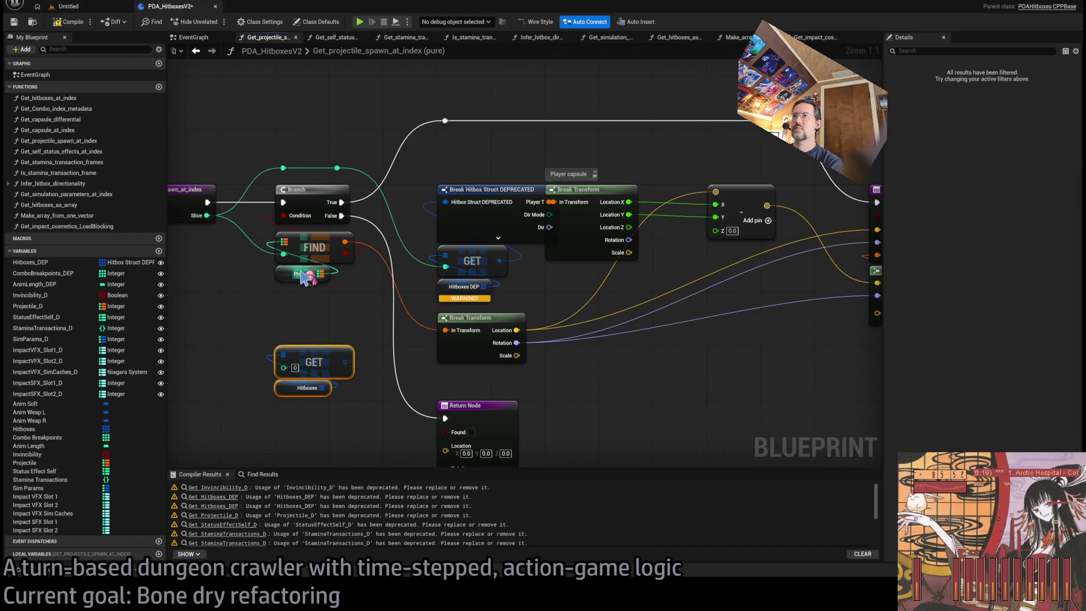
mouse_move(335, 273)
mouse_down()
mouse_move(300, 333)
mouse_move(354, 447)
mouse_move(351, 382)
mouse_up()
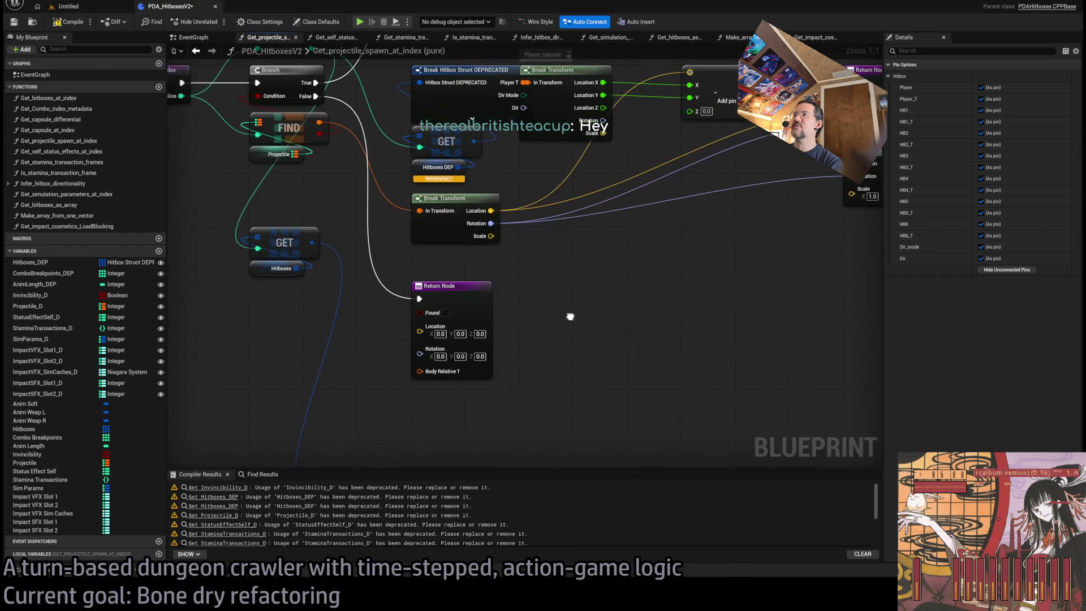
drag(546, 359, 484, 317)
scroll(530, 283, down, 1)
scroll(548, 279, up, 1)
scroll(441, 388, down, 1)
Connect Break Hitbox's Player T to Break Transform, delete the deprecated nodes, tidy the layout, and recompile
mouse_move(420, 389)
mouse_down()
mouse_move(458, 345)
mouse_move(538, 151)
mouse_up()
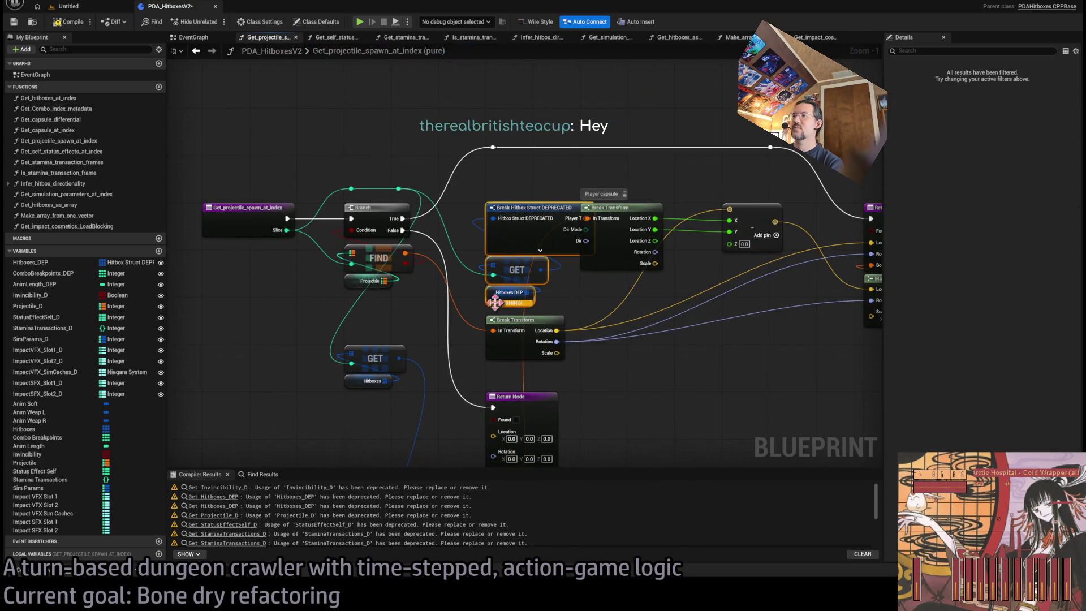
key(Delete)
mouse_move(417, 450)
mouse_down()
mouse_move(475, 90)
mouse_move(489, 257)
mouse_up()
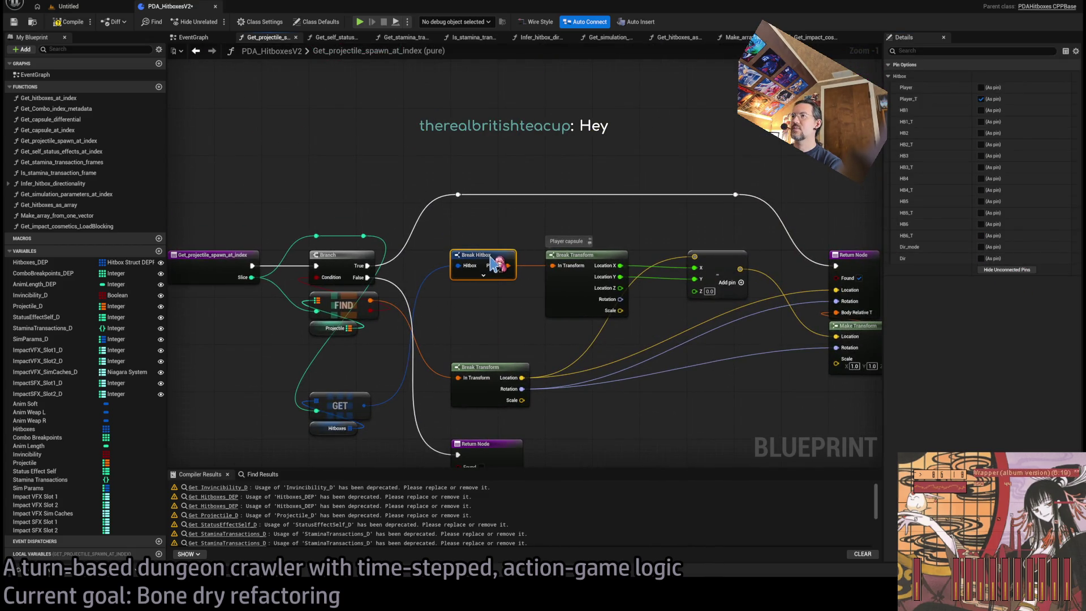
mouse_move(345, 403)
mouse_down()
mouse_move(441, 339)
mouse_move(484, 289)
mouse_up()
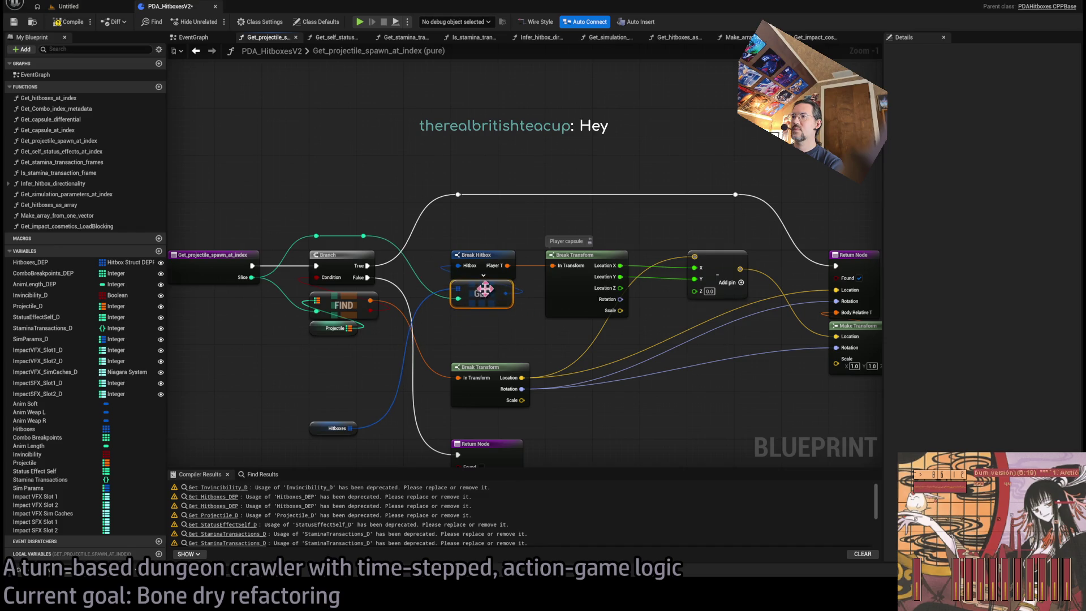
mouse_move(313, 425)
mouse_down()
mouse_move(454, 328)
mouse_move(455, 313)
mouse_up()
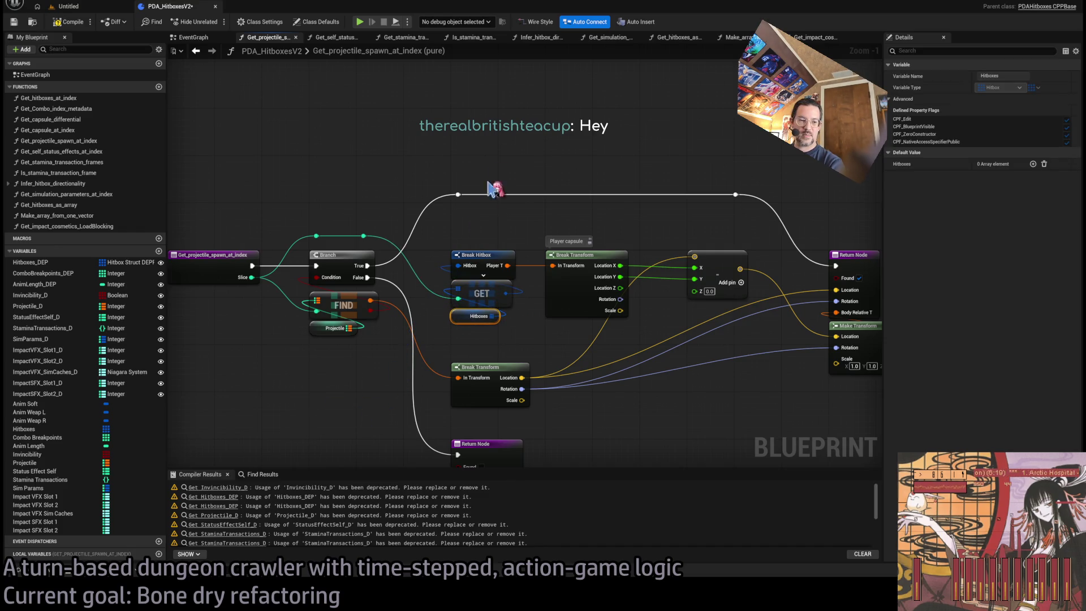
click(485, 181)
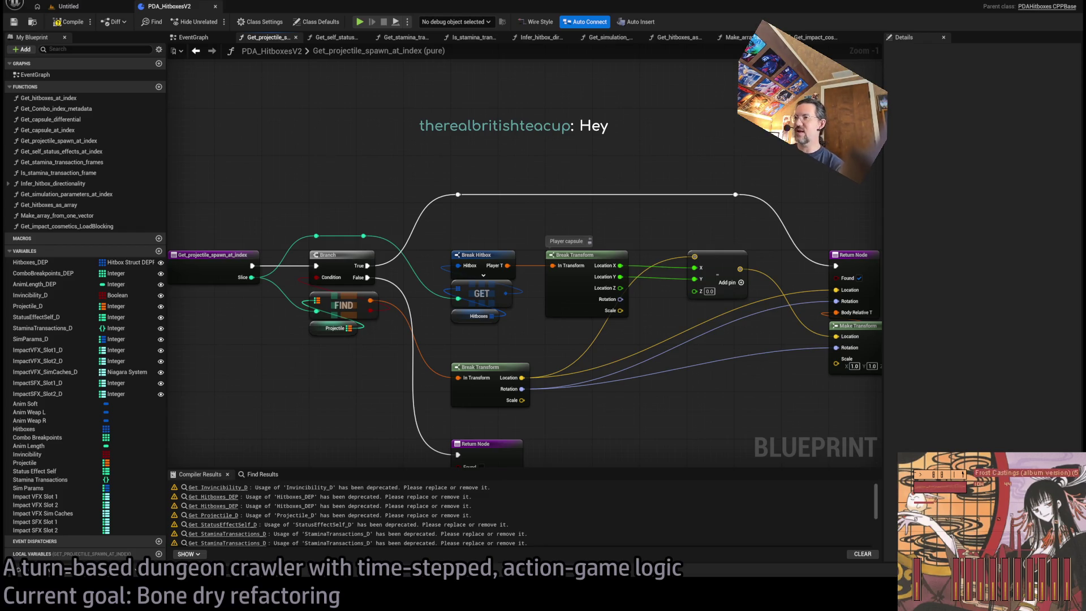
scroll(606, 189, up, 1)
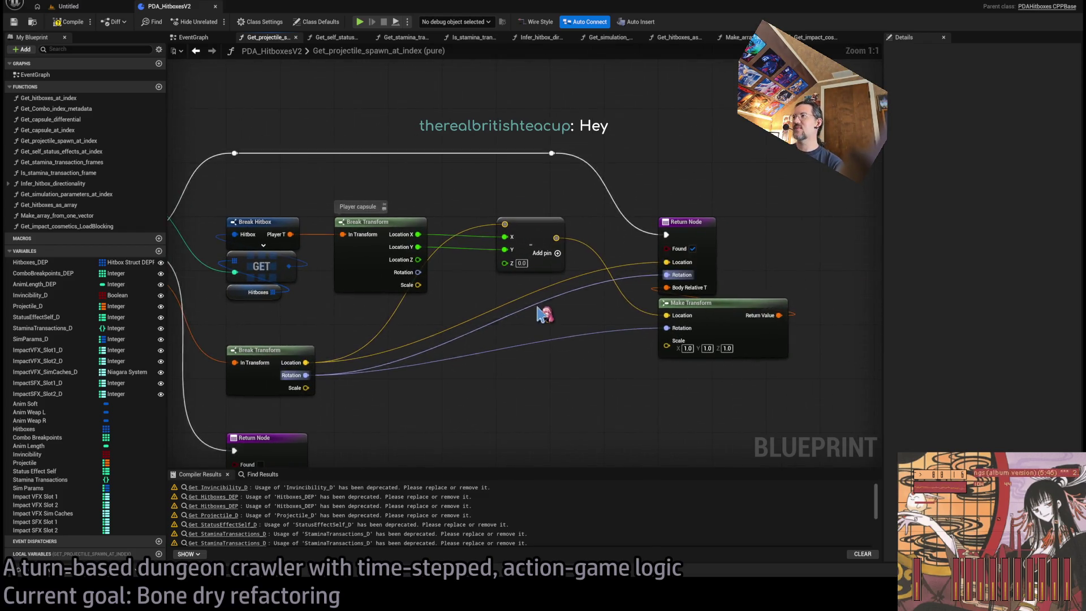
click(67, 23)
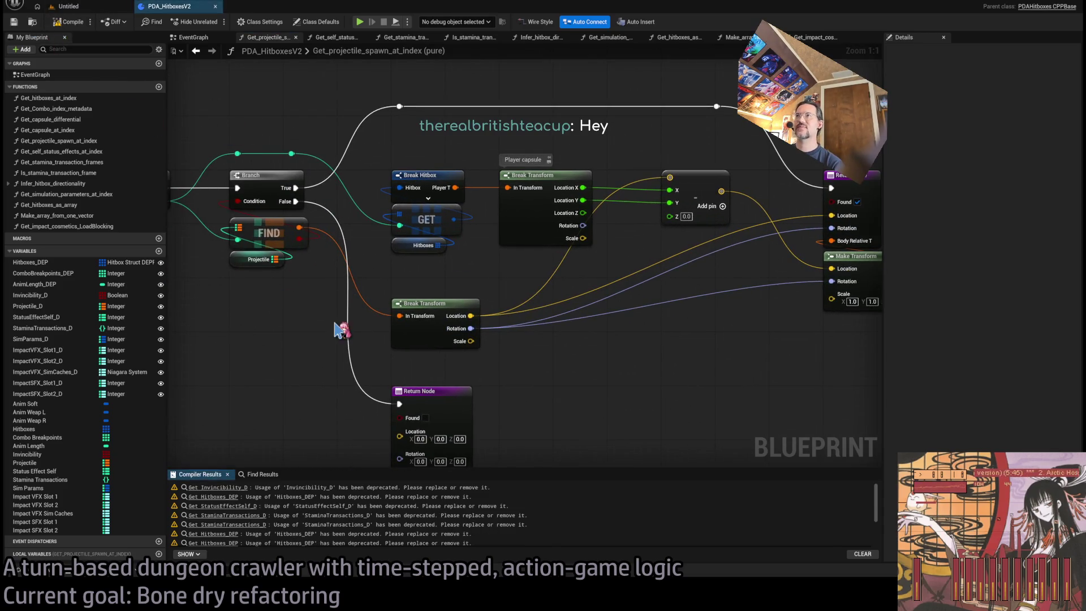
click(336, 38)
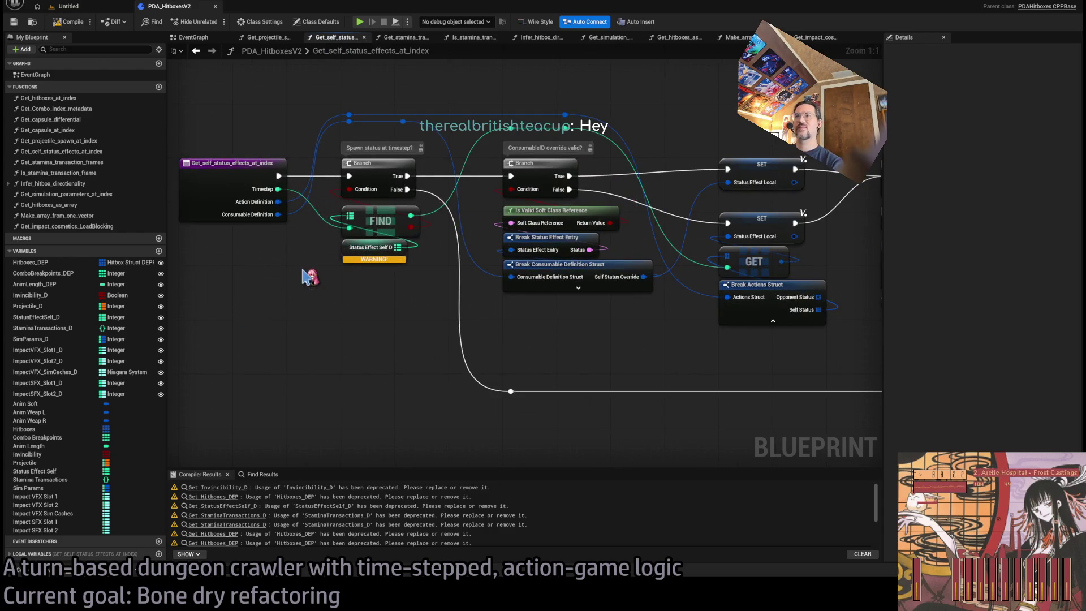
Return from the hitbox Blueprint to the Untitled level editor tab
click(79, 6)
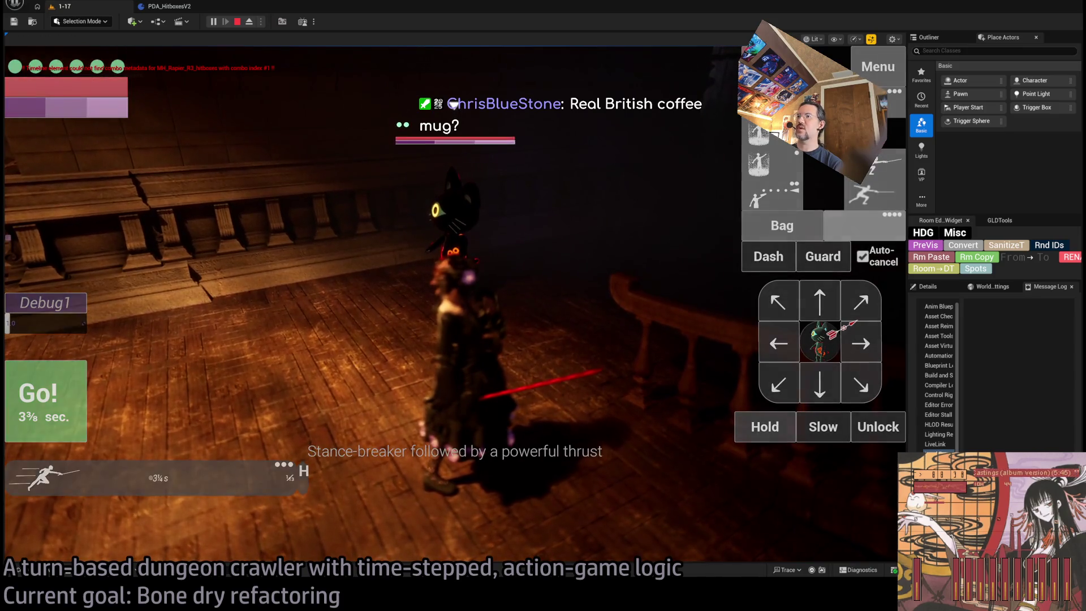
End the Play In Editor session with Esc
key(Escape)
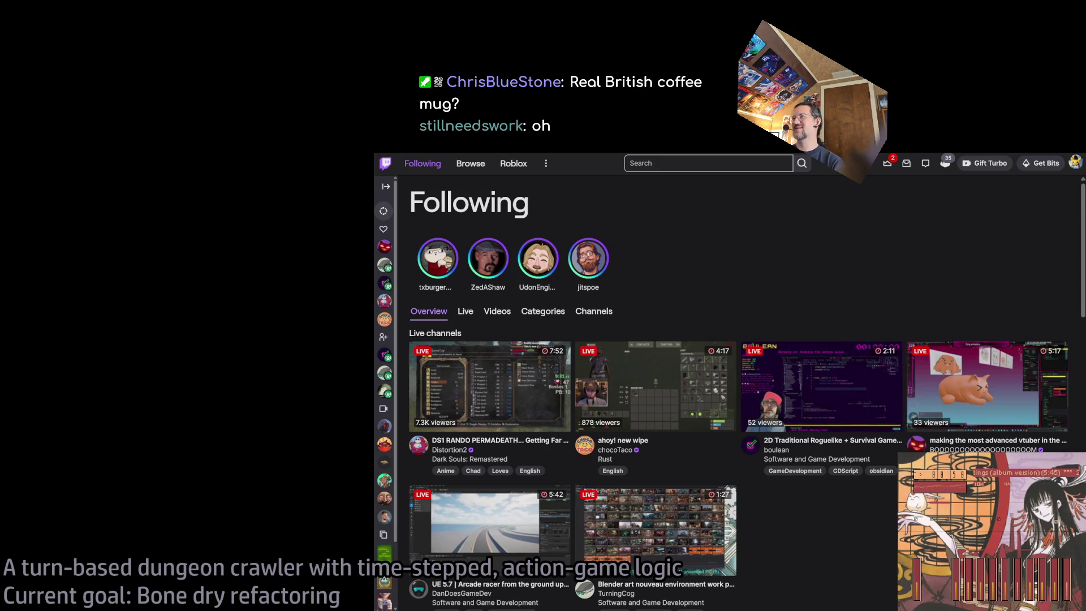
key(ctrl+t)
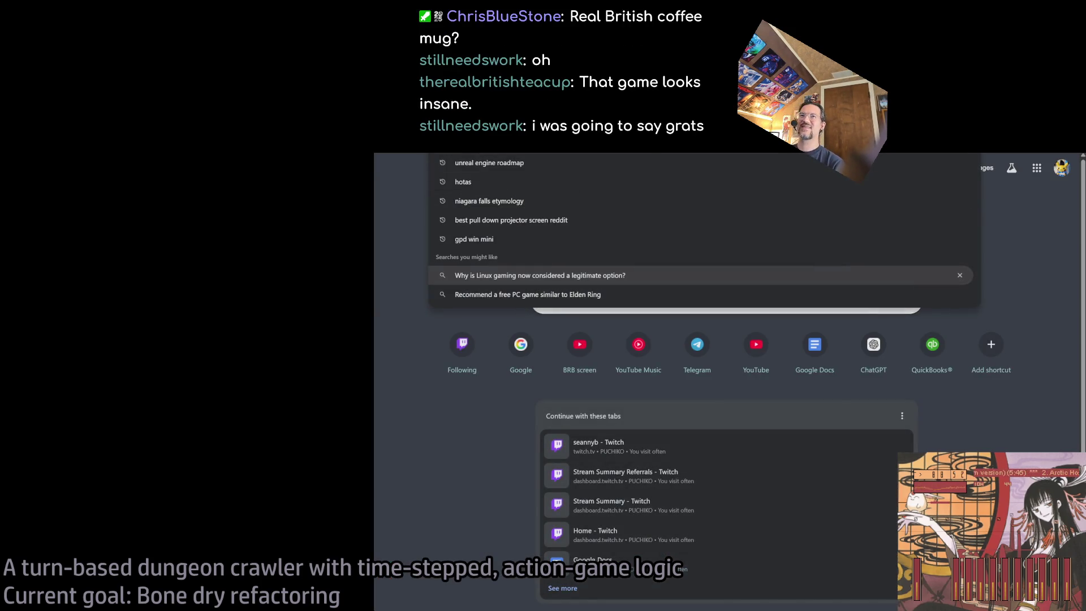
click(462, 345)
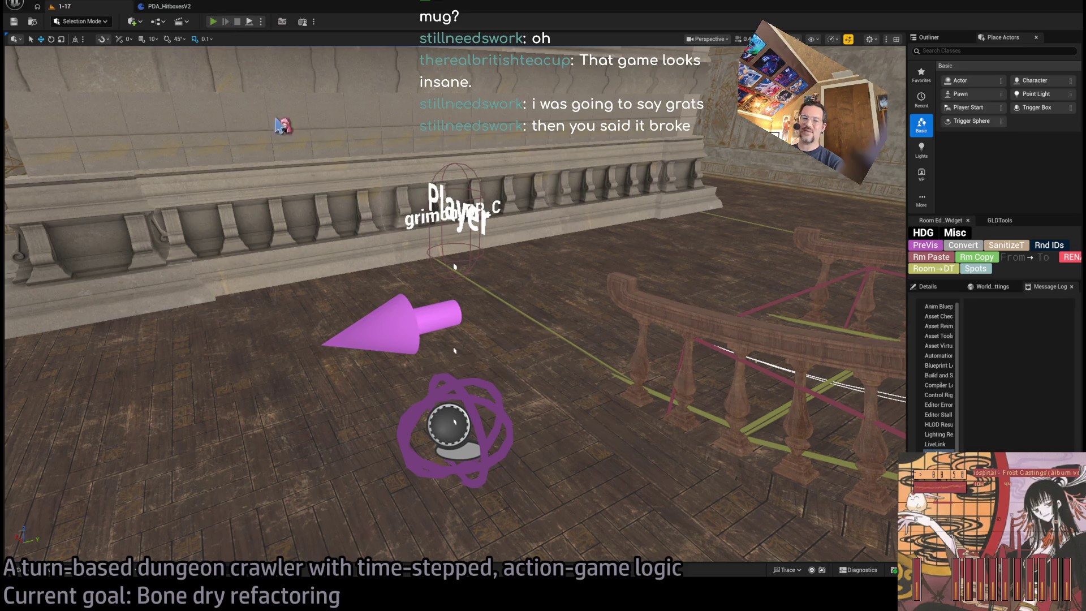
Play the level, eject with F8 to view the cat beside the character, then stop
key(alt+p)
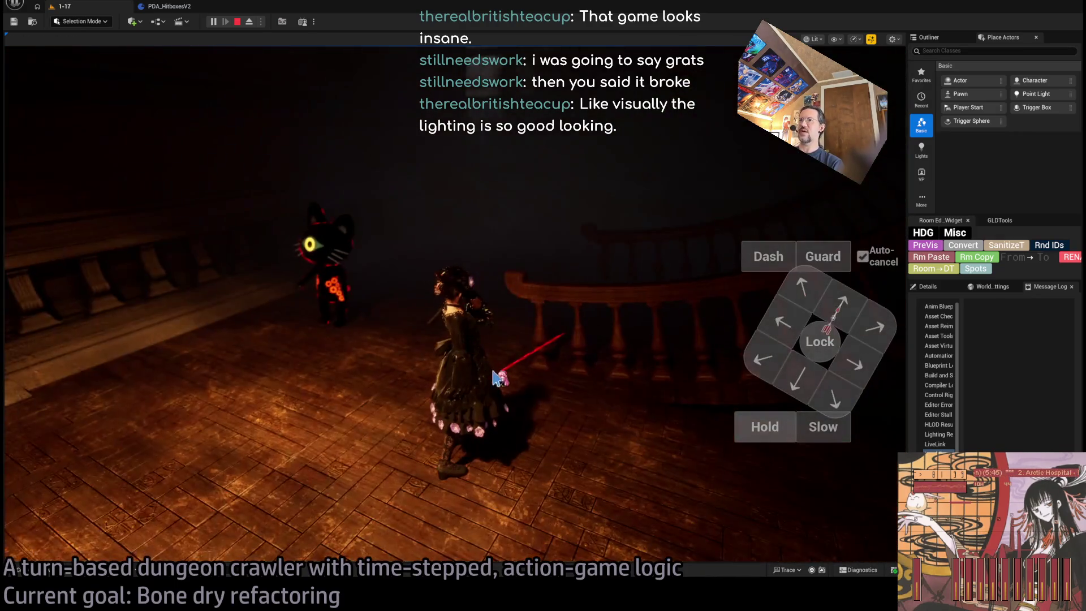
click(497, 377)
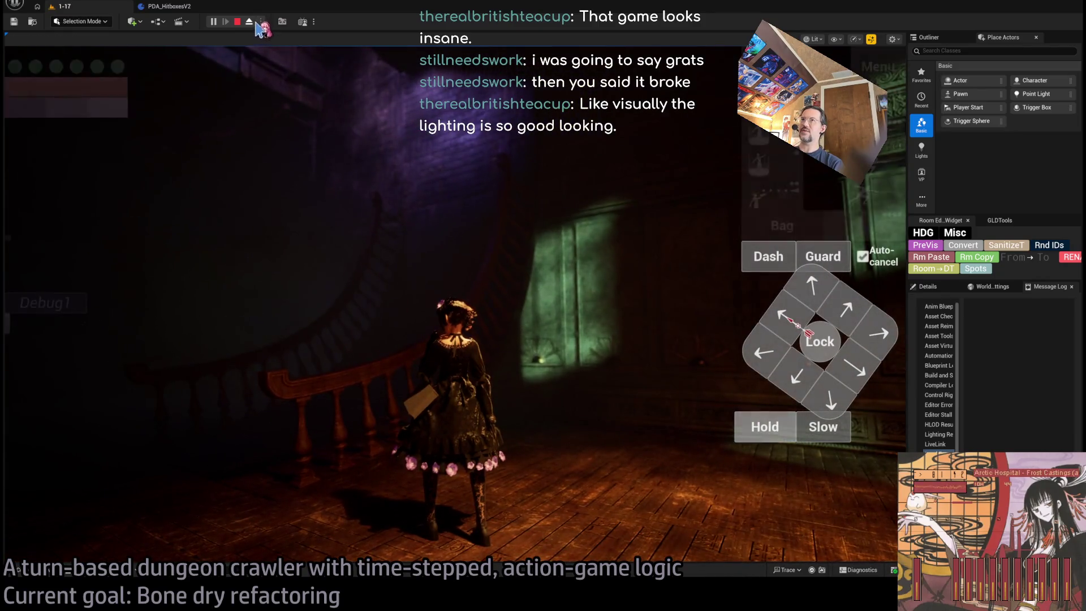
key(F8)
drag(407, 461, 500, 495)
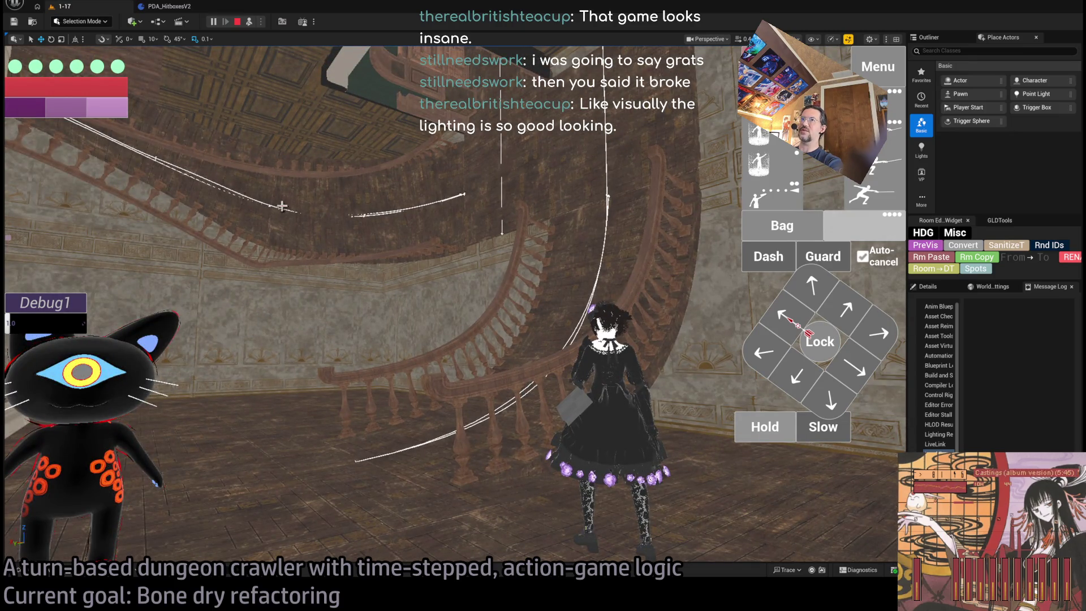
click(237, 21)
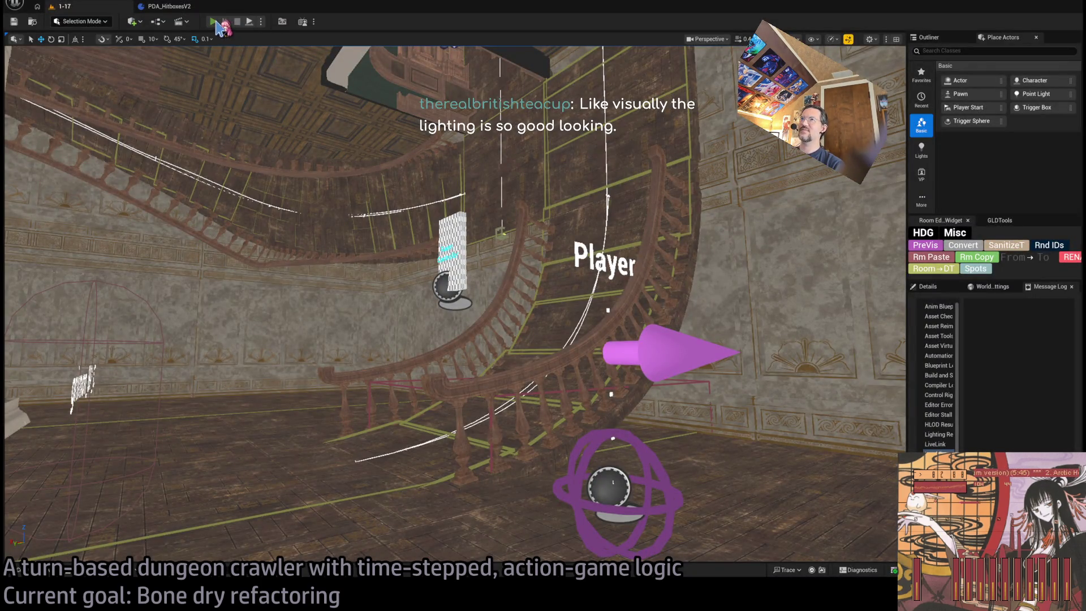
Play-test the level again, stop it, close the build log, and return to PDA_HitboxesV2
click(213, 23)
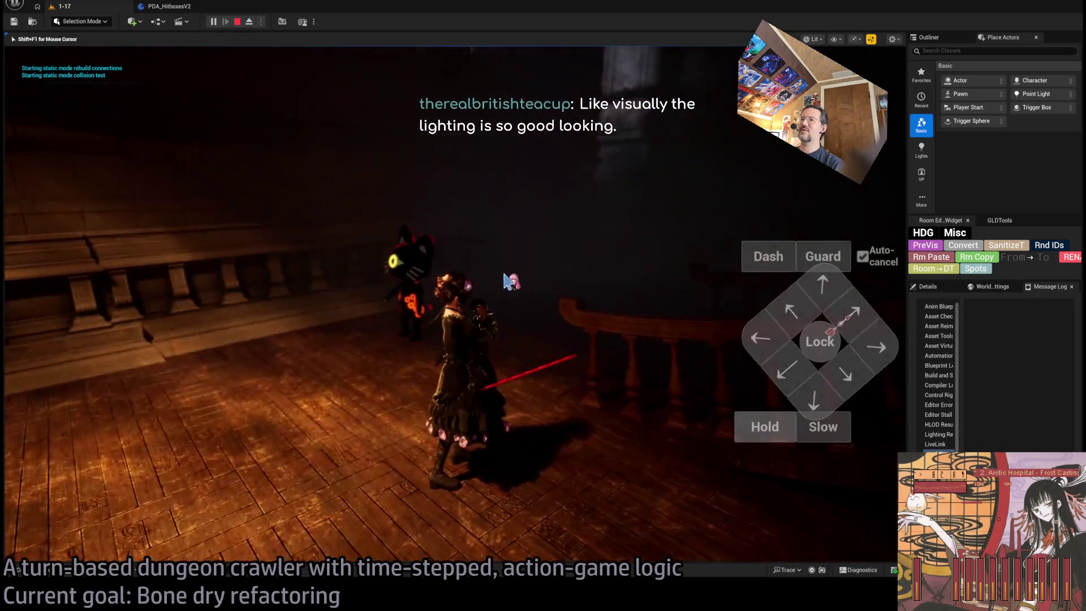
click(515, 278)
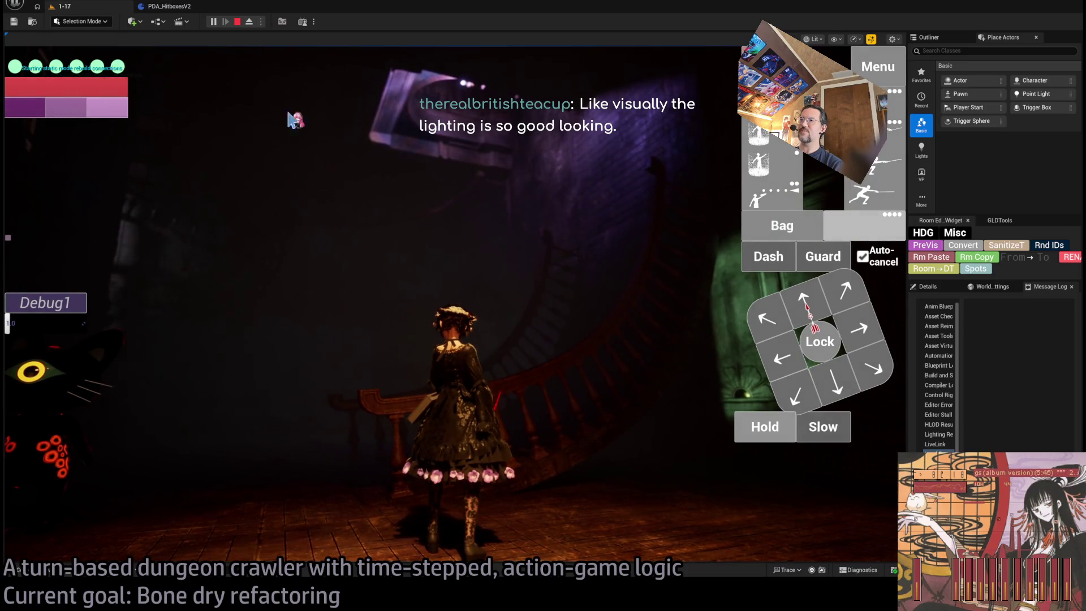
click(287, 97)
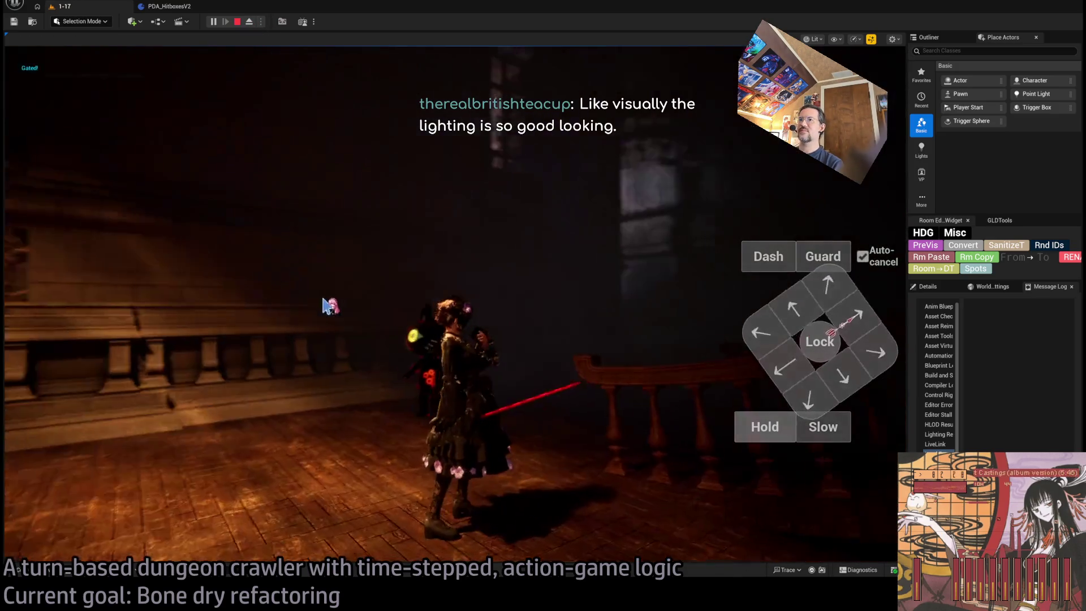
click(237, 21)
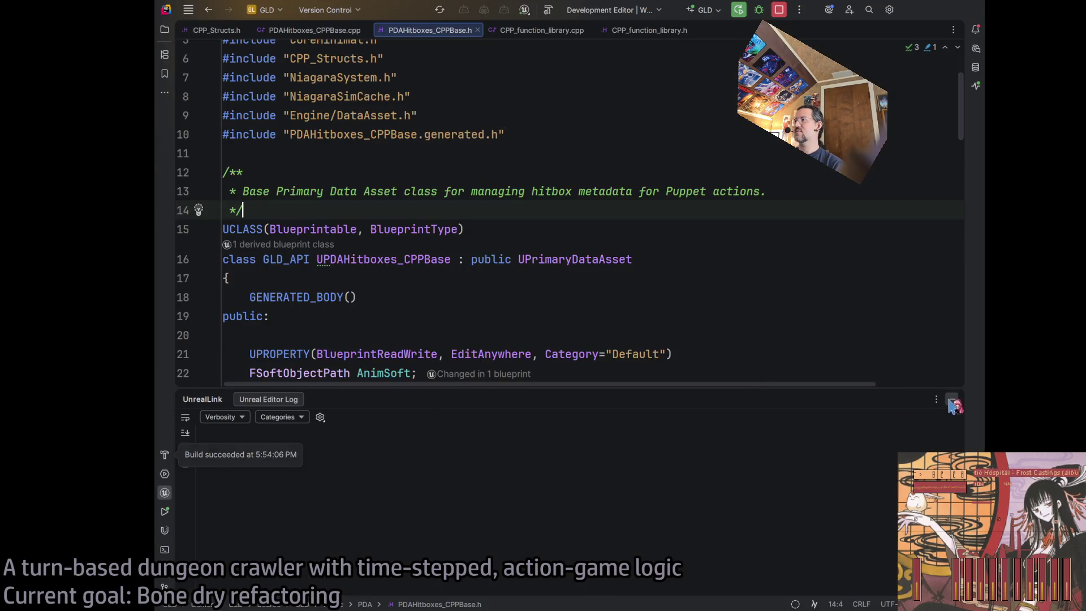
click(955, 405)
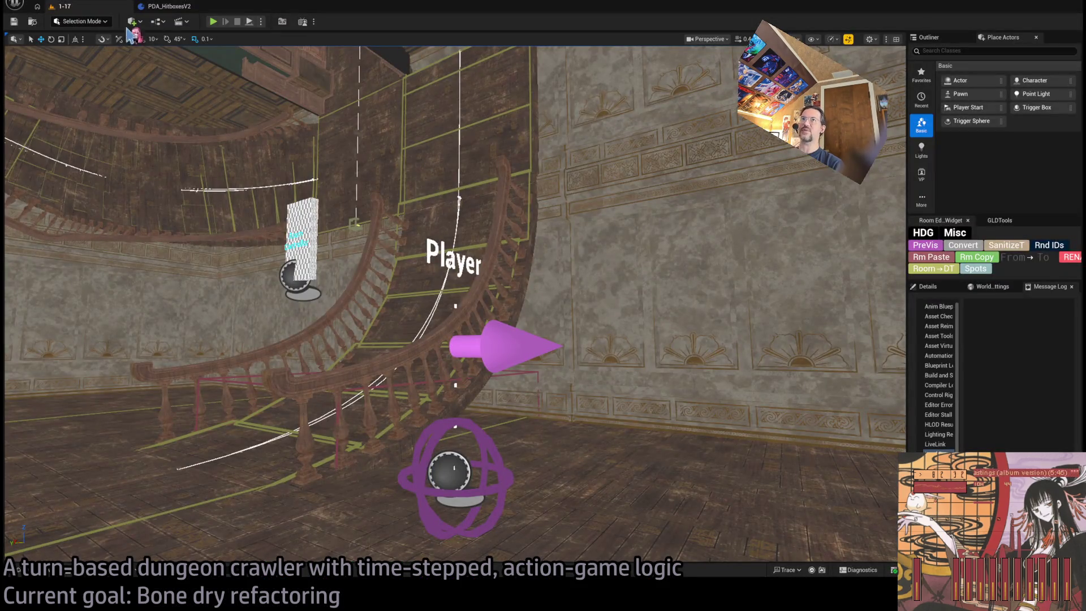
click(173, 6)
Swap Status Effect Self D for a new Status Effect Self getter wired to FIND, then move on to Get_stamina_transaction_frames
drag(386, 315, 461, 318)
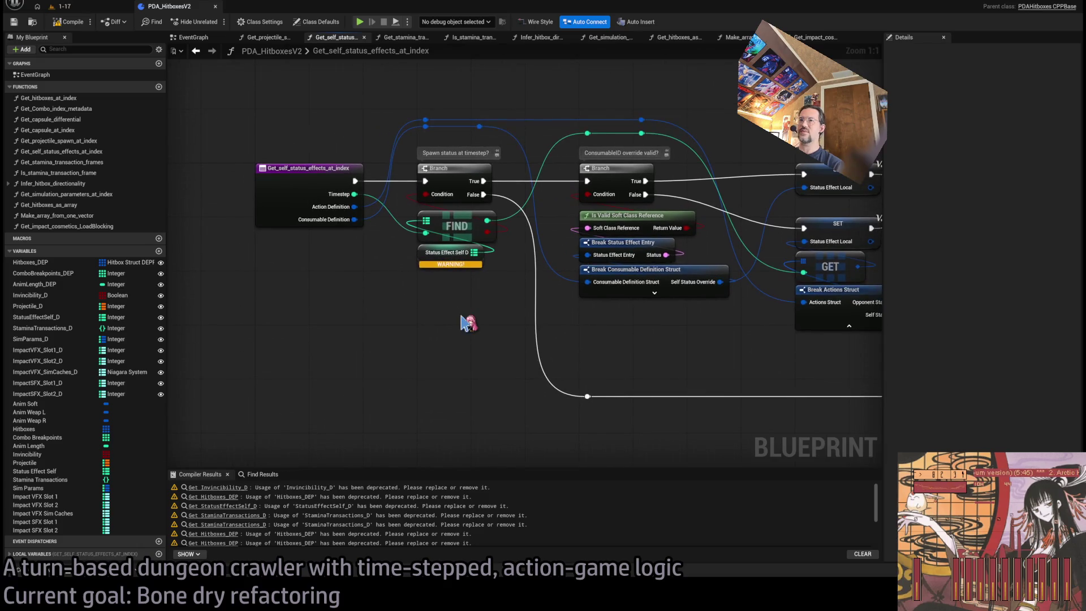
scroll(395, 332, down, 1)
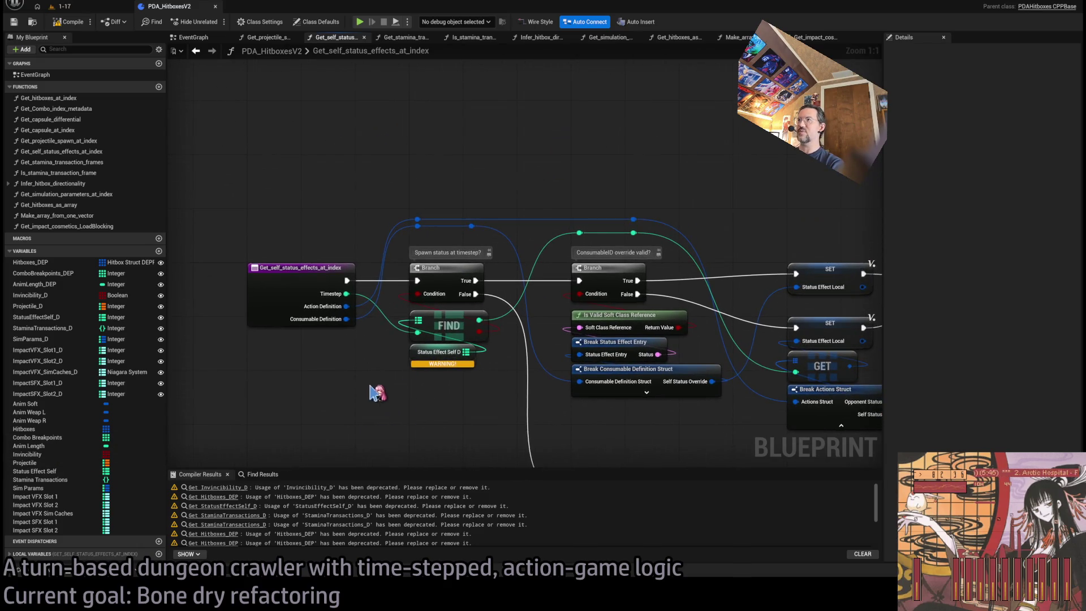
scroll(425, 313, up, 1)
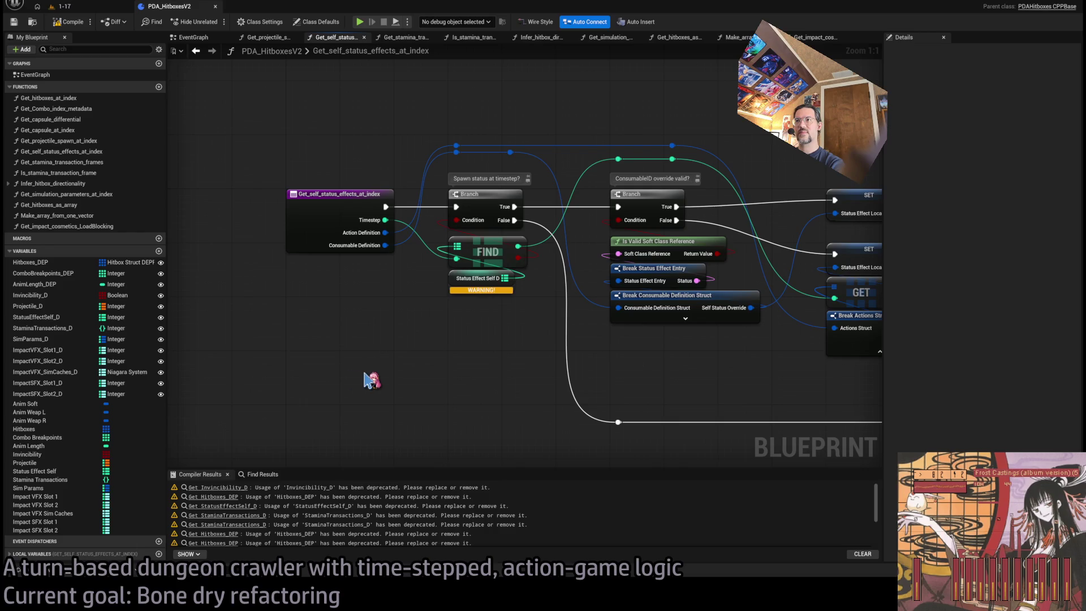
mouse_move(39, 471)
mouse_down()
mouse_move(74, 471)
mouse_move(416, 331)
mouse_move(463, 294)
mouse_move(456, 247)
mouse_up()
click(478, 278)
key(Delete)
drag(411, 332, 478, 276)
mouse_move(744, 363)
mouse_down()
mouse_move(223, 368)
mouse_move(204, 339)
mouse_move(226, 315)
mouse_move(614, 324)
mouse_up()
click(408, 305)
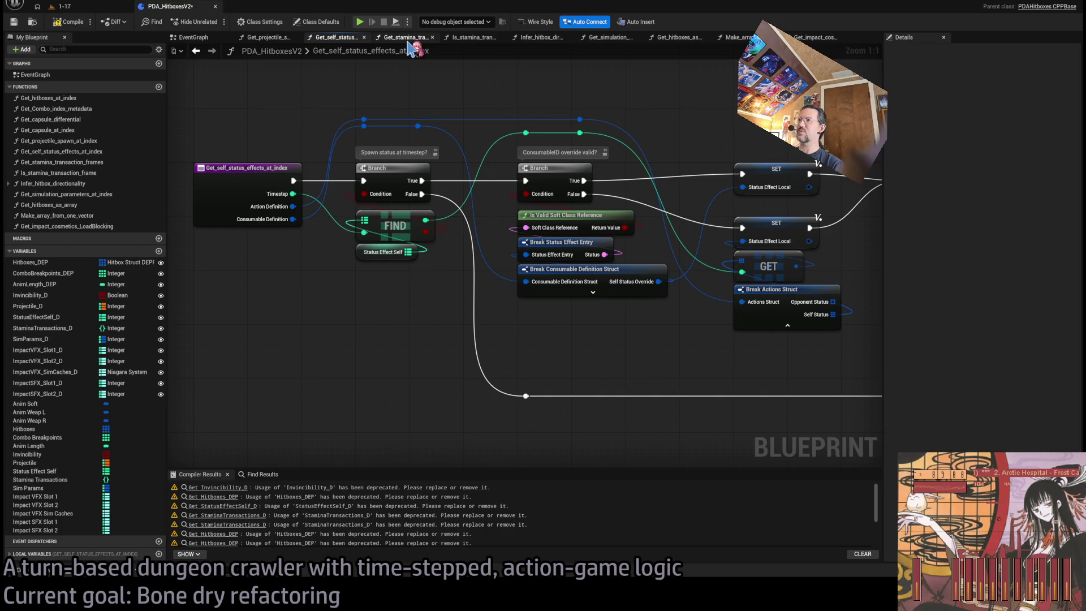
click(405, 37)
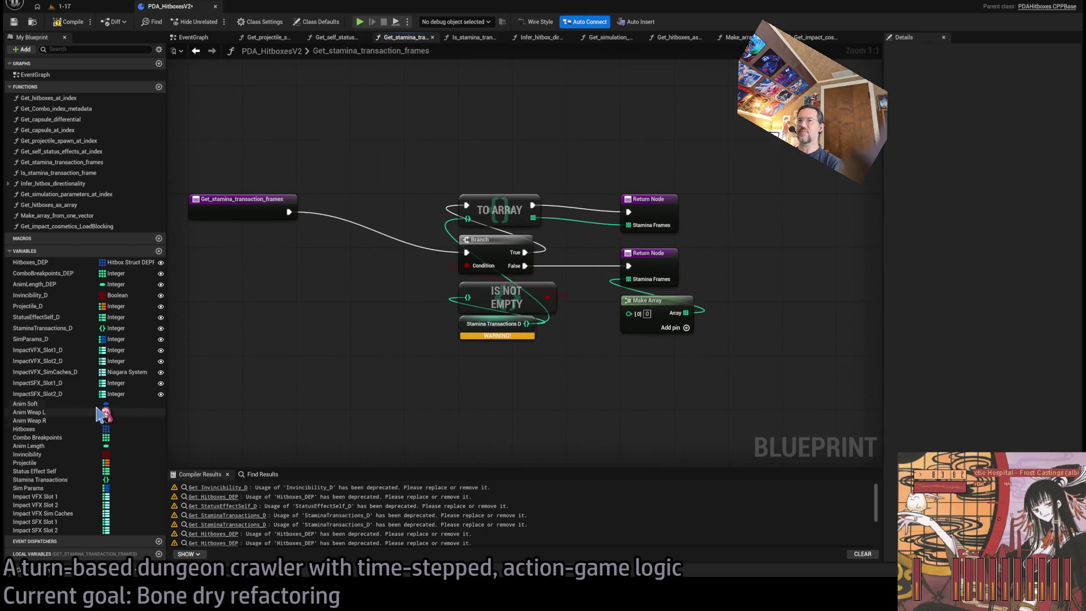
click(38, 480)
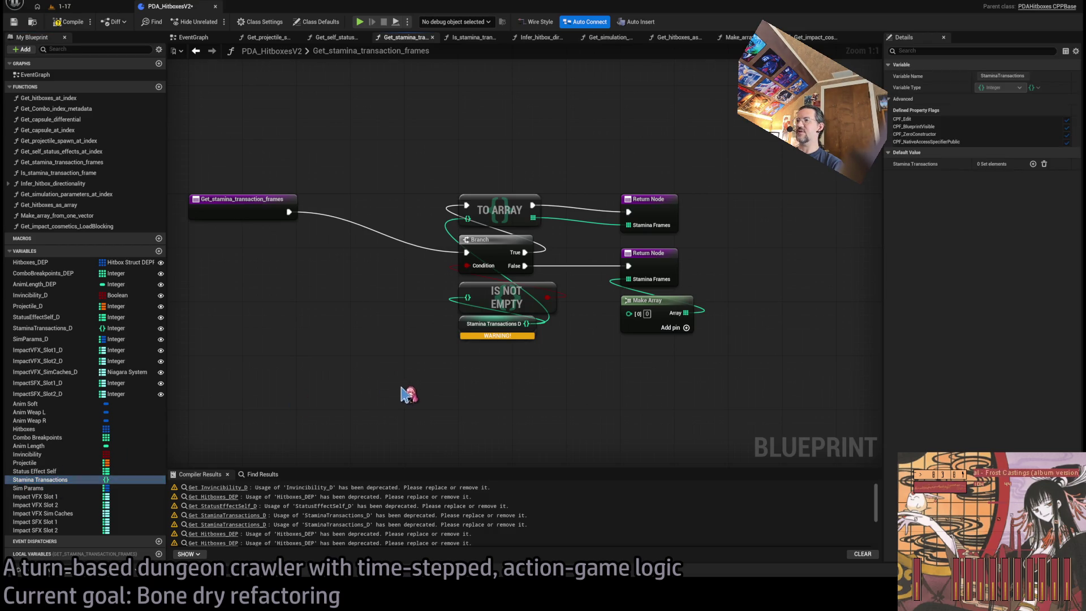
In Get_stamina_transaction_frames, wire Stamina Transactions into IS NOT EMPTY and TO ARRAY, deleting Stamina Transactions D
drag(406, 394, 436, 387)
mouse_move(526, 324)
mouse_down()
mouse_move(493, 359)
mouse_move(427, 378)
mouse_move(468, 354)
mouse_move(475, 334)
mouse_up()
click(484, 337)
key(Delete)
In Is_stamina_transaction_frame, feed Stamina Transactions into IS NOT EMPTY and remove the Stamina Transactions D node
click(473, 37)
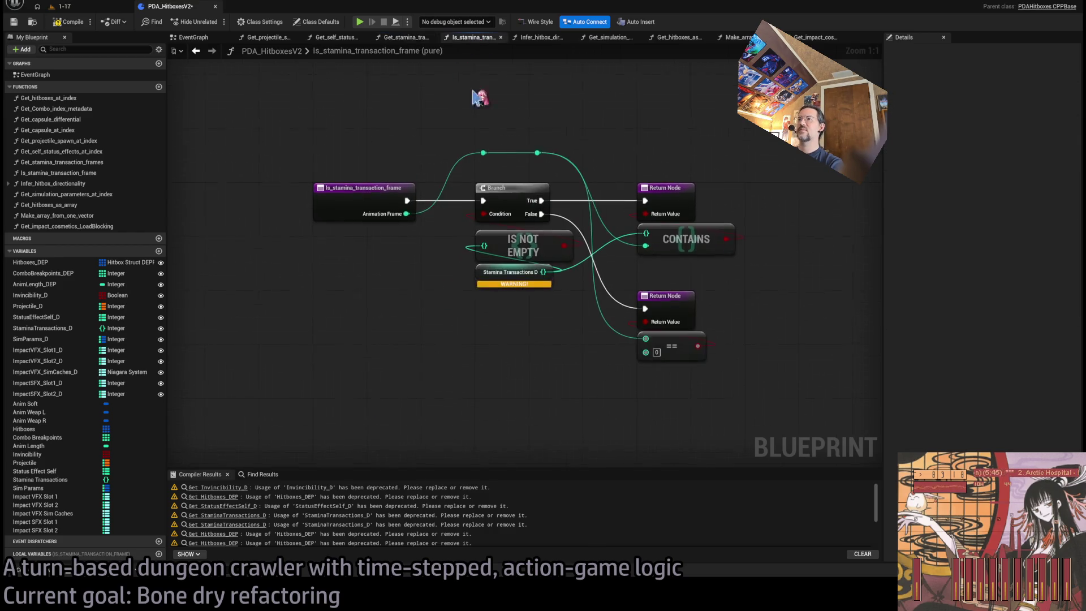
mouse_move(39, 480)
mouse_down()
mouse_move(187, 400)
mouse_move(413, 310)
mouse_move(480, 251)
mouse_up()
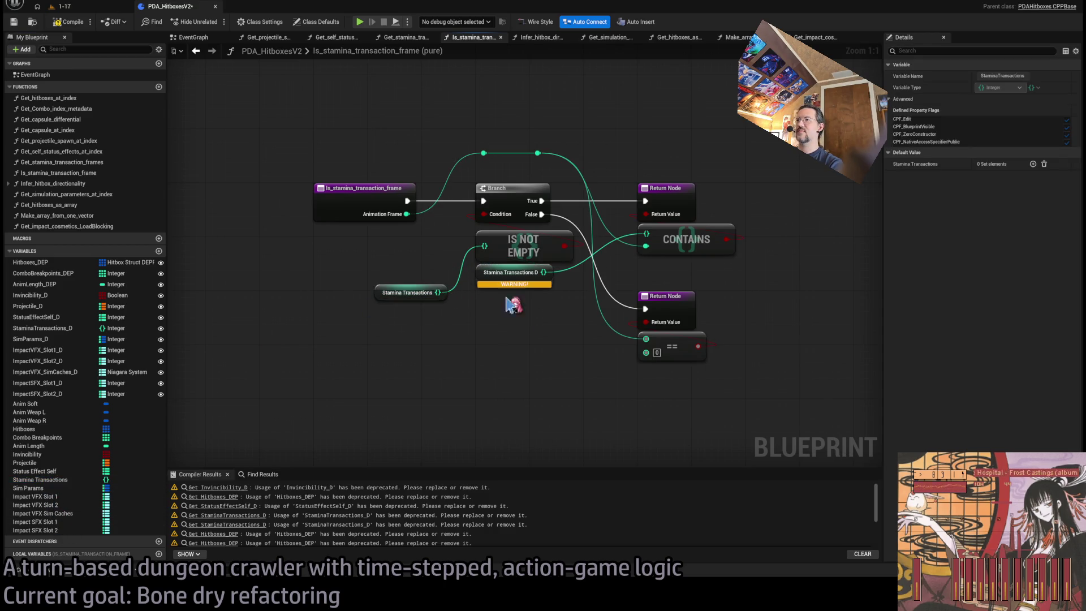
click(514, 277)
key(Delete)
mouse_move(386, 292)
mouse_down()
mouse_move(481, 281)
mouse_move(646, 233)
mouse_up()
key(ctrl+z)
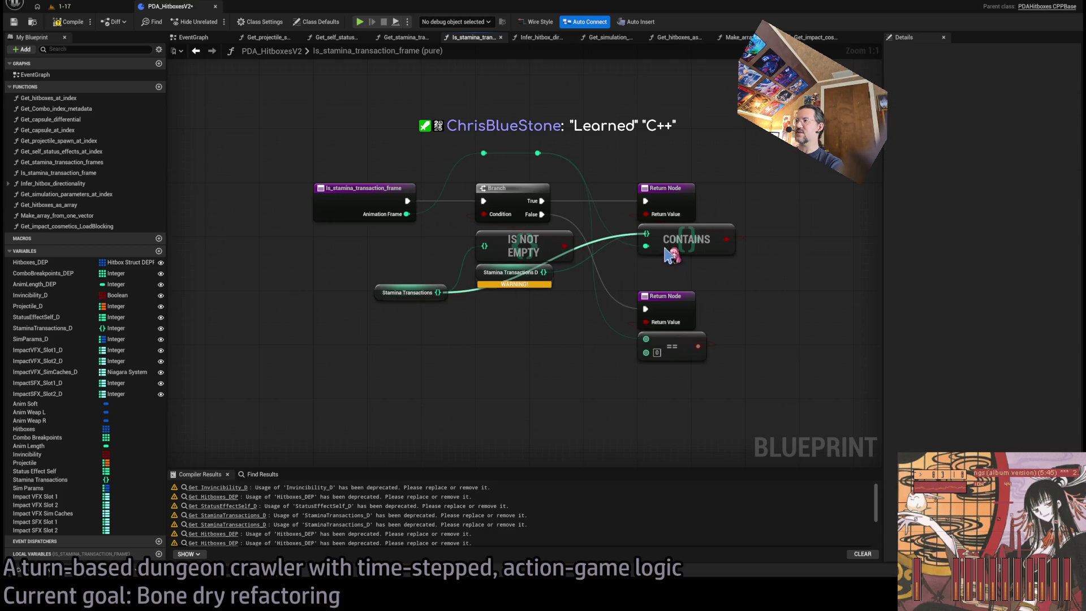
drag(398, 295, 499, 274)
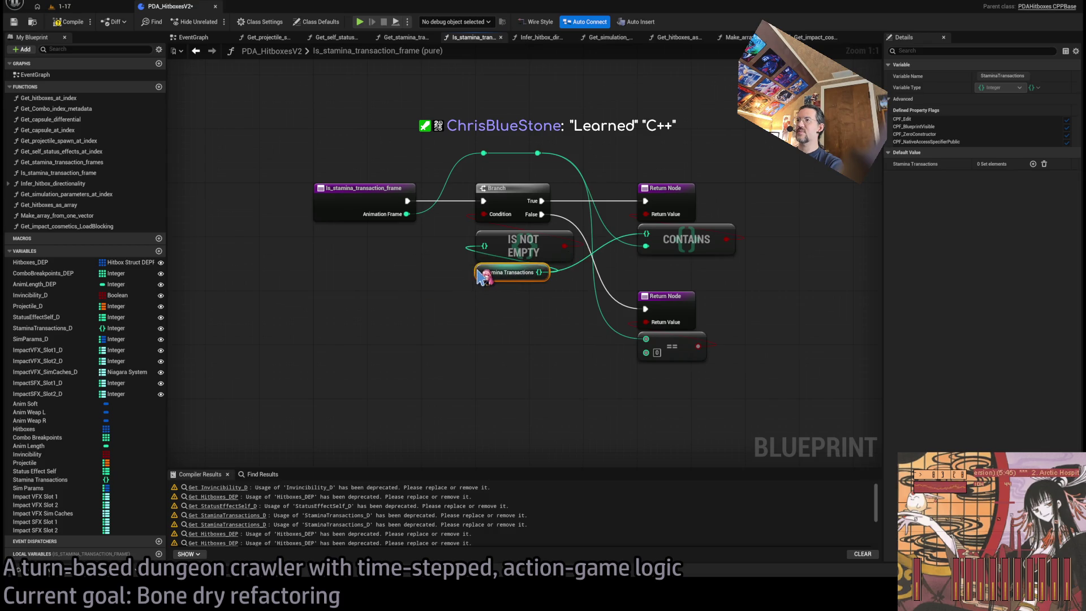
In Infer_hitbox_directionality, add a Hitboxes getter and wire it into the GET node's array input
click(540, 37)
scroll(458, 277, up, 4)
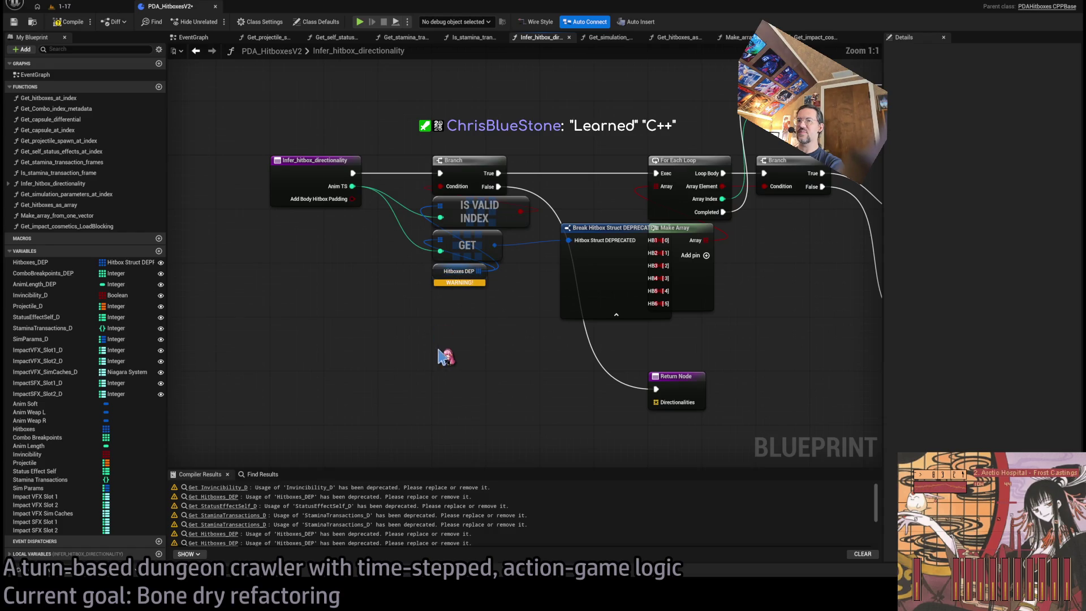
click(24, 429)
drag(394, 303, 396, 304)
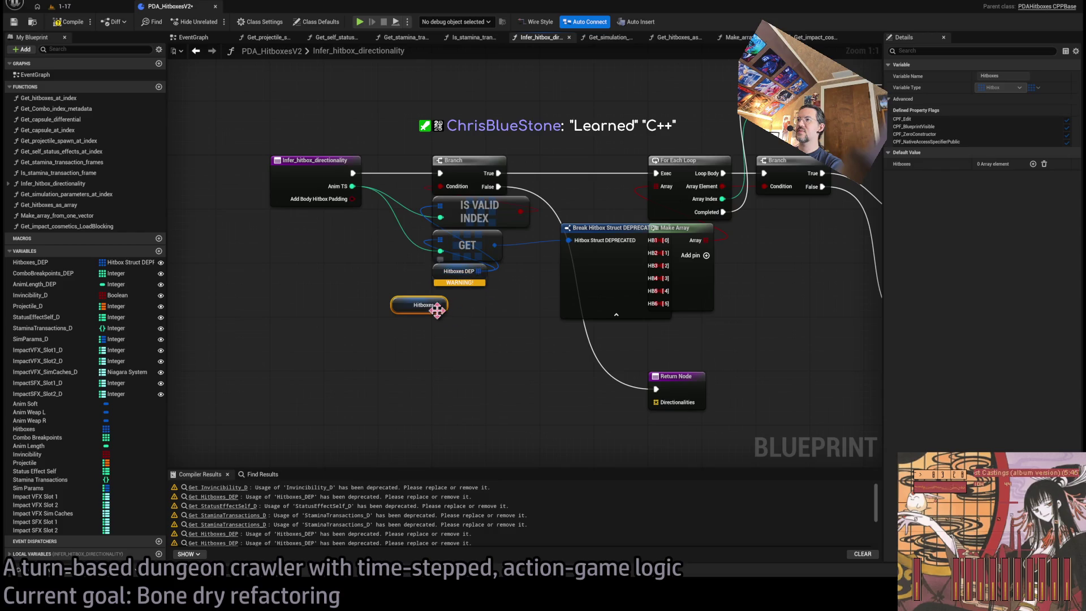
drag(486, 381, 429, 349)
drag(518, 240, 477, 253)
drag(377, 283, 456, 215)
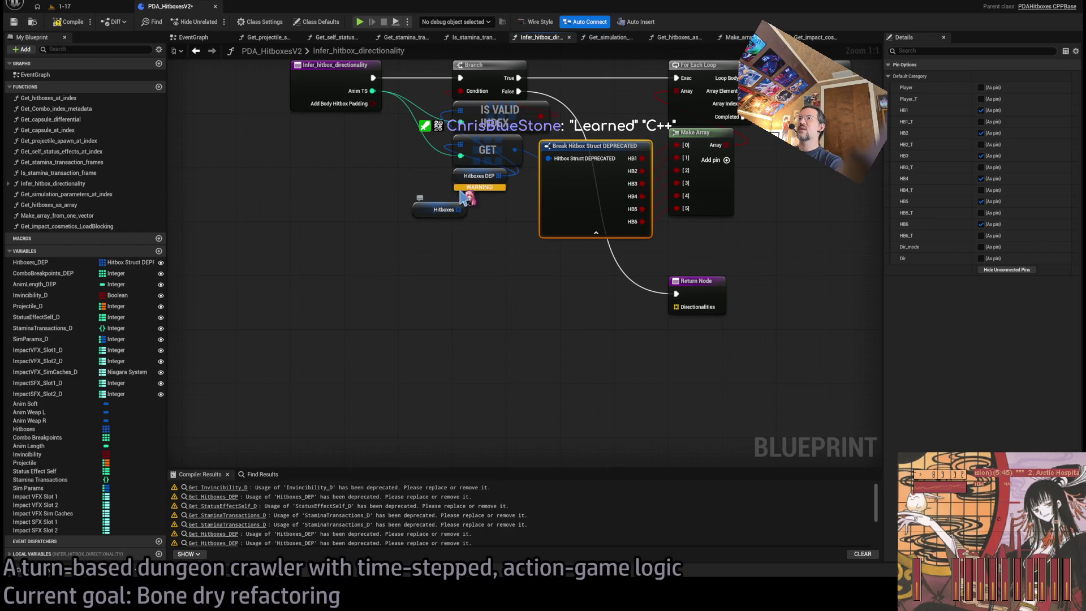
click(465, 118)
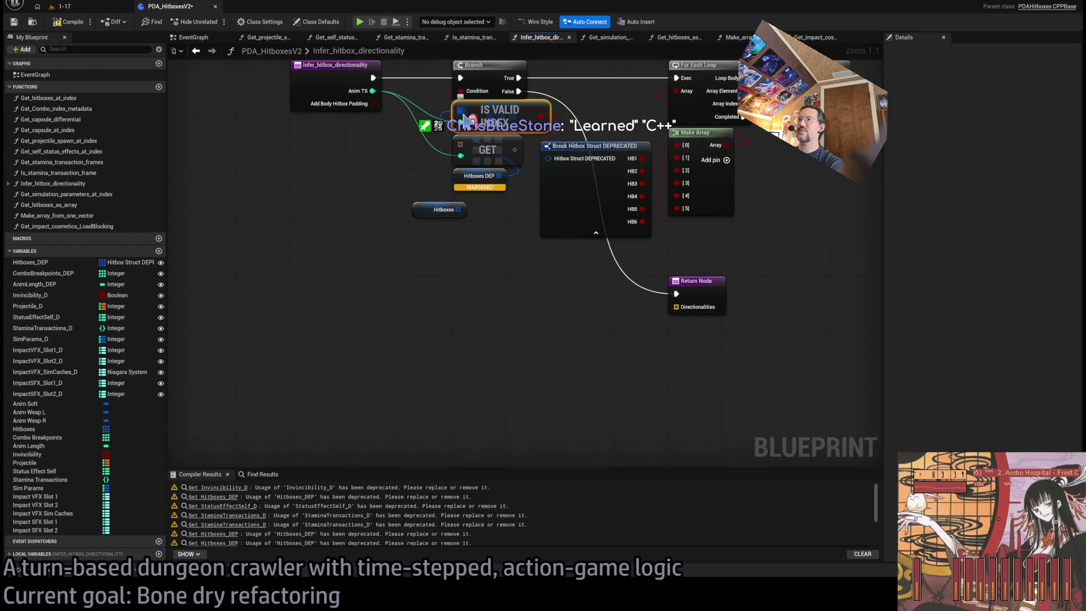
mouse_move(459, 210)
mouse_down()
mouse_move(469, 205)
mouse_move(461, 143)
mouse_move(544, 329)
mouse_up()
Add a Break Hitbox node showing only its HB1 through HB6 output pins
click(497, 271)
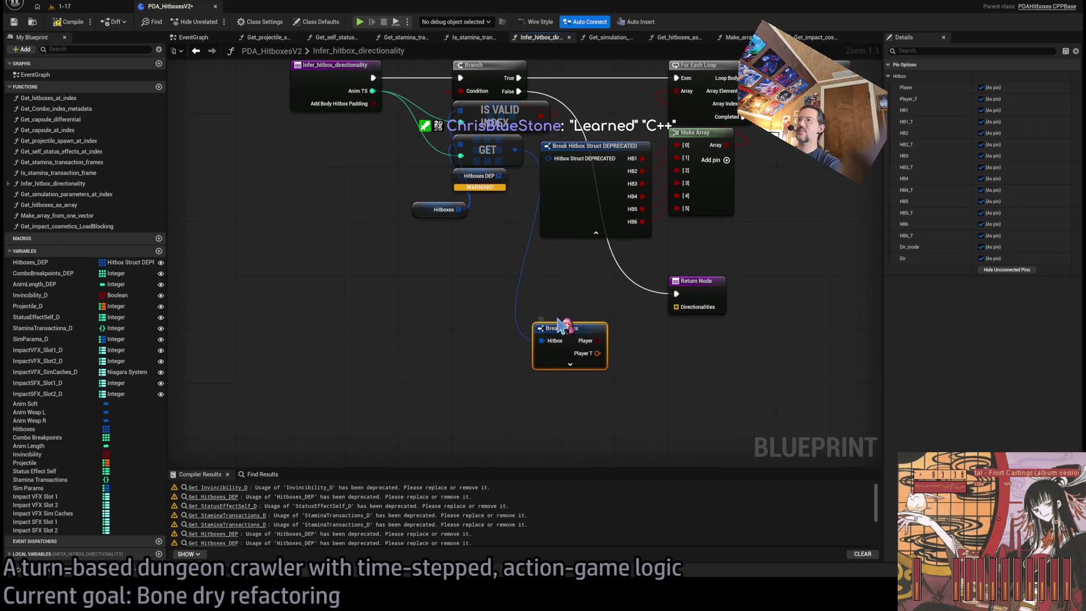
click(507, 380)
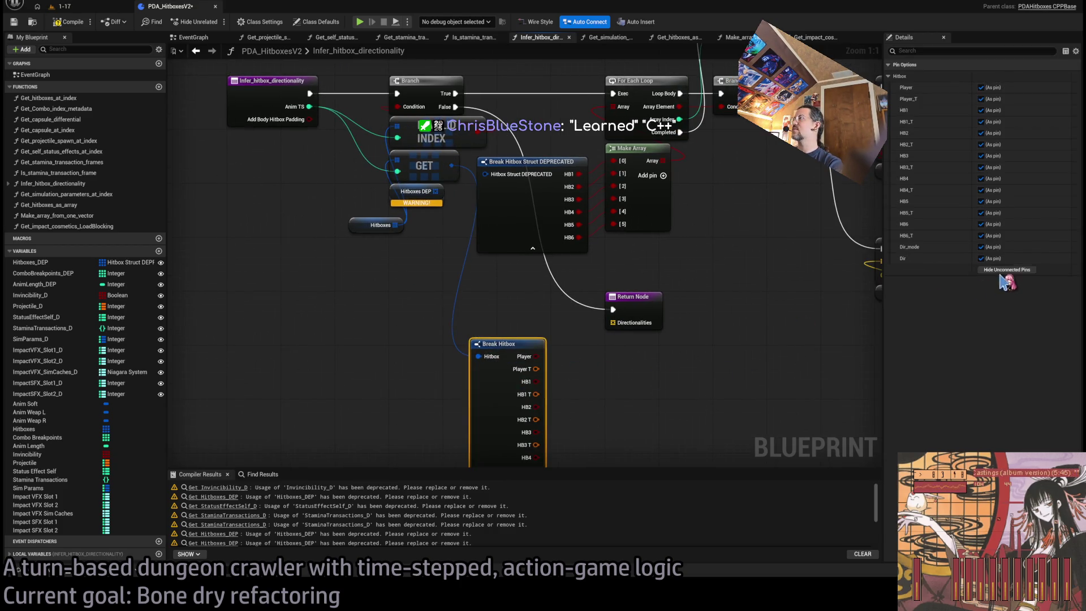
click(1007, 270)
click(982, 110)
click(981, 133)
click(981, 155)
click(981, 178)
click(982, 201)
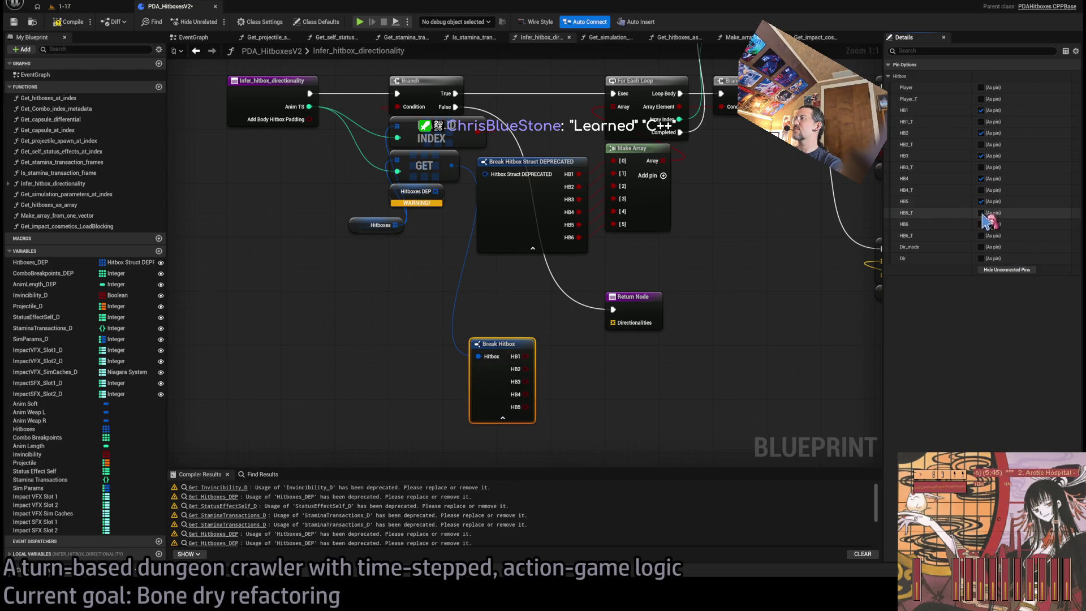
click(981, 224)
Delete the deprecated Break Hitbox Struct and Hitboxes DEP nodes, slot the new nodes in, and compile
drag(763, 290, 698, 247)
drag(425, 301, 447, 241)
drag(485, 145, 510, 221)
click(509, 221)
key(Delete)
drag(485, 323, 515, 190)
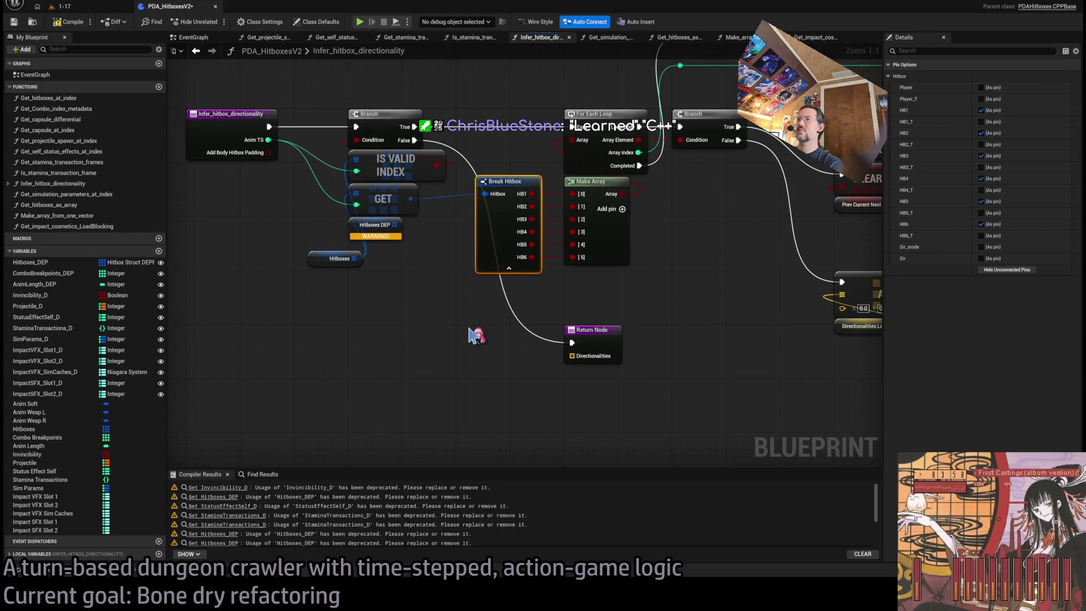
click(477, 336)
click(410, 260)
key(Delete)
drag(340, 286, 376, 252)
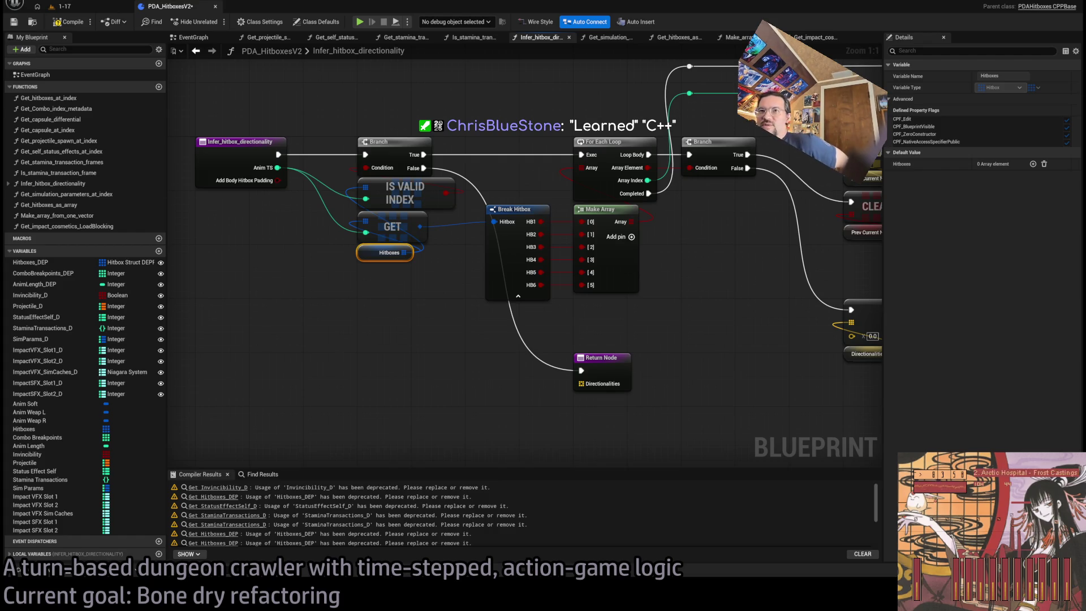
click(68, 22)
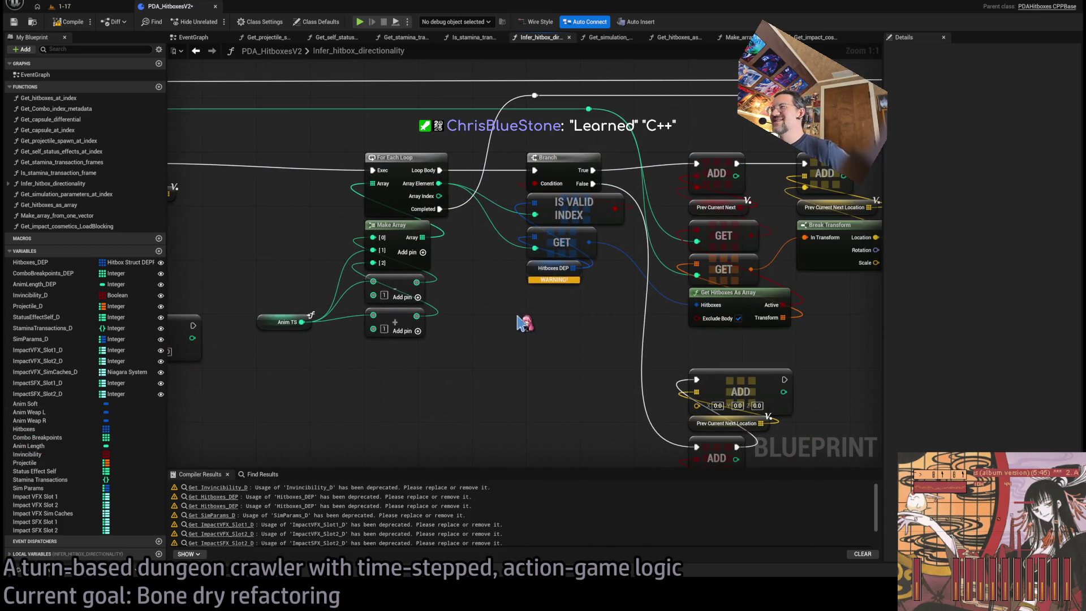
Wire a new Hitboxes getter into GET and delete the Hitboxes DEP node it replaces
click(746, 299)
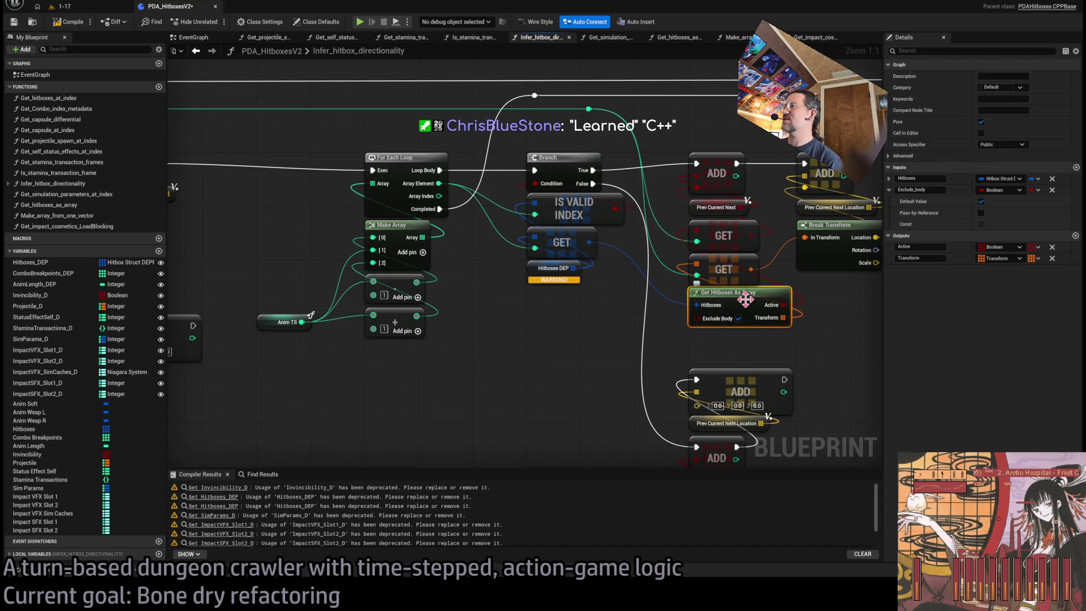
drag(518, 305, 472, 315)
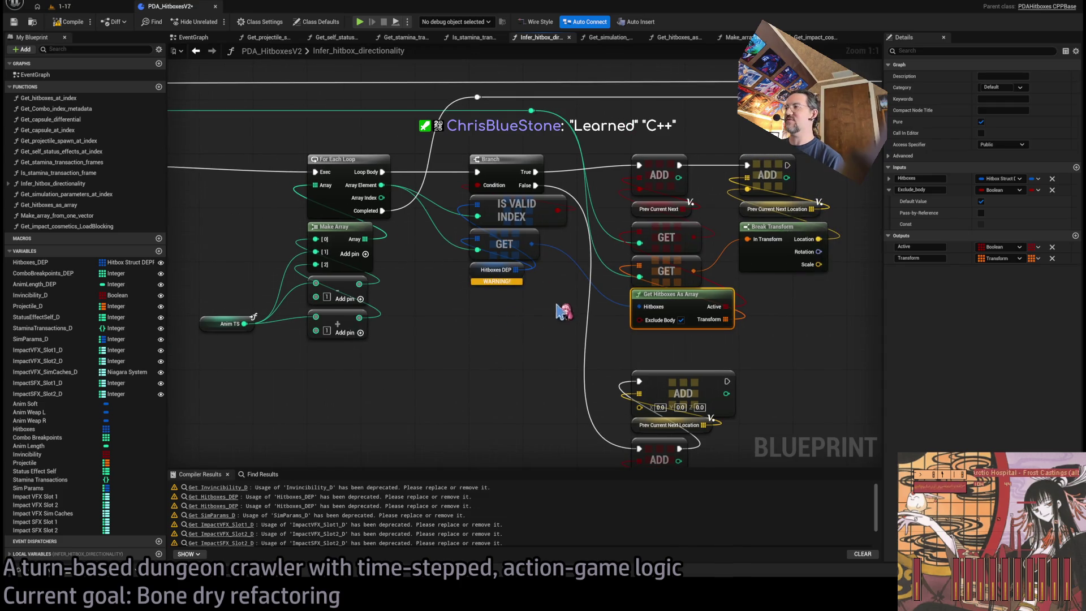
click(422, 305)
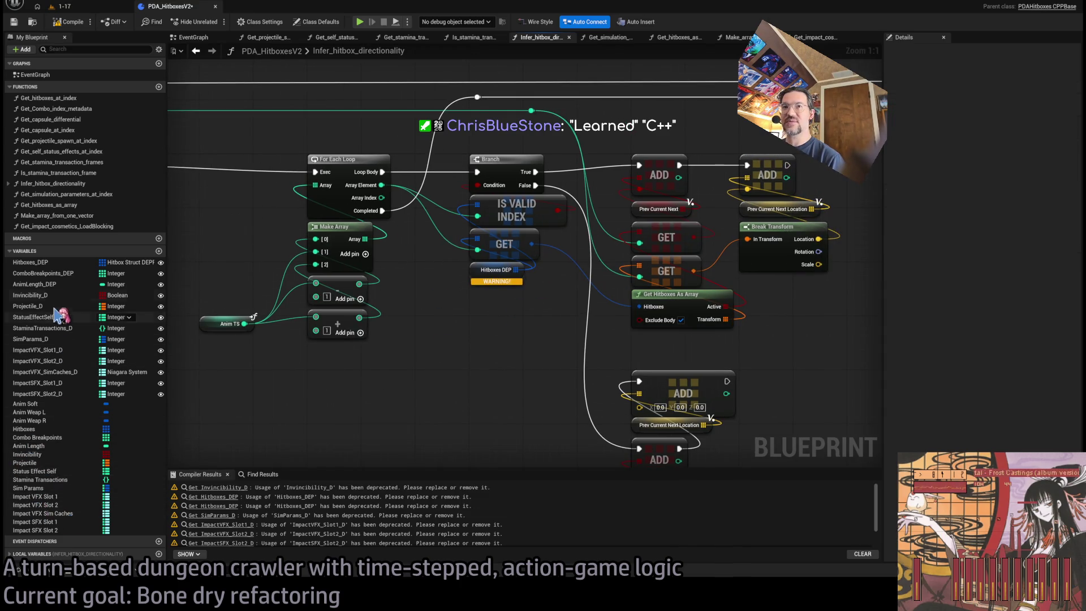
mouse_move(24, 429)
mouse_down()
mouse_move(400, 308)
mouse_move(512, 306)
mouse_up()
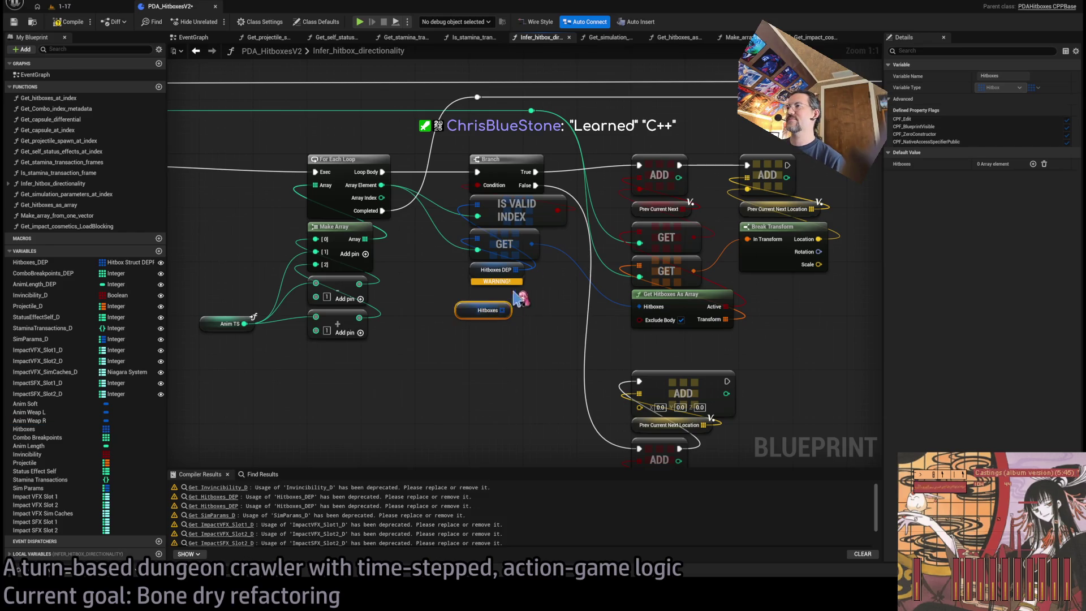
alt+click(515, 270)
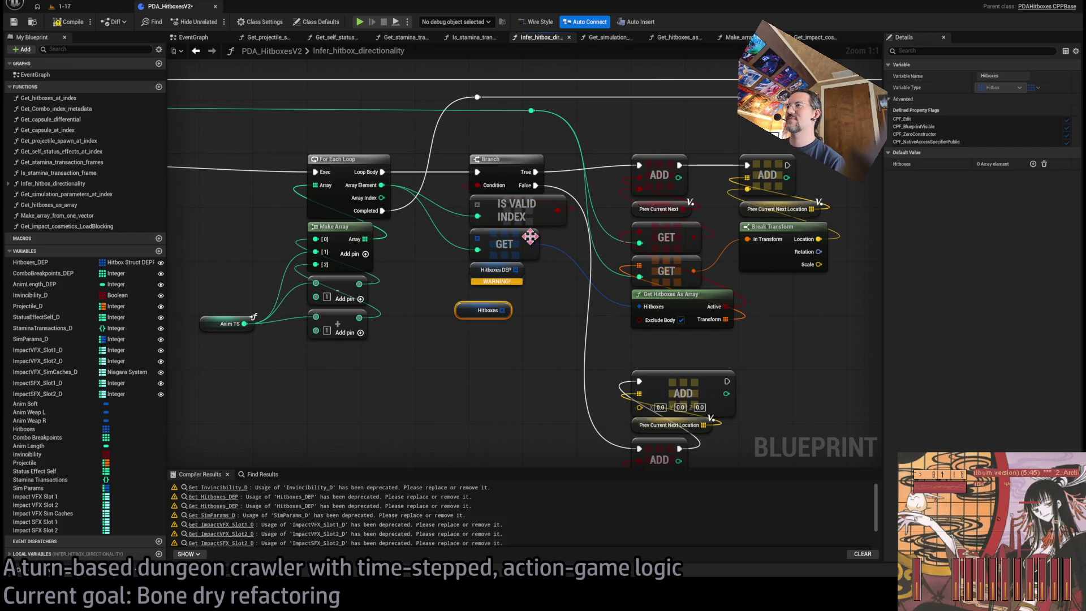
drag(502, 310, 478, 249)
click(495, 270)
key(Delete)
mouse_move(473, 303)
mouse_down()
mouse_move(492, 273)
mouse_move(485, 247)
mouse_up()
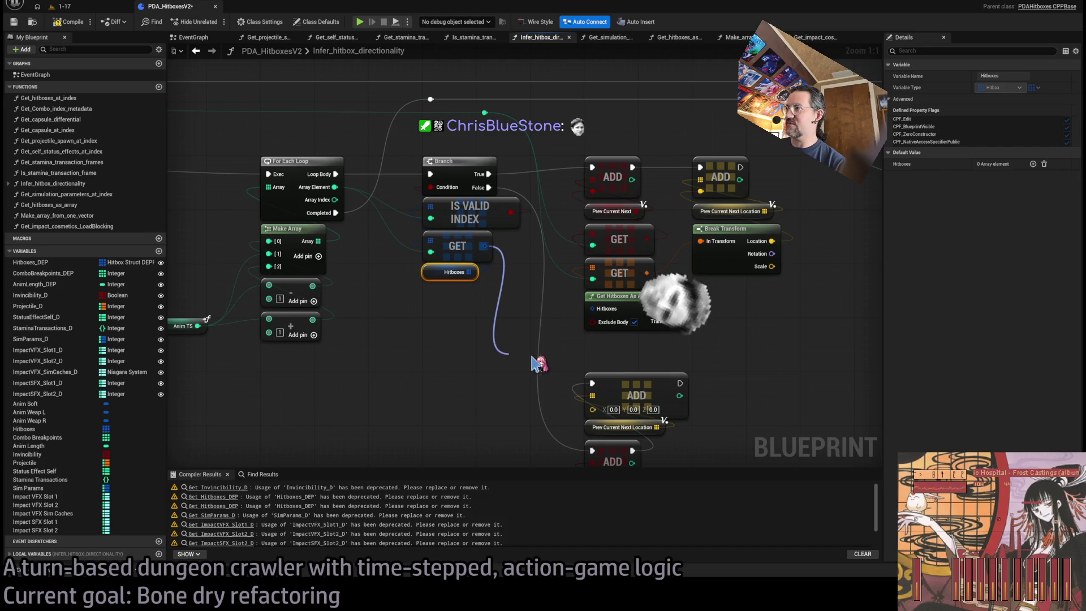
click(534, 364)
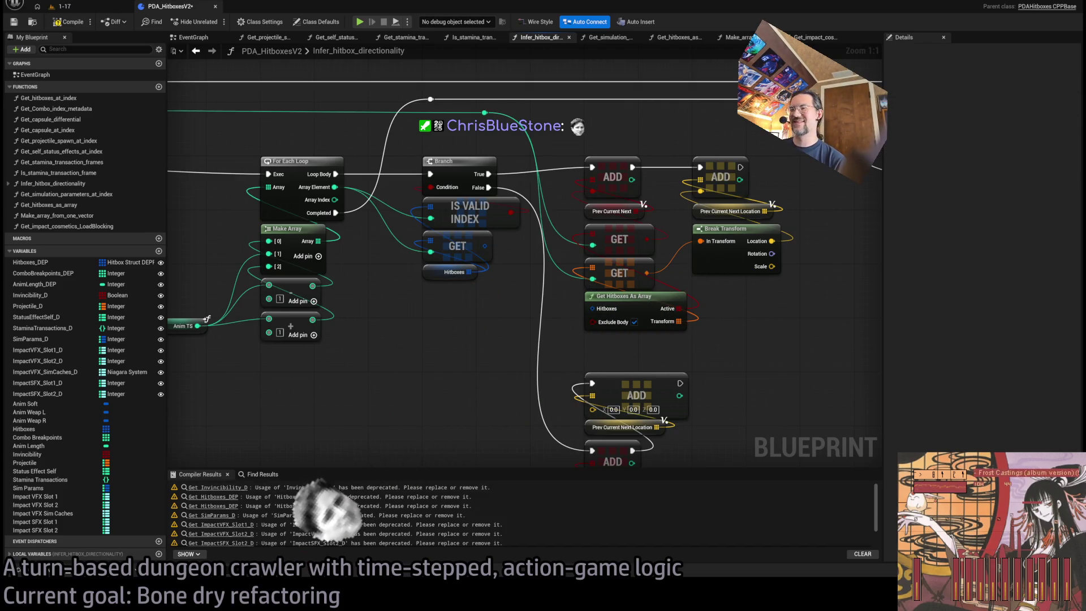
Open the Get_hitboxes_as_array function graph and center its nodes
double_click(648, 297)
scroll(362, 186, down, 1)
drag(376, 242, 407, 256)
From the Hitboxes input, add a Break Hitbox node with the Dir and Dir_mode pins hidden
click(404, 165)
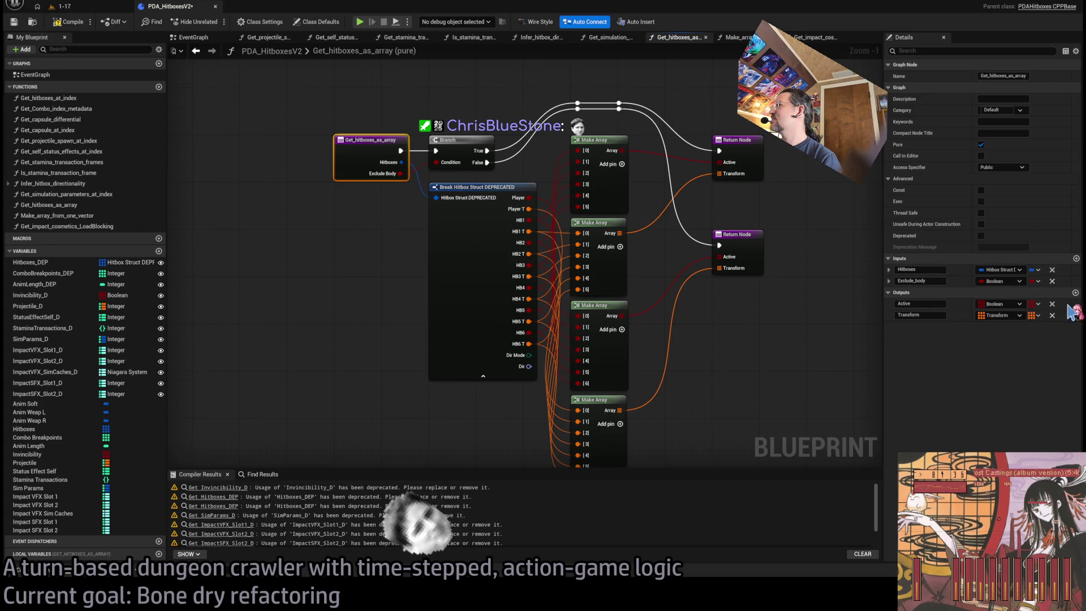
drag(401, 162, 378, 430)
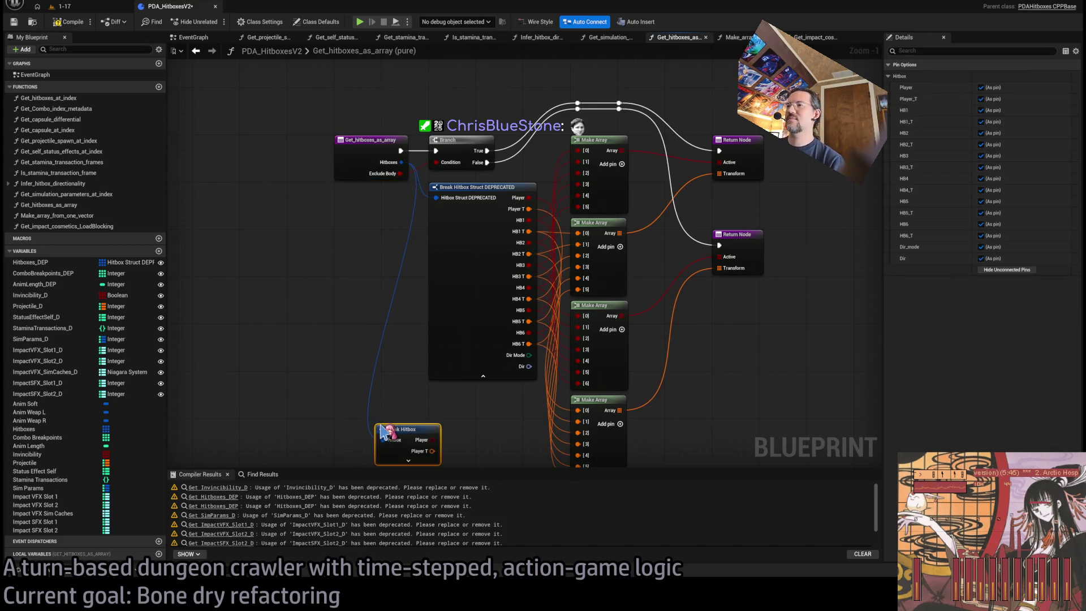
drag(481, 410, 477, 273)
click(400, 327)
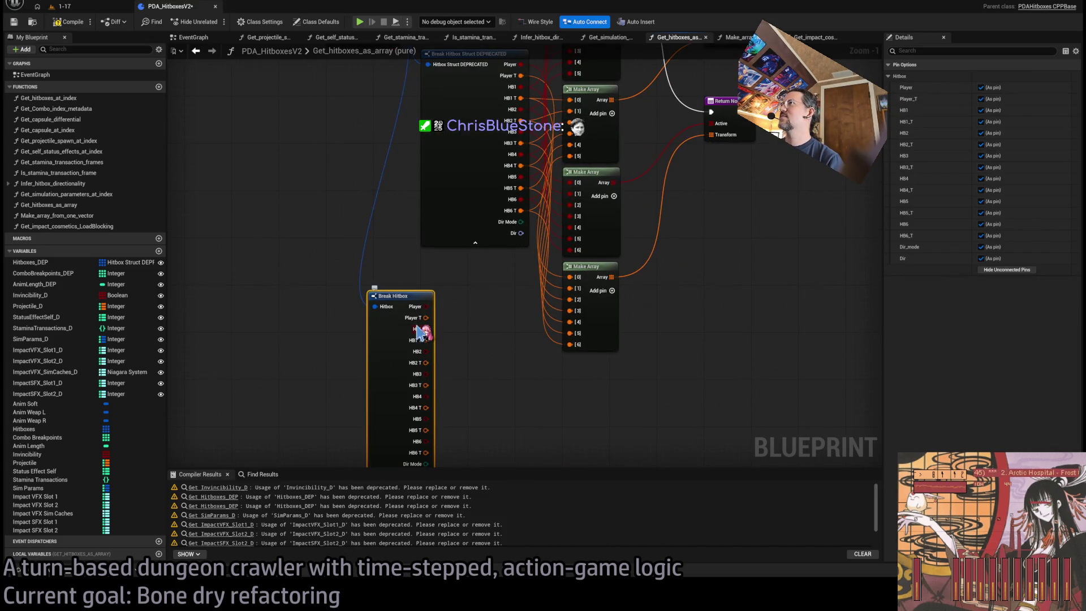
click(981, 259)
click(981, 247)
mouse_move(403, 300)
mouse_down()
mouse_move(456, 258)
mouse_move(480, 396)
mouse_move(405, 243)
mouse_move(413, 227)
mouse_up()
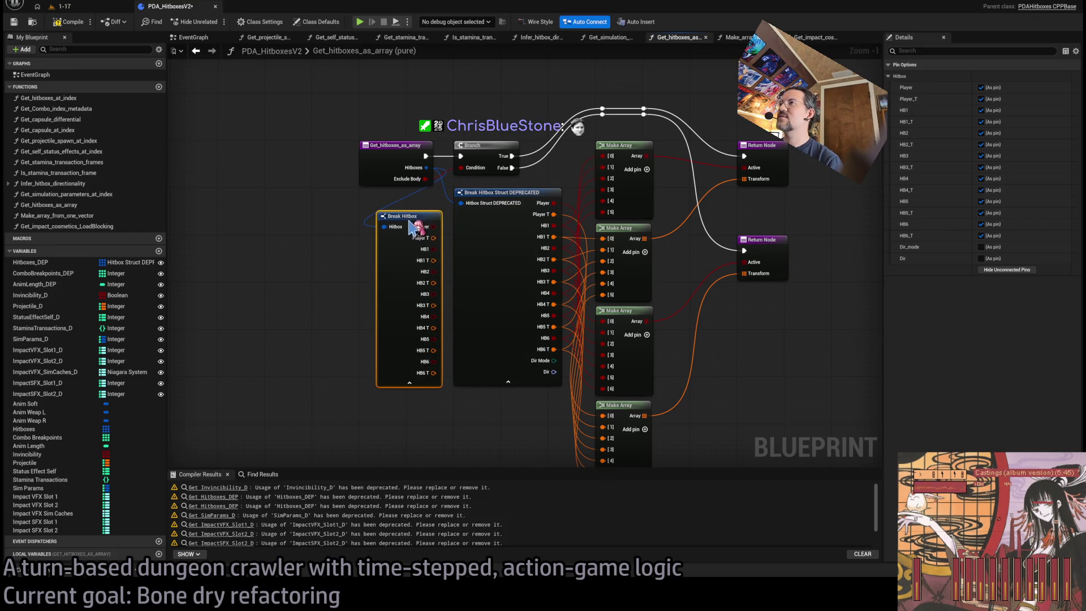
Reroute the Player T and HB1–HB6 T wires from the deprecated node onto Break Hitbox
mouse_move(559, 211)
mouse_down()
mouse_move(540, 227)
mouse_move(447, 241)
mouse_up()
mouse_move(553, 213)
mouse_down()
mouse_move(441, 246)
mouse_move(433, 239)
mouse_up()
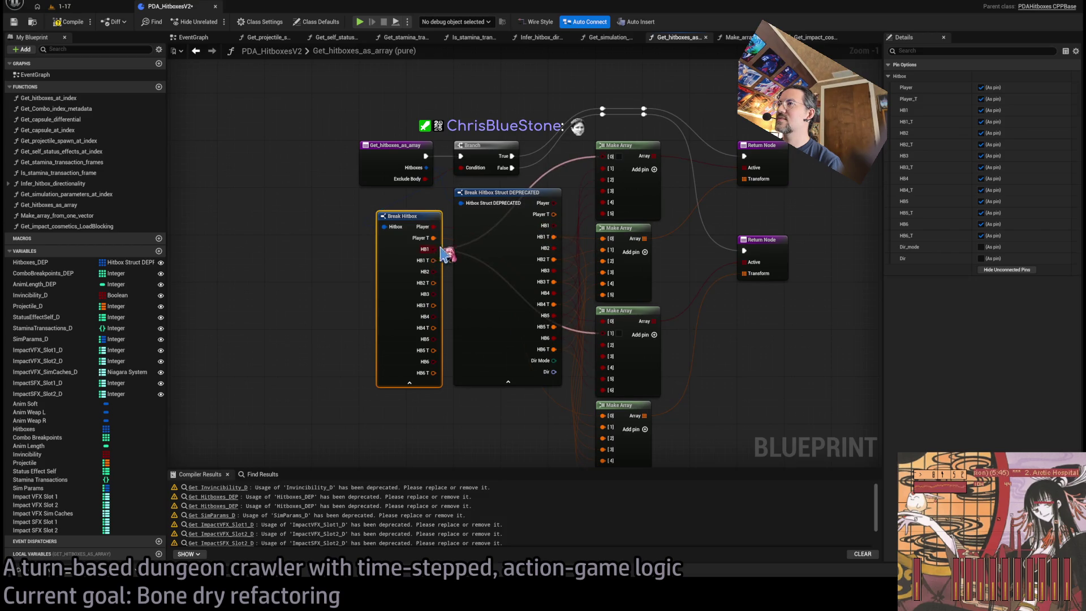
drag(554, 237, 434, 260)
drag(554, 259, 439, 274)
drag(554, 259, 434, 283)
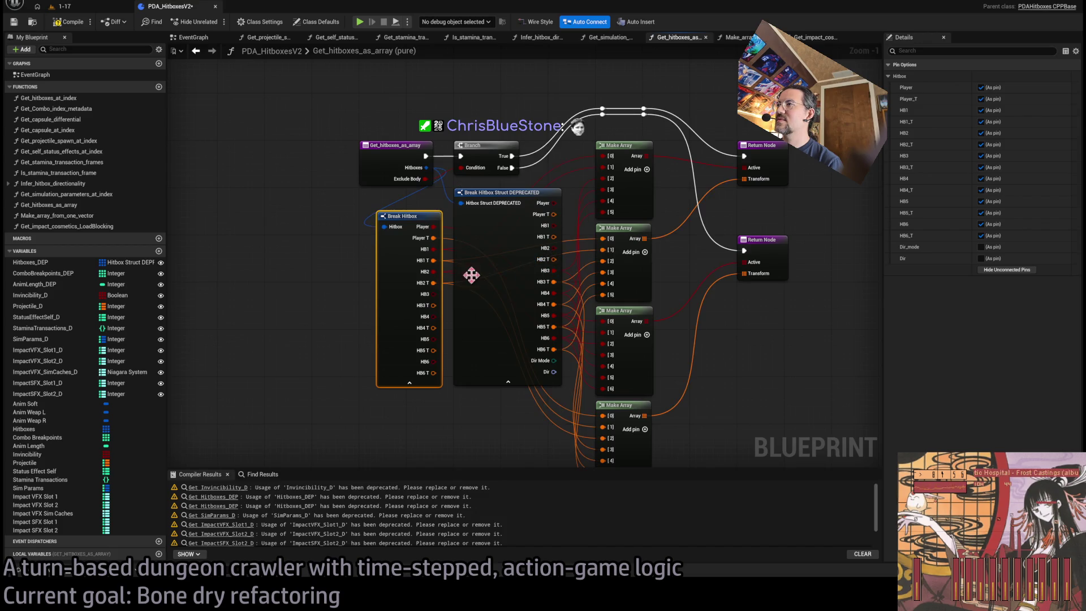
drag(549, 271, 434, 294)
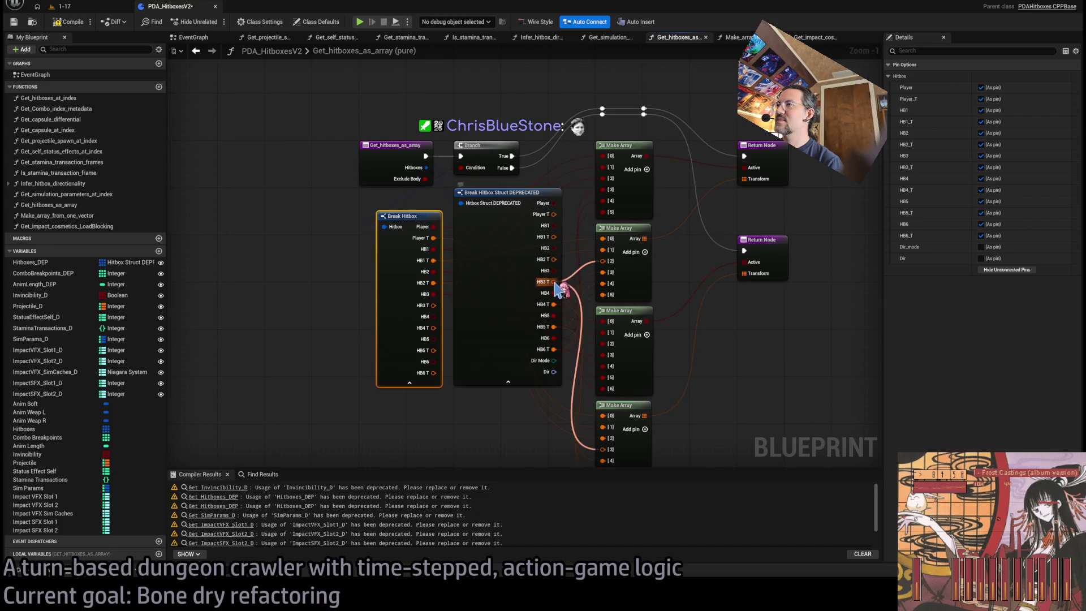
drag(553, 281, 433, 305)
drag(554, 305, 433, 328)
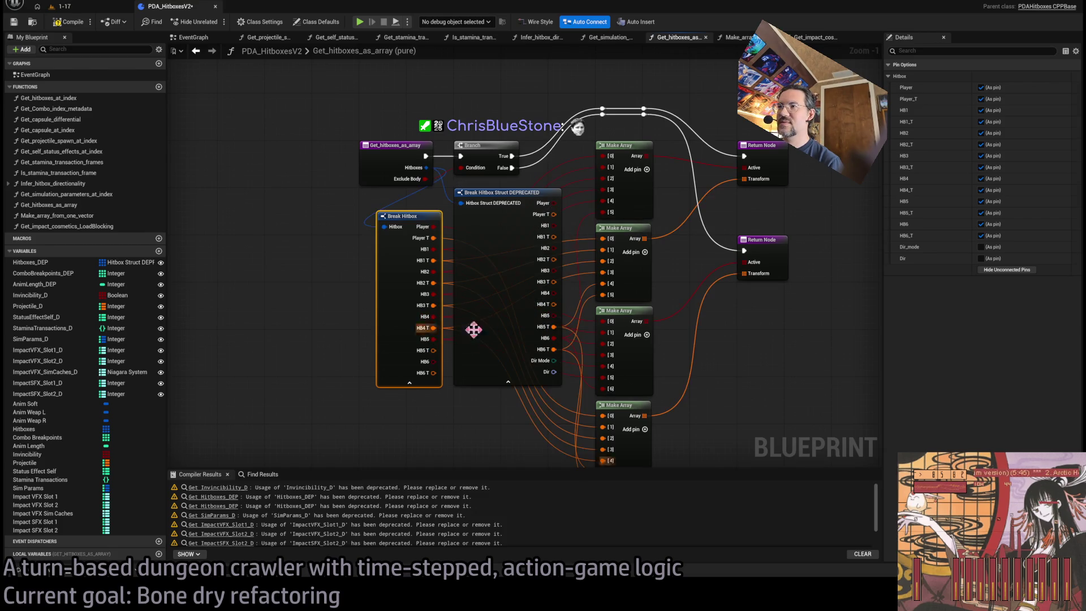
drag(552, 327, 434, 350)
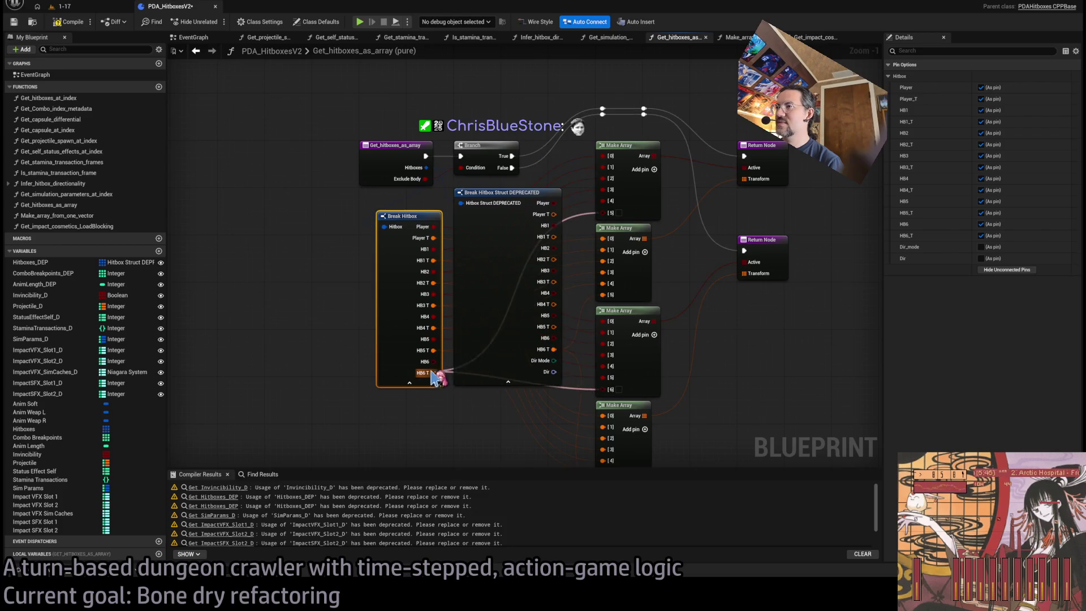
mouse_move(551, 349)
mouse_down()
mouse_move(548, 359)
mouse_move(433, 373)
mouse_up()
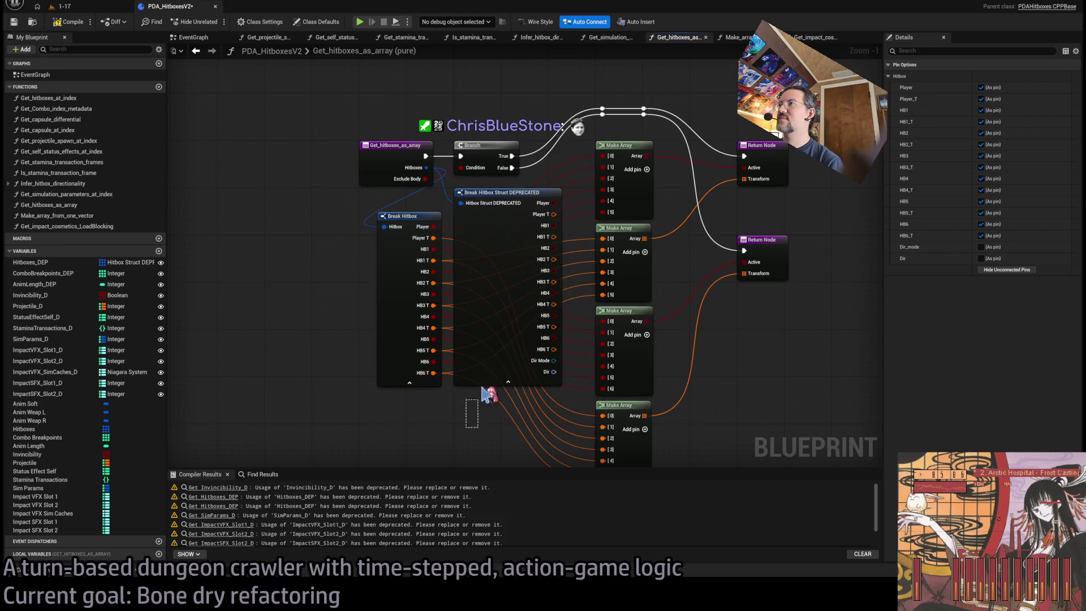
Delete the deprecated Break Hitbox Struct, move Break Hitbox into its place, and recompile
key(Delete)
drag(397, 232, 474, 208)
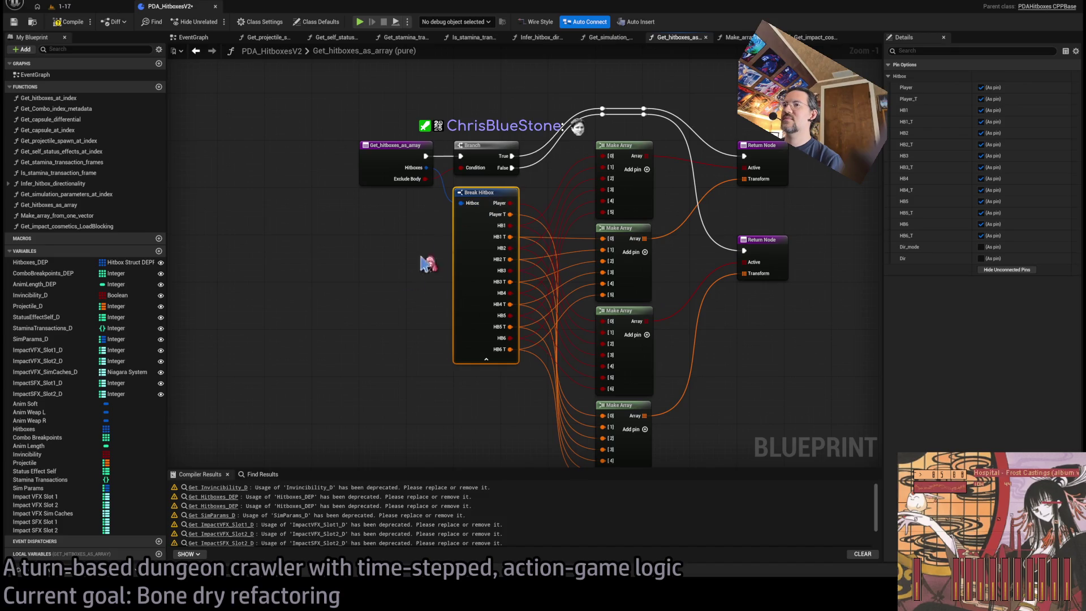
click(386, 322)
click(68, 21)
Survey the Infer_hitbox_directionality graph zoomed out, then switch to Get_simulation_parameters_at_index
click(539, 37)
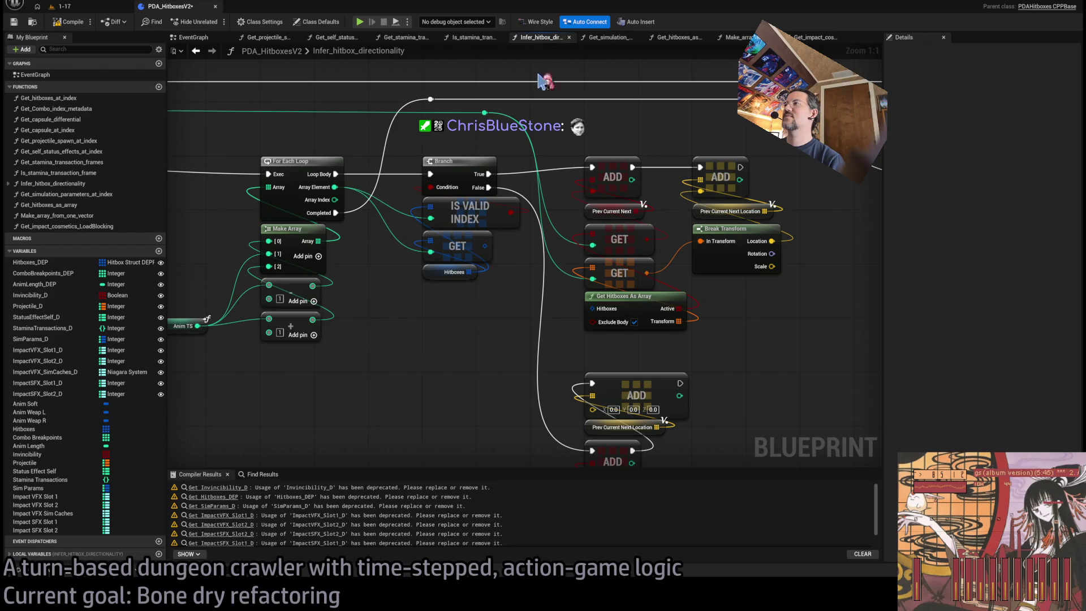
scroll(582, 340, down, 2)
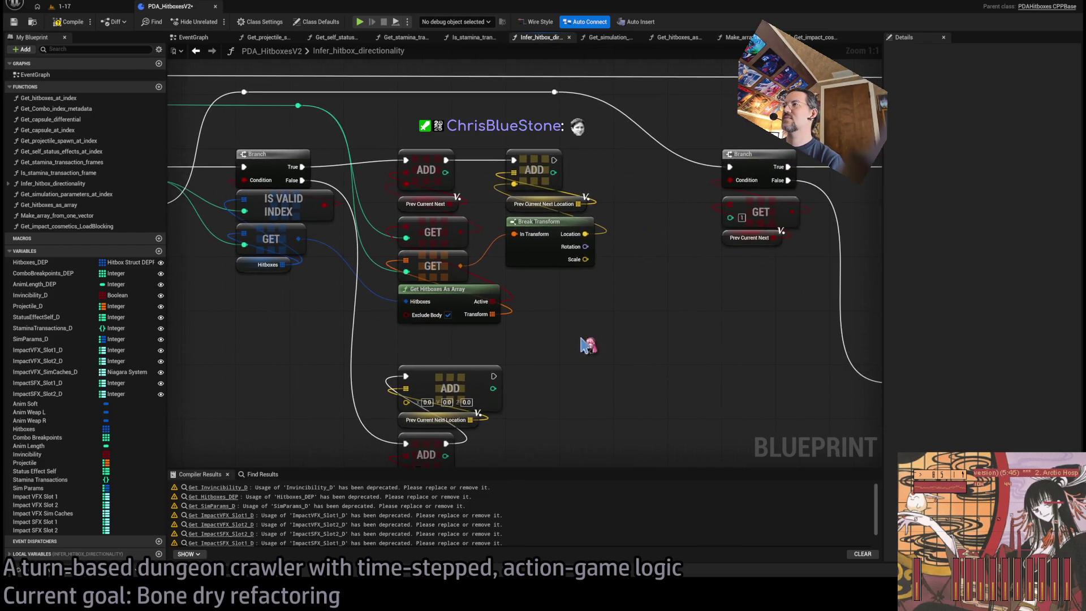
mouse_move(577, 327)
mouse_down()
mouse_move(284, 274)
mouse_move(526, 296)
mouse_move(430, 308)
mouse_up()
scroll(430, 308, down, 4)
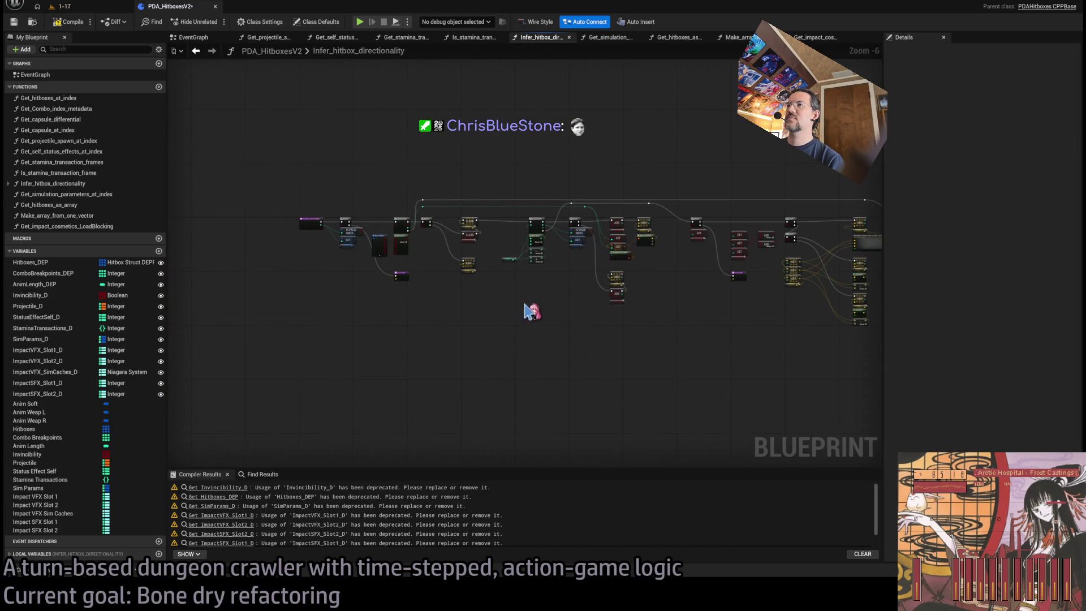
scroll(461, 232, up, 6)
click(619, 38)
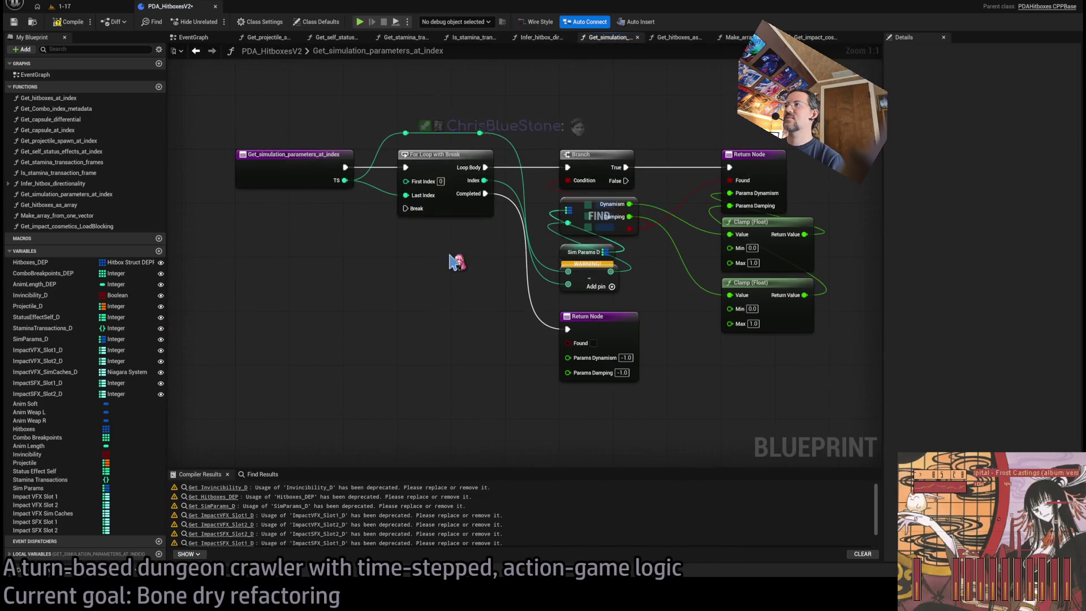
Feed a Sim Params getter into FIND, delete Sim Params D, recompile and save the Blueprint
click(34, 488)
drag(309, 347, 488, 227)
click(505, 270)
key(Delete)
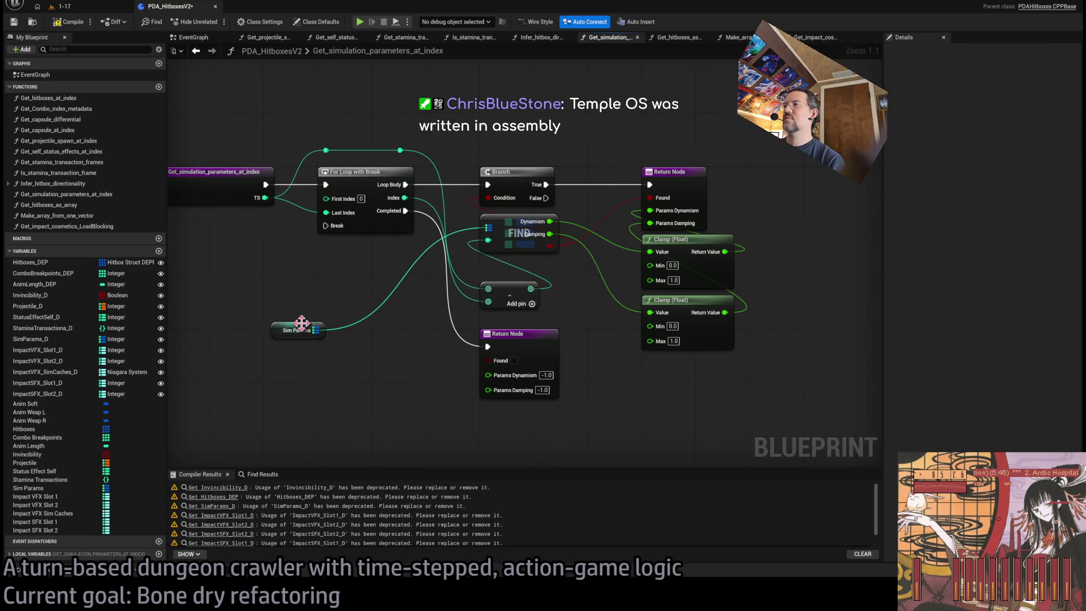
drag(294, 331, 504, 271)
click(68, 21)
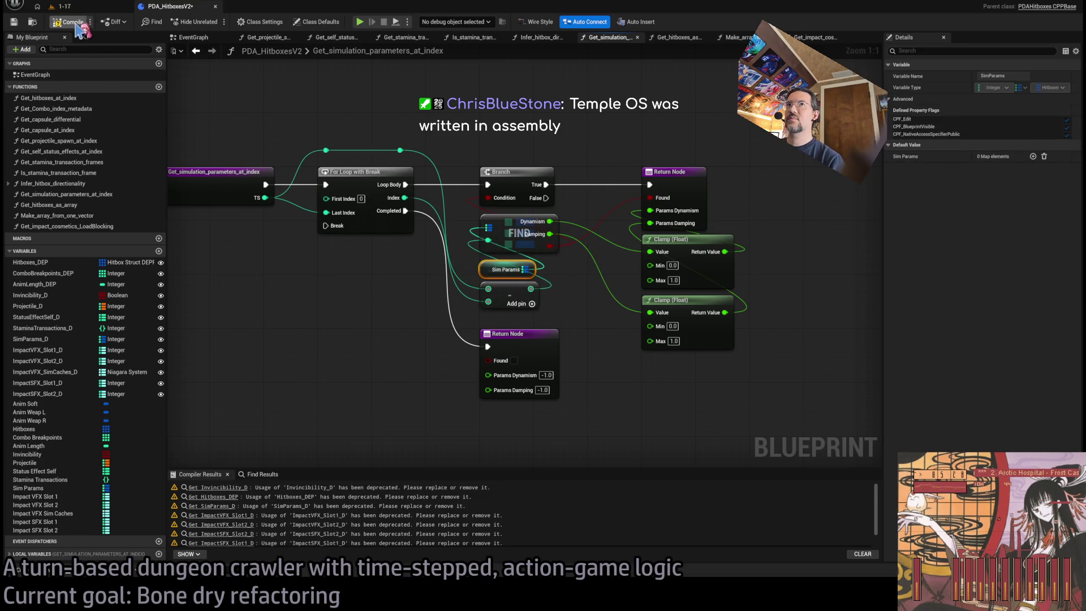
click(332, 322)
key(ctrl+s)
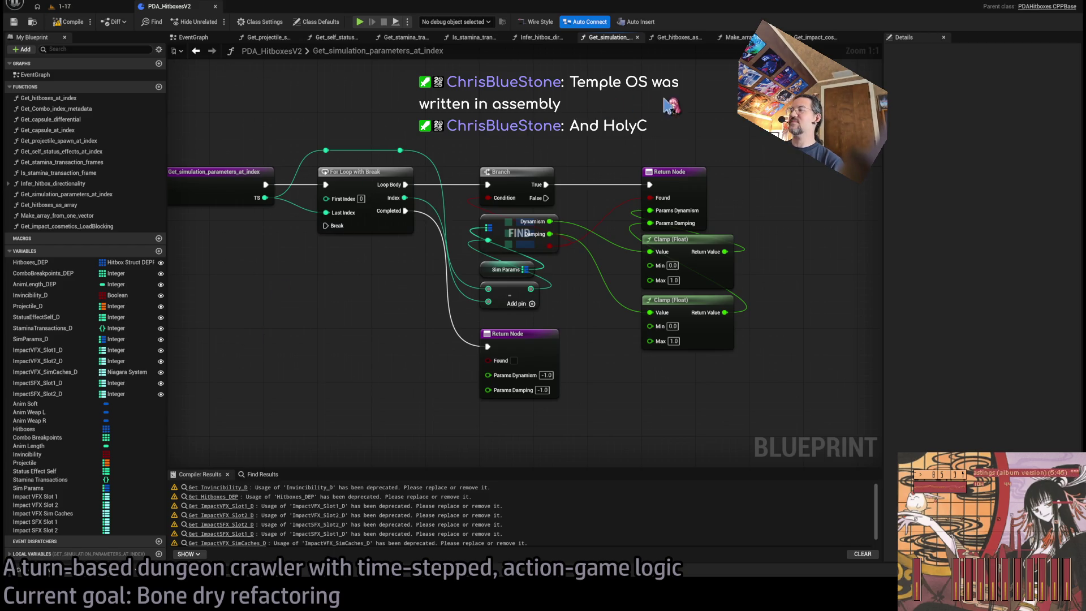
Move across the function tabs to Get_impact_cosmetics_LoadBlocking and select the ImpactVFX_Slot1_D variable
click(676, 37)
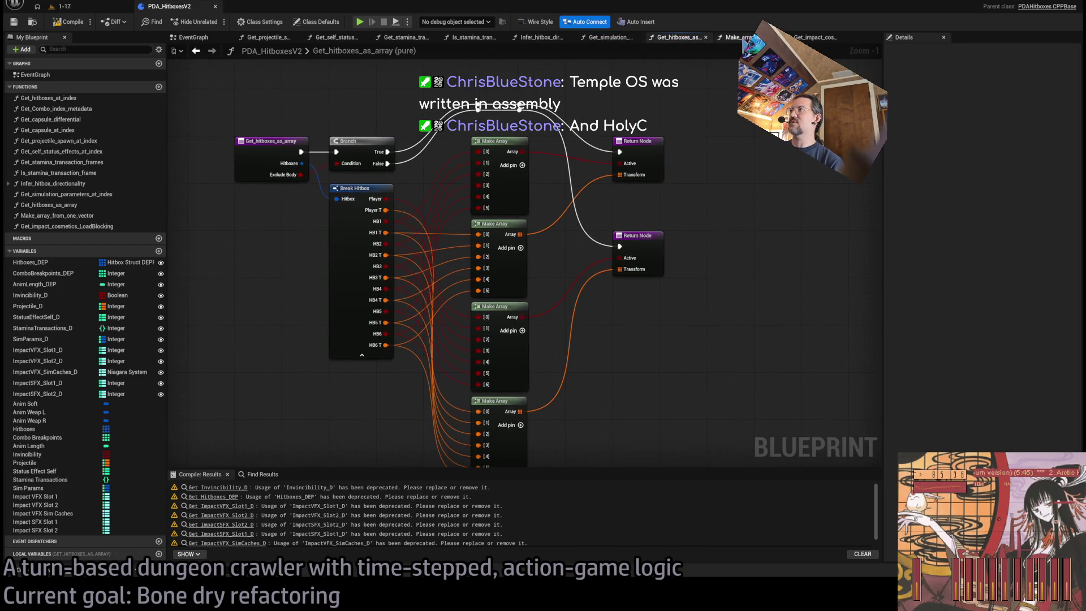
click(746, 37)
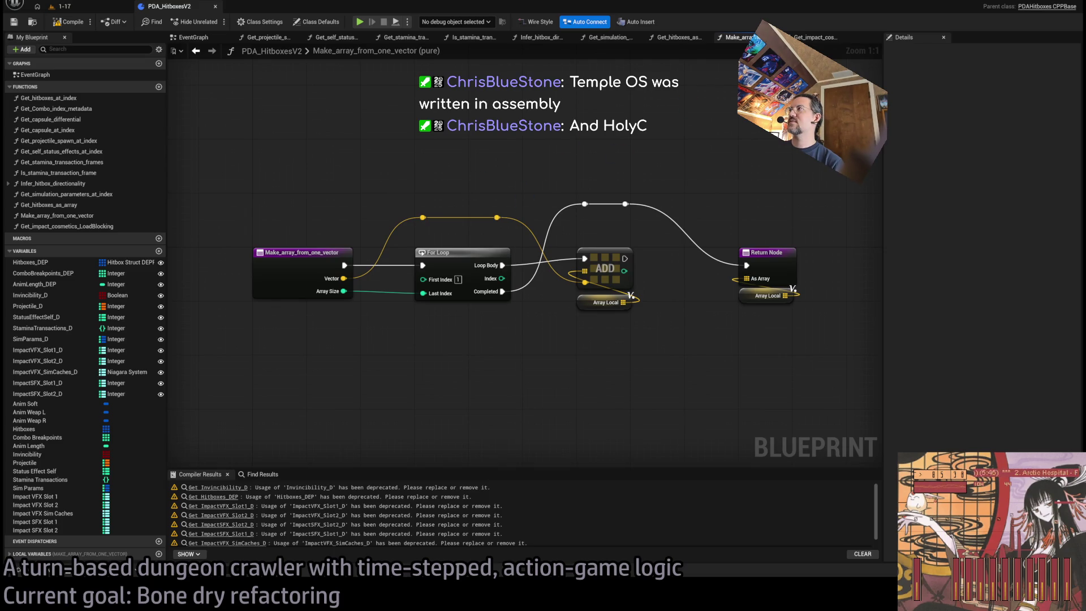
click(815, 37)
scroll(399, 169, up, 5)
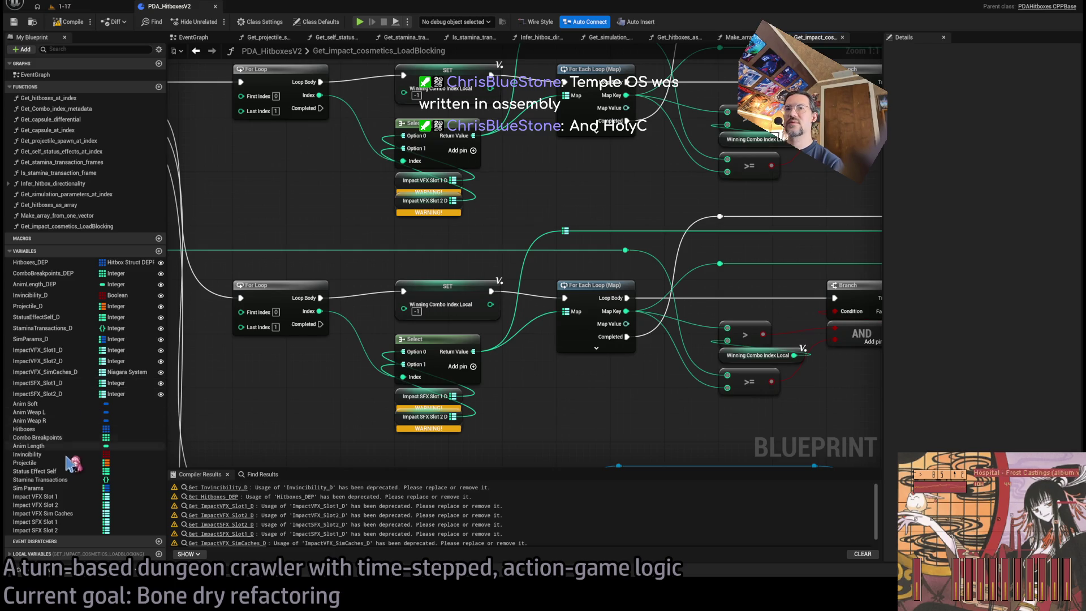
click(57, 350)
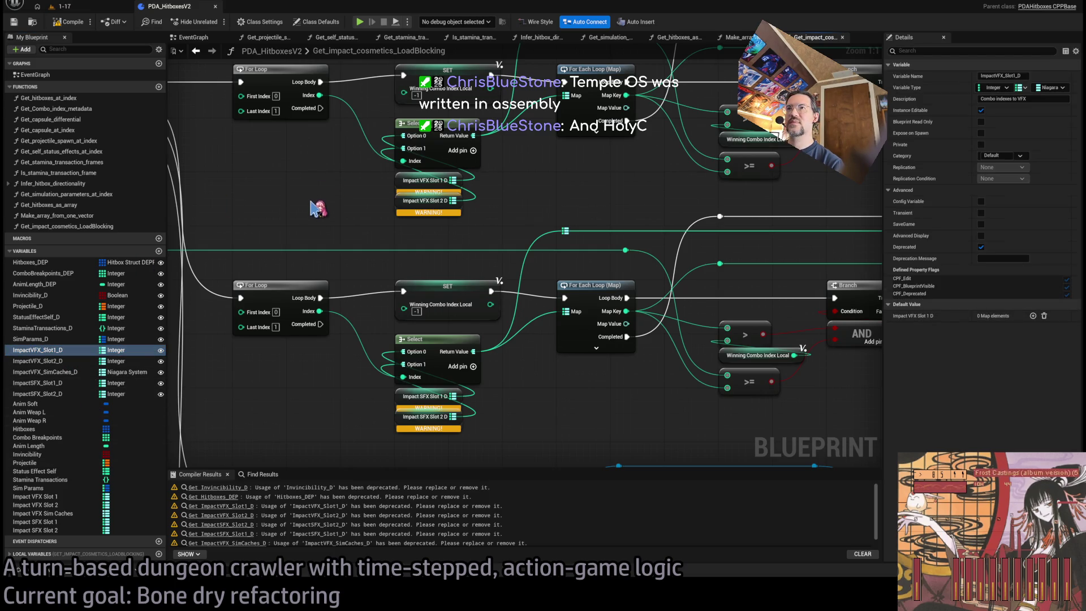
Replace the deprecated VFX slot getters feeding the first Select with the new Slot 1 and Slot 2 getters
drag(317, 209, 315, 208)
mouse_move(43, 363)
mouse_down()
mouse_move(53, 369)
mouse_move(266, 214)
mouse_move(279, 223)
mouse_move(403, 136)
mouse_up()
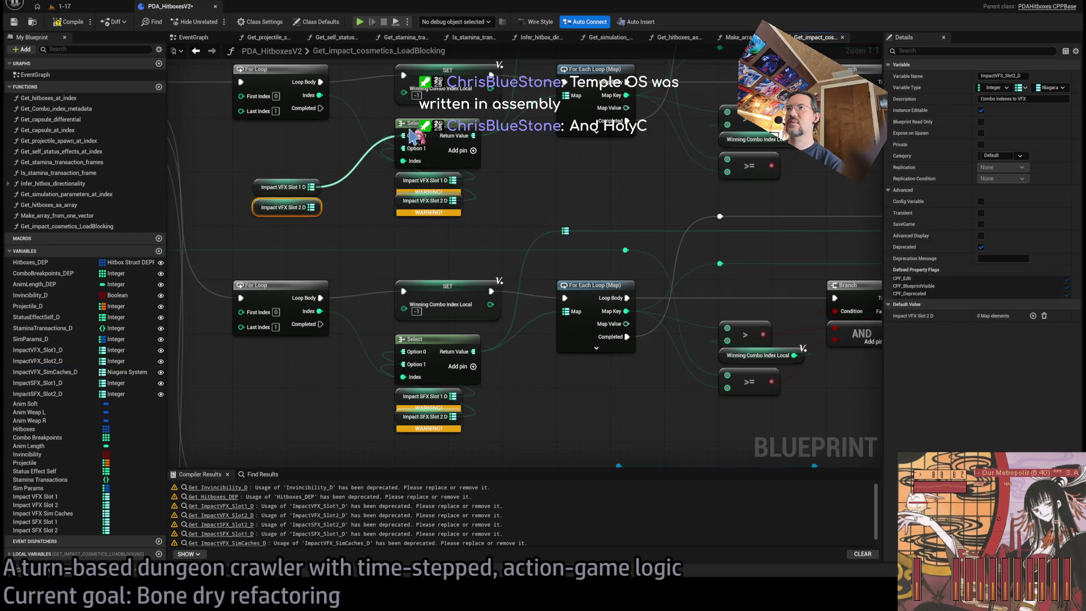
drag(312, 207, 403, 149)
drag(420, 211, 423, 176)
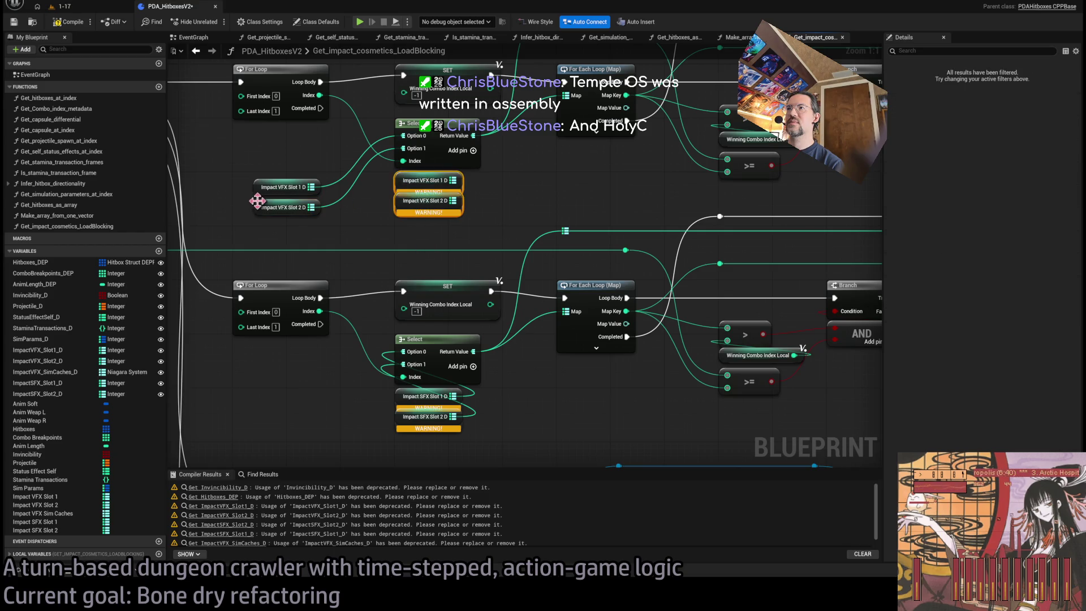
key(Delete)
mouse_move(232, 202)
mouse_down()
mouse_move(263, 188)
mouse_move(406, 182)
mouse_up()
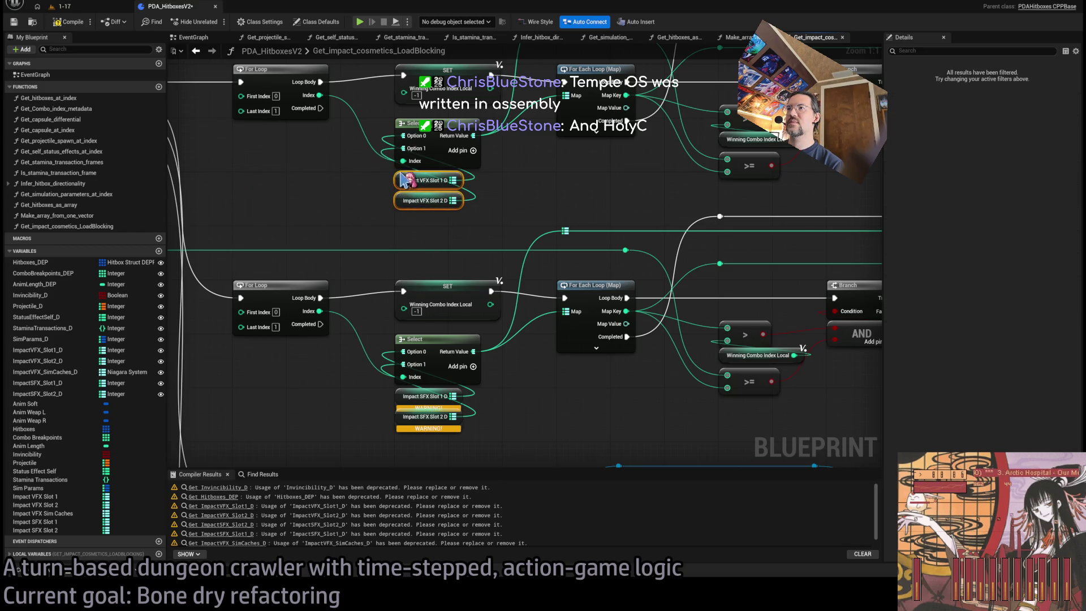
Wire Impact SFX Slot 1 and Slot 2 into Option 0 and Option 1, deleting the old SFX getters
click(34, 522)
drag(409, 296, 409, 291)
mouse_move(34, 530)
mouse_down()
mouse_move(415, 311)
mouse_move(400, 364)
mouse_up()
key(Delete)
click(516, 322)
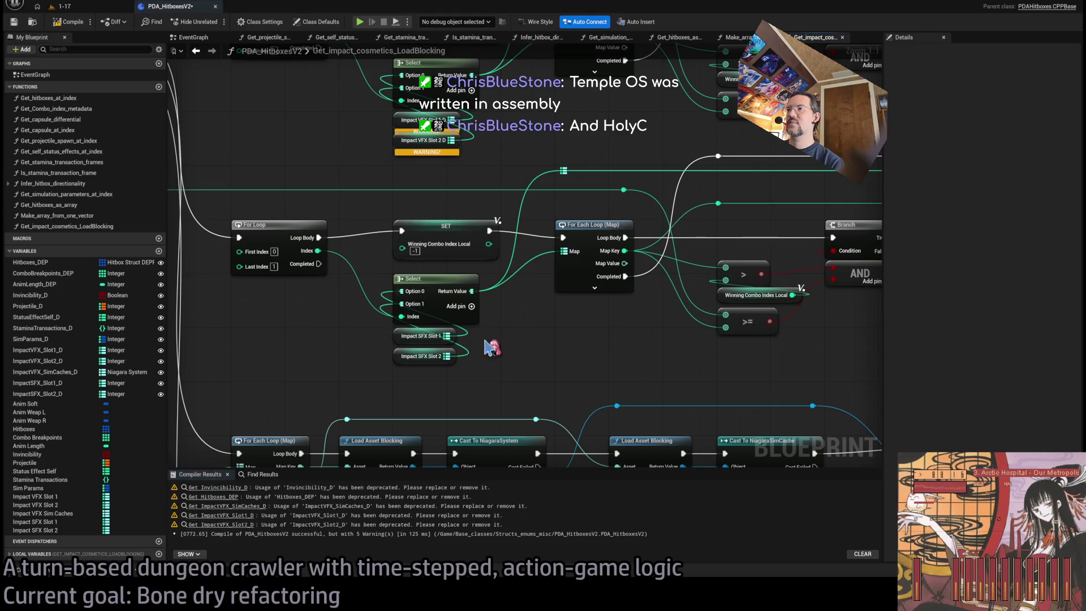
In the upper For Loop block, swap in Impact VFX Slot 1 and Slot 2, then recompile
drag(496, 157, 534, 263)
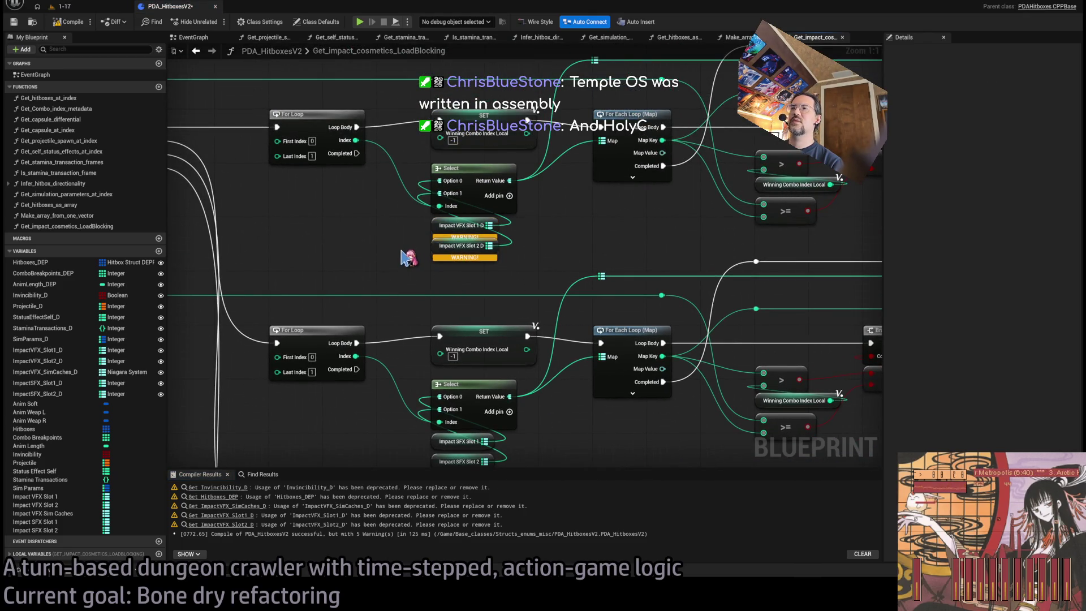
click(34, 496)
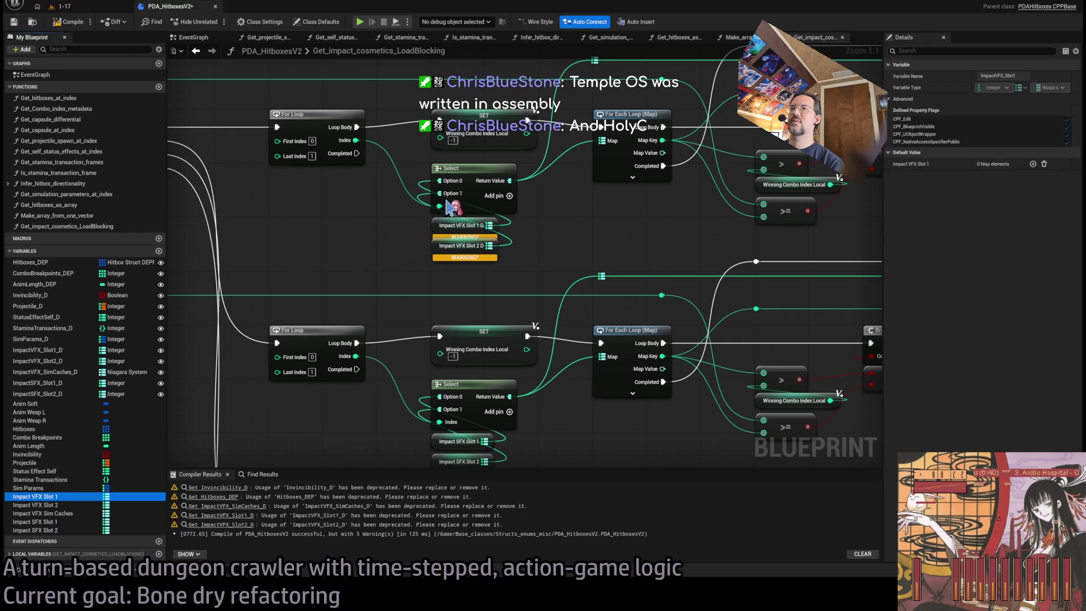
drag(443, 187, 440, 181)
drag(34, 505, 453, 206)
mouse_move(380, 235)
mouse_down()
mouse_move(371, 207)
mouse_move(447, 240)
mouse_up()
click(68, 21)
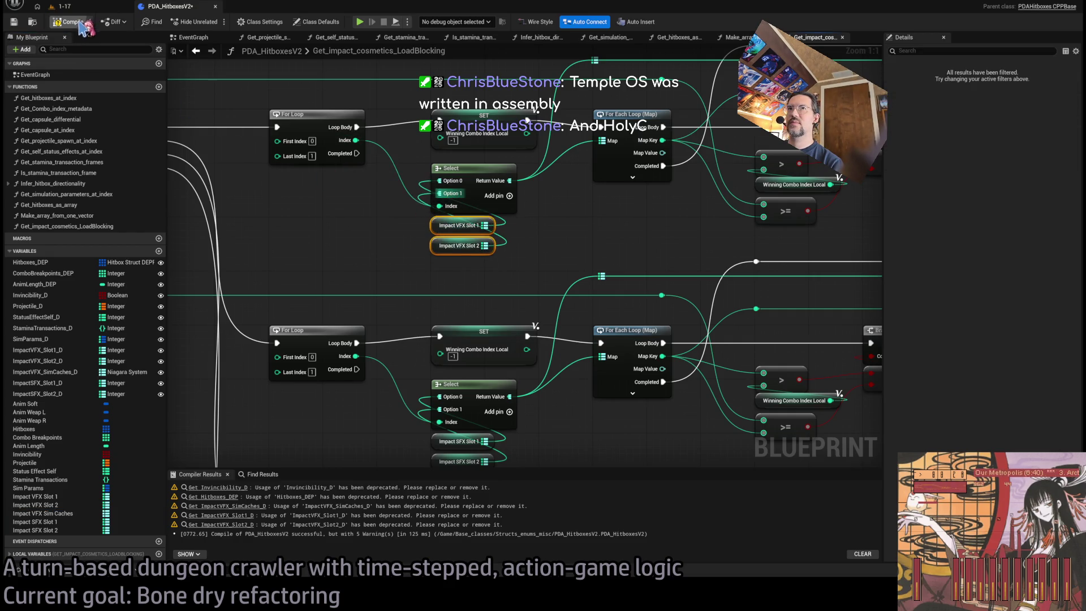
Replace the deprecated sim caches getter on the loop's Map with Impact VFX Sim Caches and recompile
scroll(341, 231, down, 4)
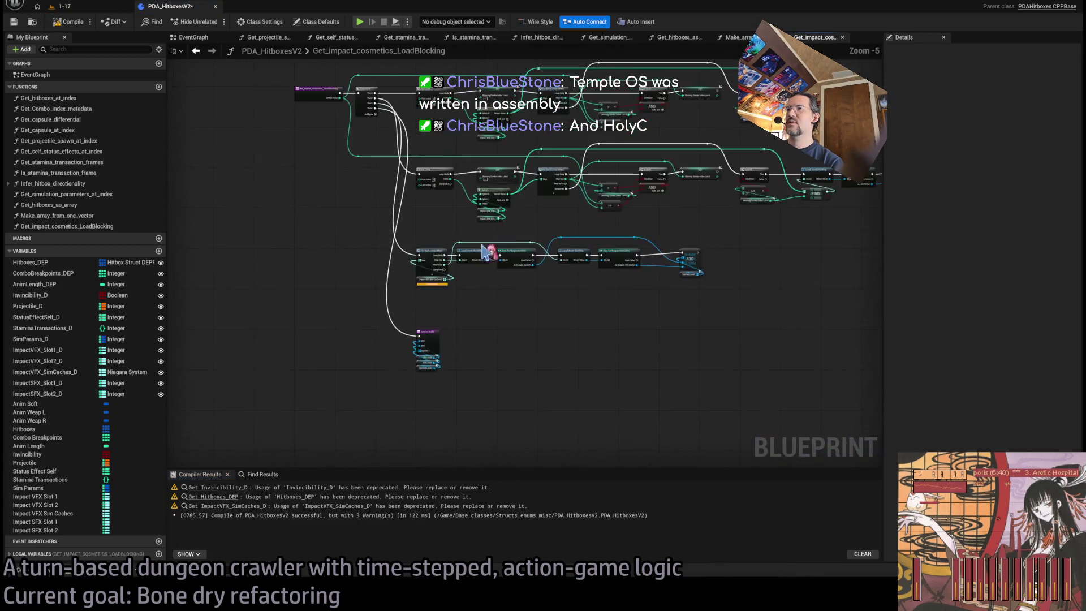
scroll(368, 356, up, 4)
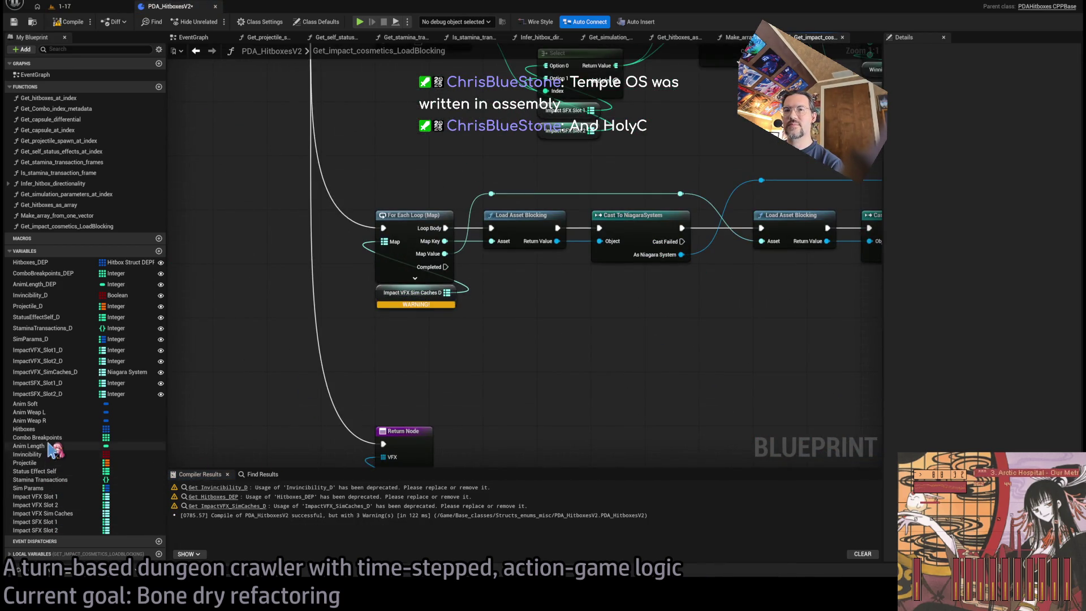
drag(43, 513, 390, 243)
click(379, 300)
key(Delete)
drag(315, 238, 396, 299)
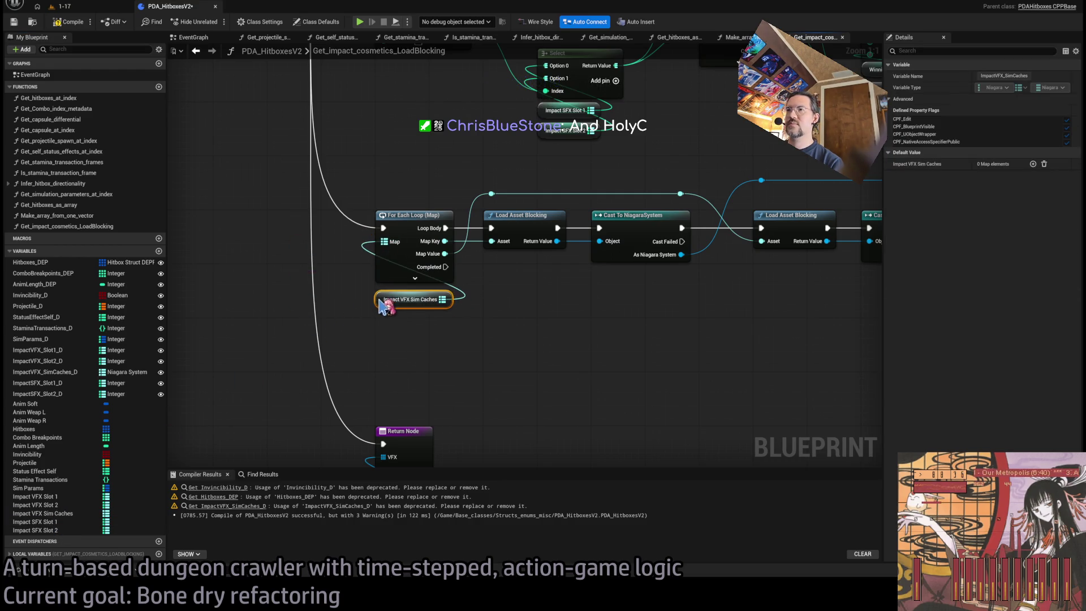
click(425, 374)
click(68, 21)
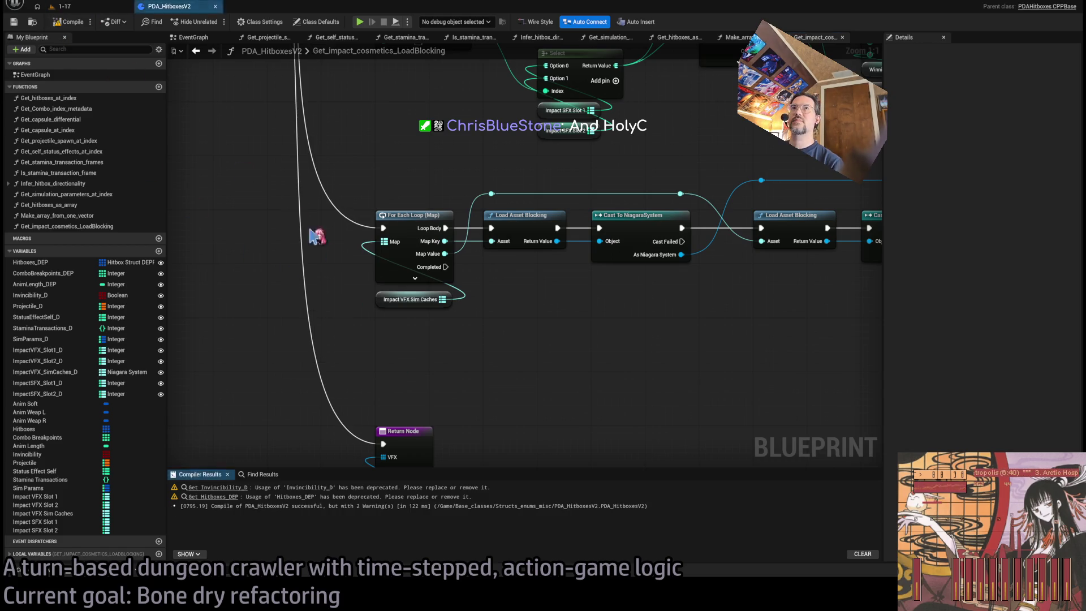
Jump from the compile results to where Invincibility D is still used
scroll(395, 293, down, 5)
mouse_move(362, 345)
mouse_down()
mouse_move(594, 302)
mouse_move(685, 303)
mouse_up()
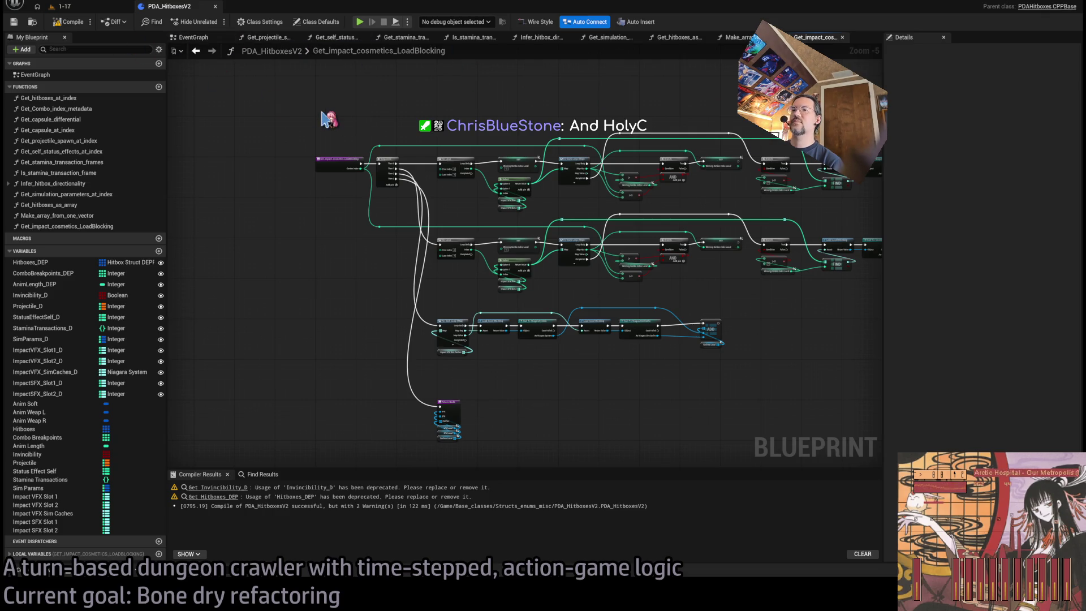
click(226, 487)
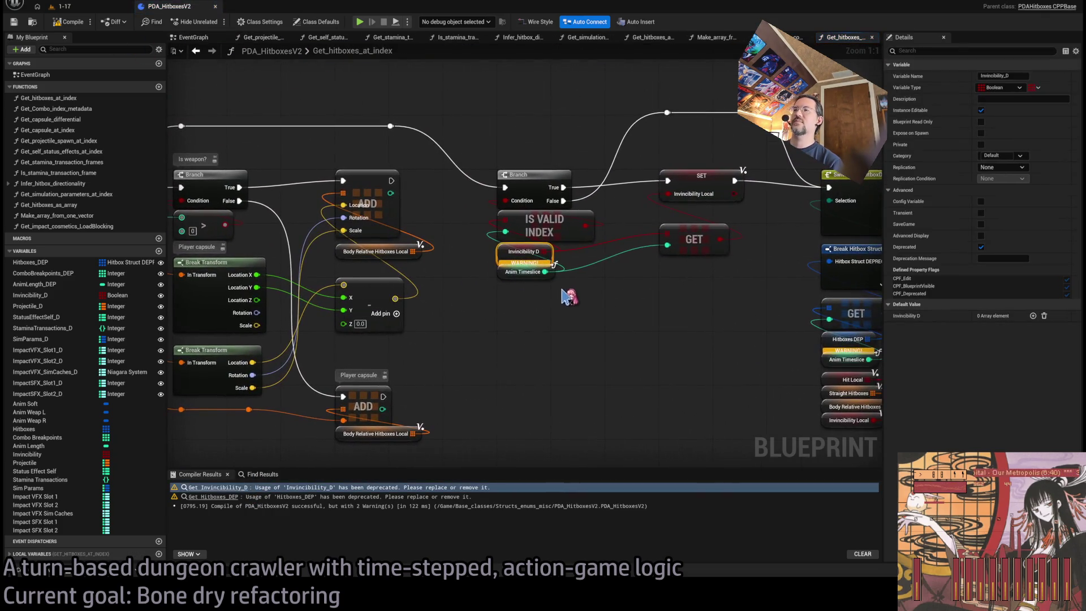
Swap Invincibility D for an Invincibility getter in Get_hitboxes_at_index, compile, then open a new browser tab
mouse_move(27, 455)
mouse_down()
mouse_move(371, 364)
mouse_move(512, 340)
mouse_up()
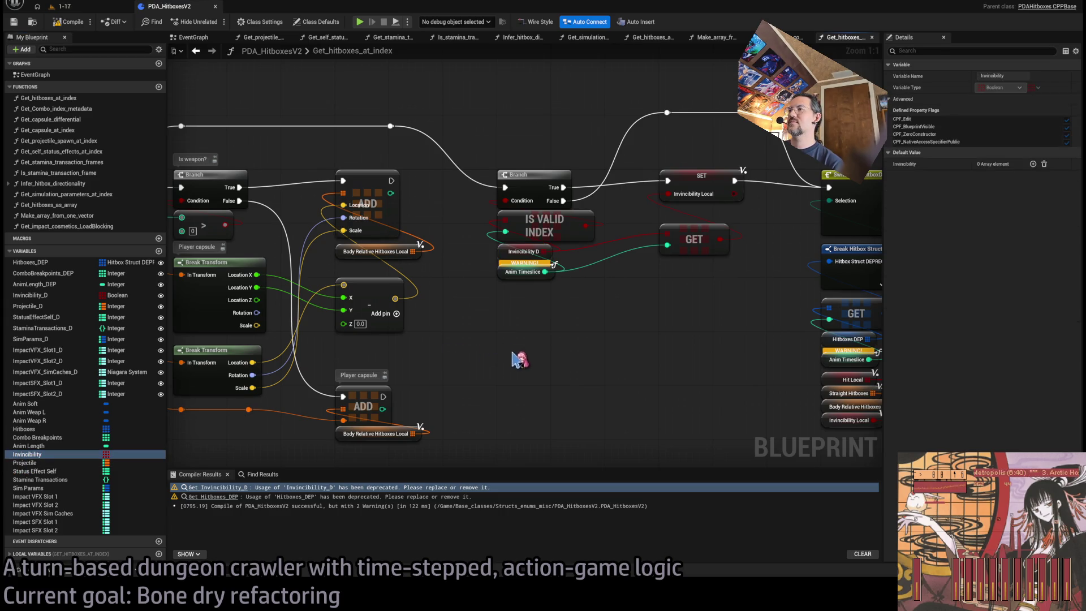
mouse_move(545, 253)
mouse_down()
mouse_move(545, 339)
mouse_move(508, 257)
mouse_up()
click(557, 252)
key(Delete)
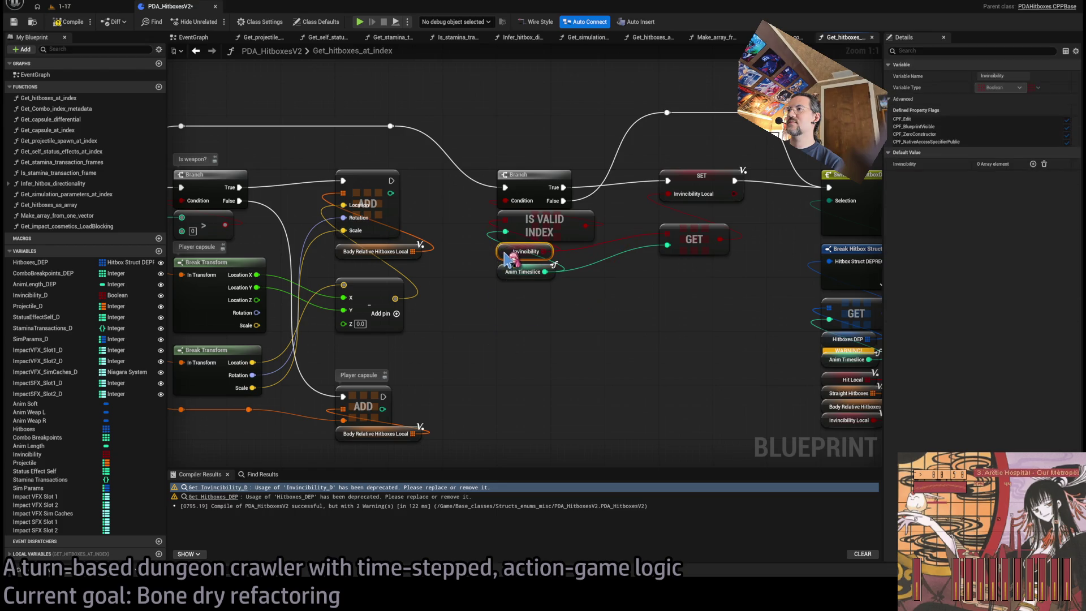
click(67, 22)
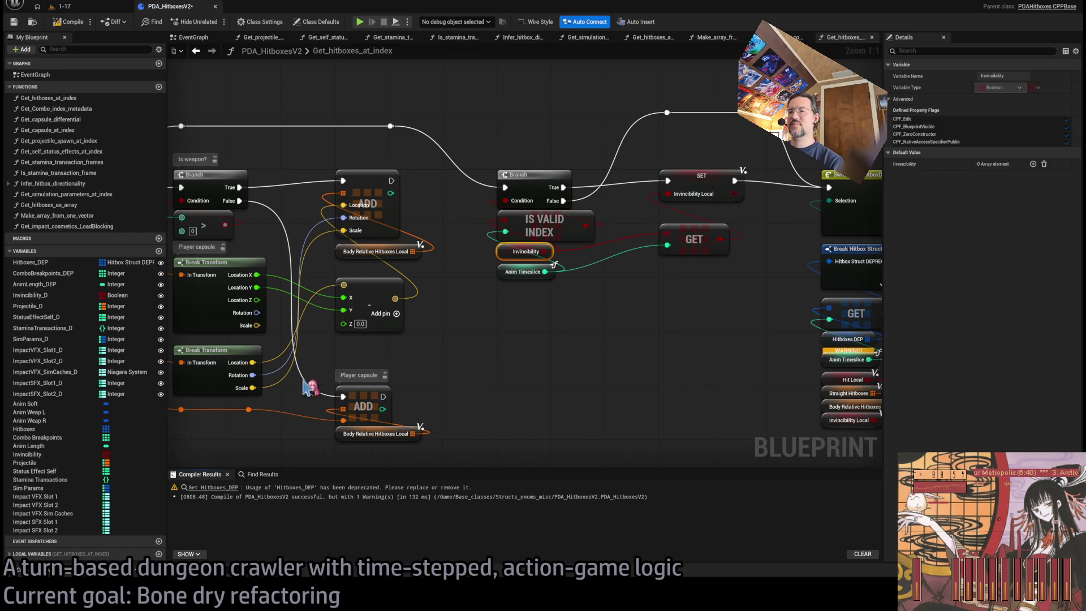
key(alt+Tab)
key(ctrl+t)
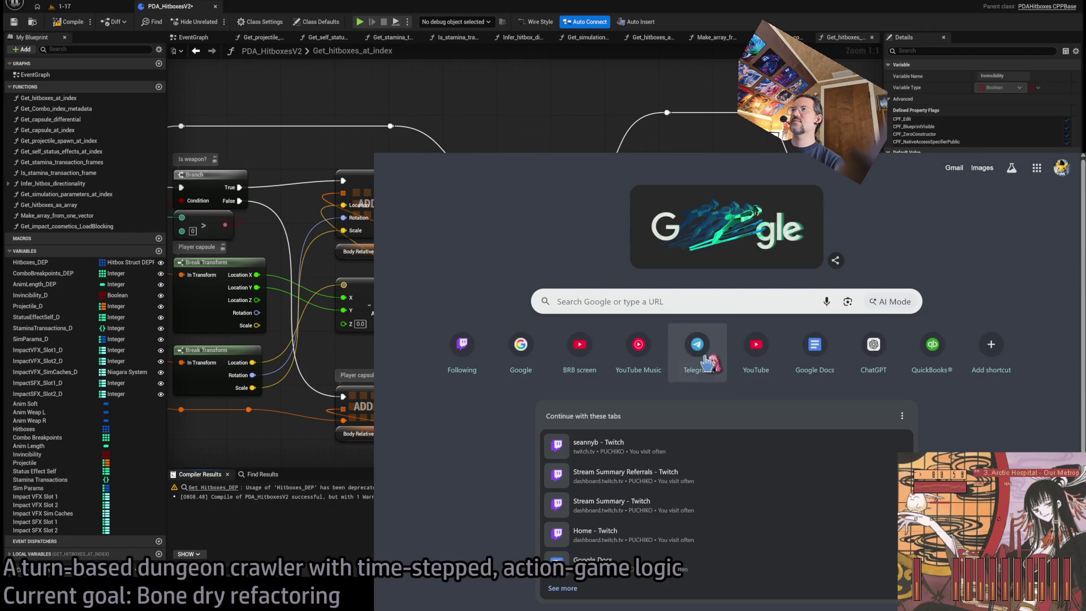
Read the TempleOS article's HolyC and critical reception sections, highlighting 'sympathetic' and 'reviews'
key(ctrl+w)
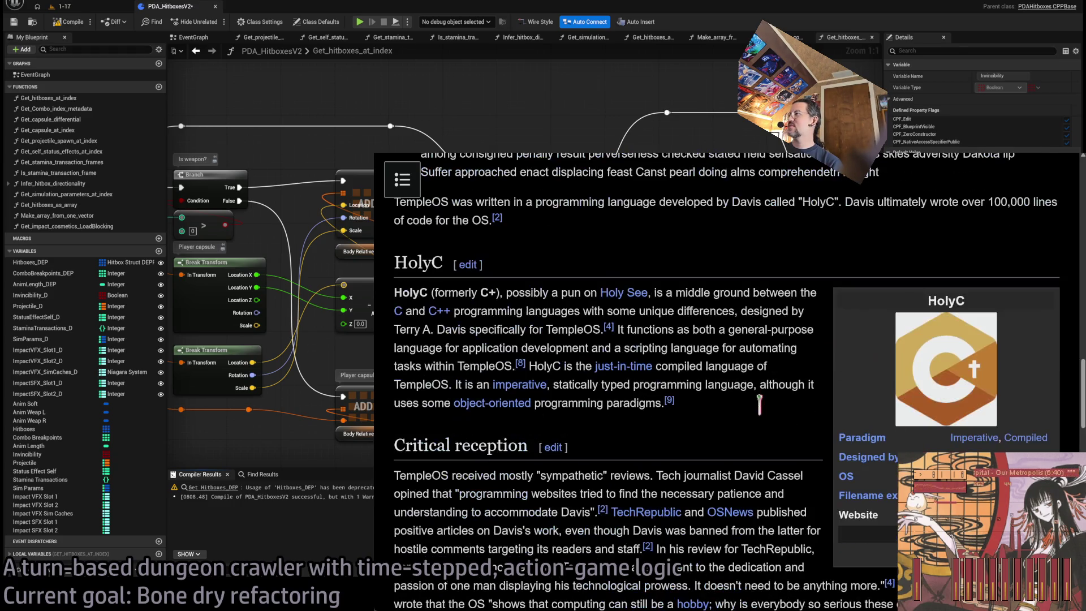
scroll(767, 415, down, 4)
scroll(767, 414, up, 4)
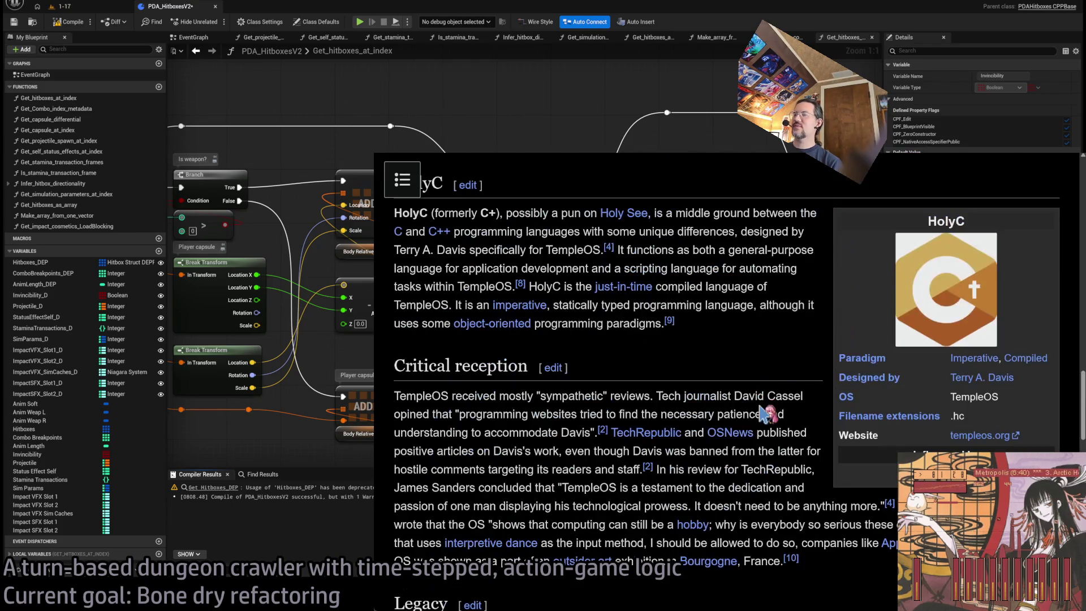
scroll(767, 415, down, 2)
scroll(766, 415, down, 4)
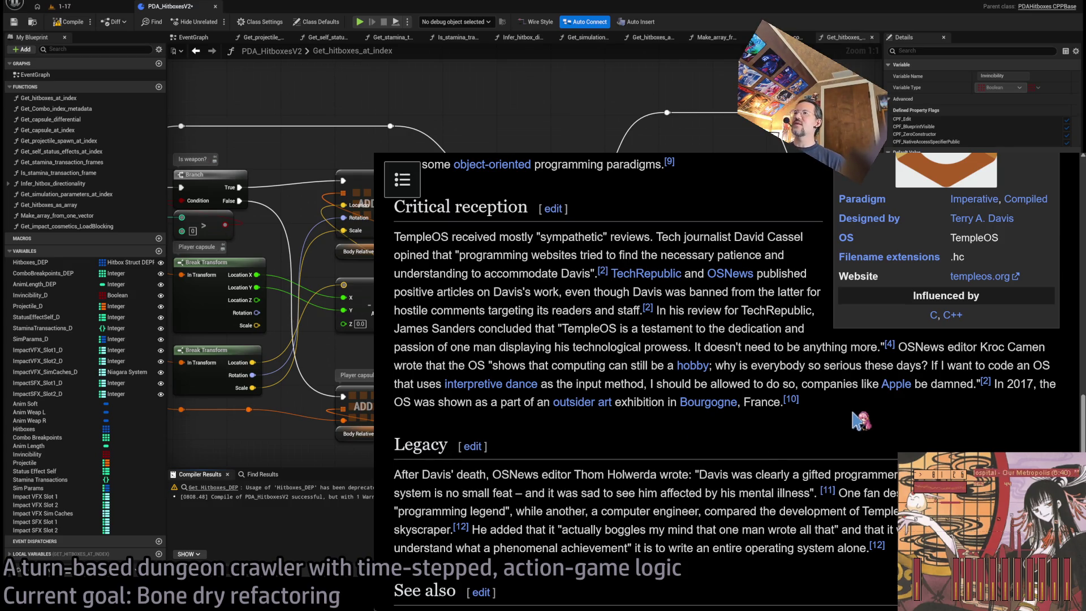
double_click(562, 237)
click(553, 276)
double_click(630, 236)
click(727, 255)
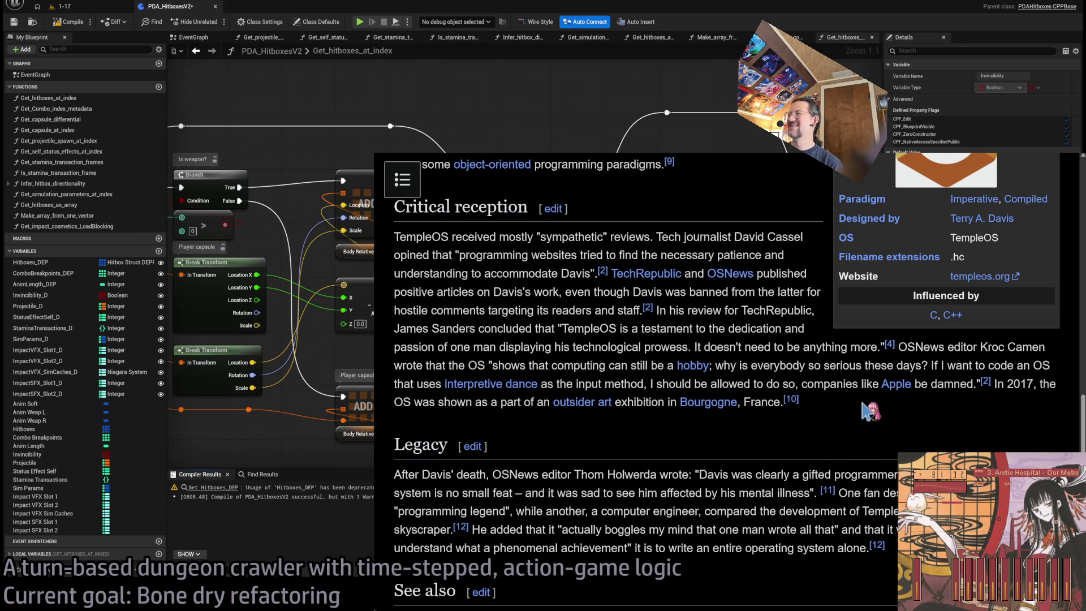
scroll(843, 406, down, 2)
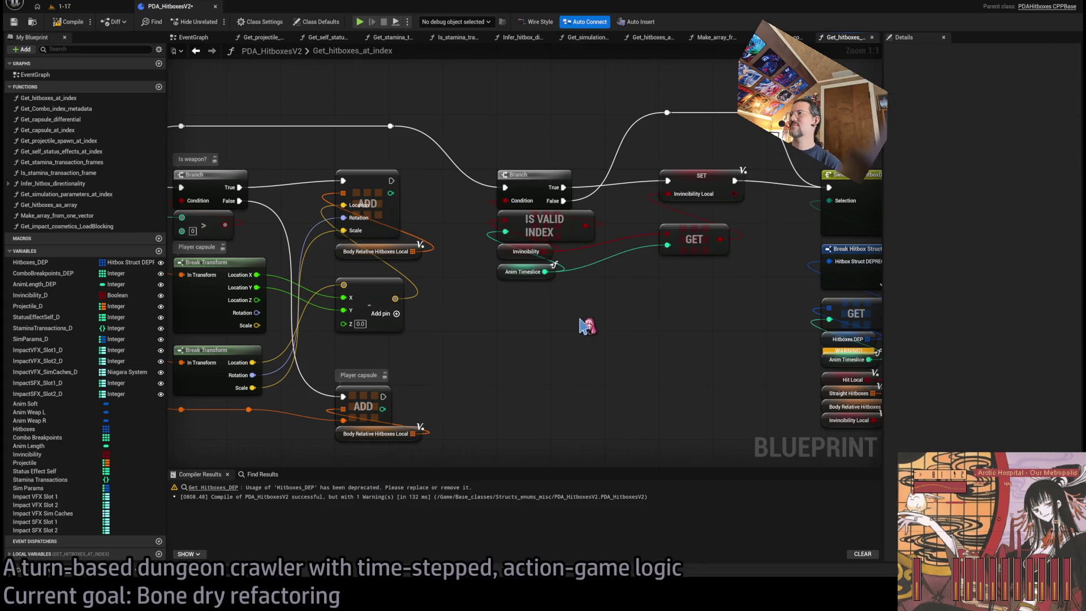
mouse_move(587, 322)
mouse_down()
mouse_move(369, 310)
mouse_move(239, 199)
mouse_move(449, 250)
mouse_move(452, 306)
mouse_up()
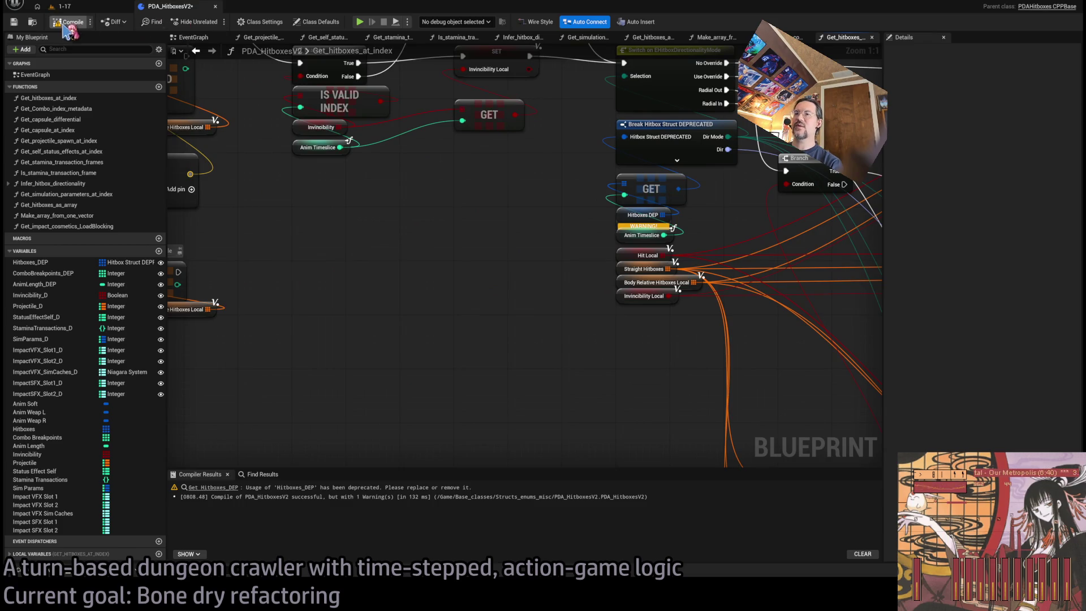
Replace the deprecated Hitboxes DEP getter with a new Hitboxes getter in its place
click(215, 487)
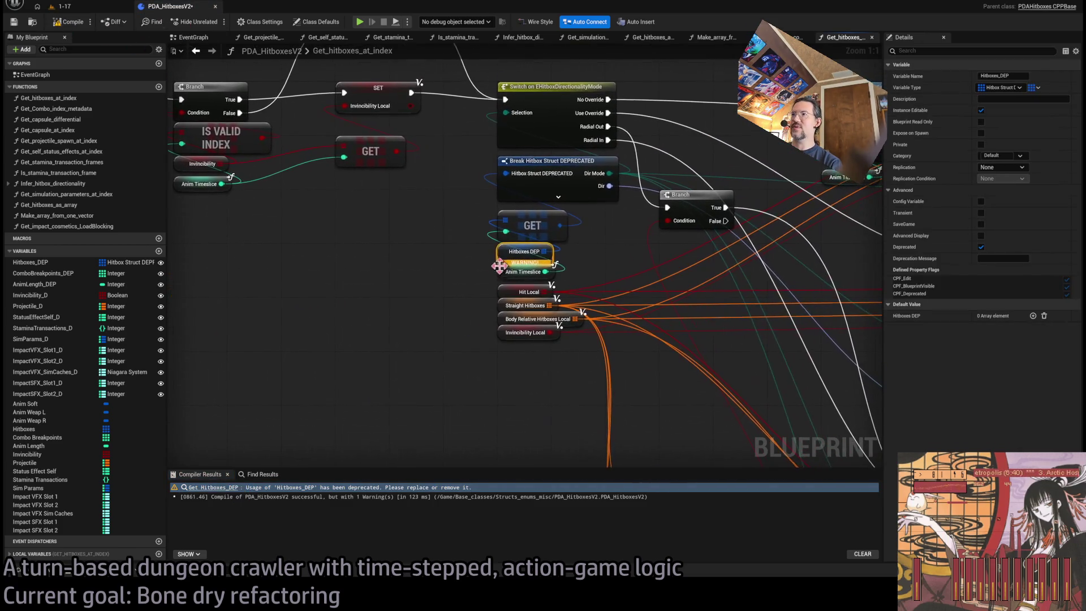
drag(381, 332, 379, 355)
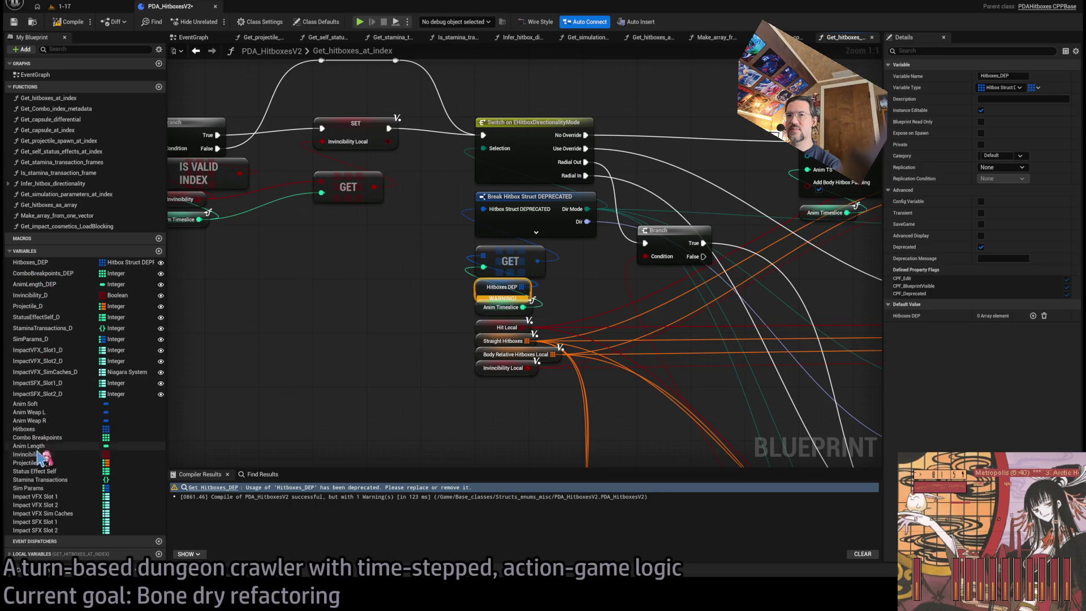
click(23, 430)
drag(366, 318, 392, 300)
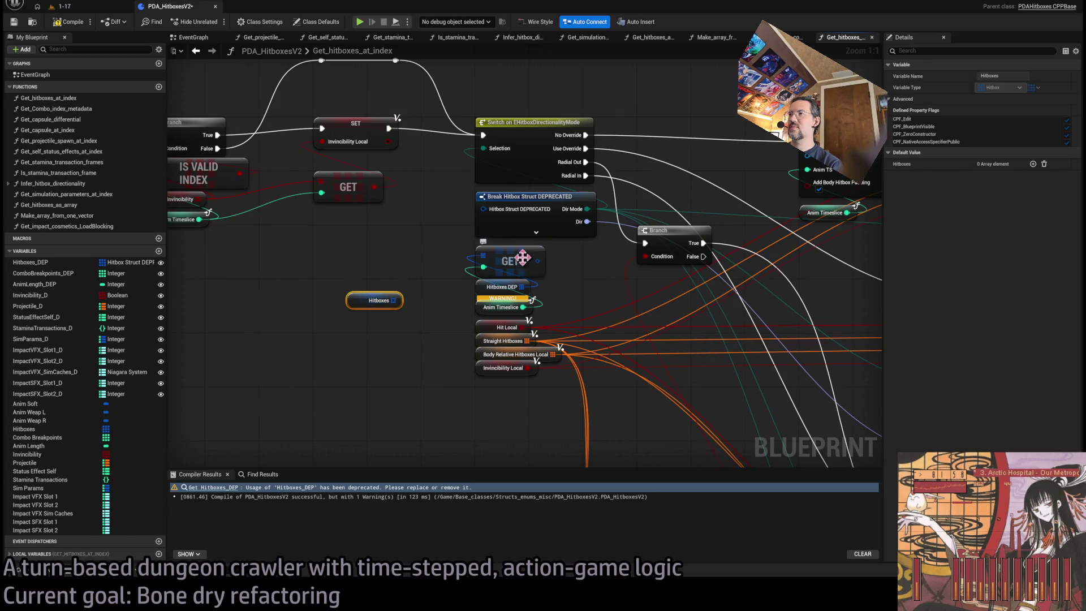
click(502, 287)
key(Delete)
drag(356, 298, 481, 286)
Add a Break Hitbox exposing only Dir Mode and Dir, rewire both, and delete the old struct break
drag(541, 263, 373, 338)
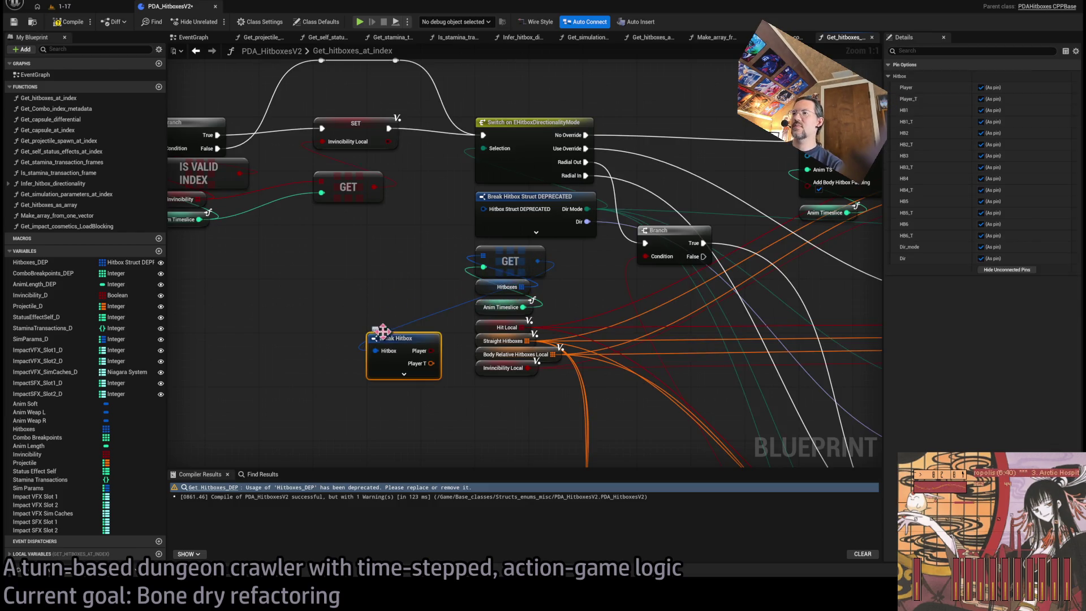
click(1007, 269)
click(981, 258)
click(981, 247)
drag(588, 211, 431, 351)
mouse_move(587, 221)
mouse_down()
mouse_move(444, 384)
mouse_move(433, 363)
mouse_move(467, 260)
mouse_move(517, 206)
mouse_up()
click(531, 196)
key(Delete)
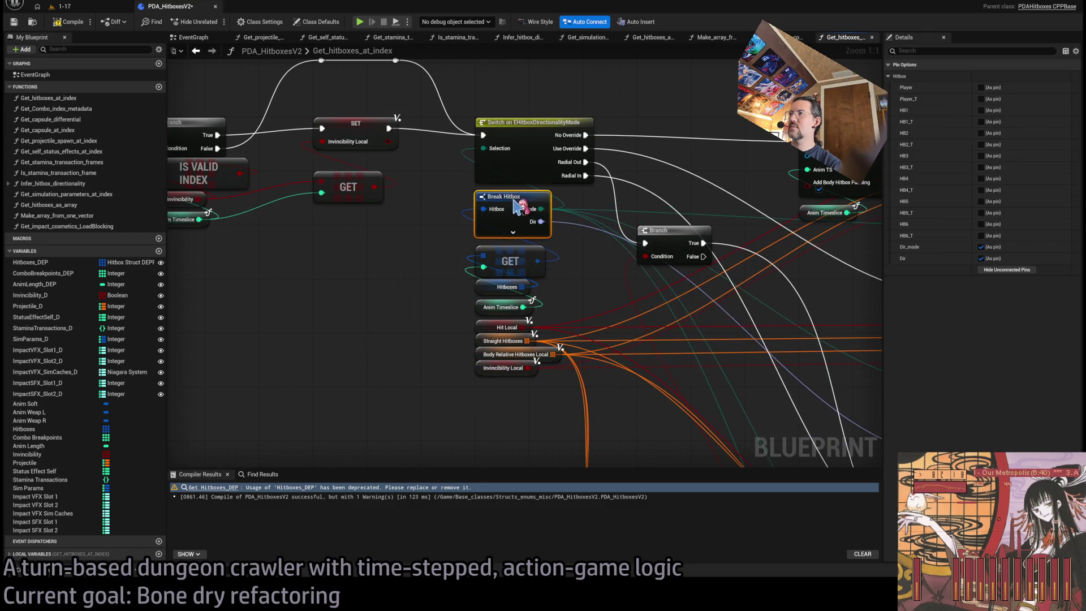
click(526, 283)
scroll(527, 281, down, 6)
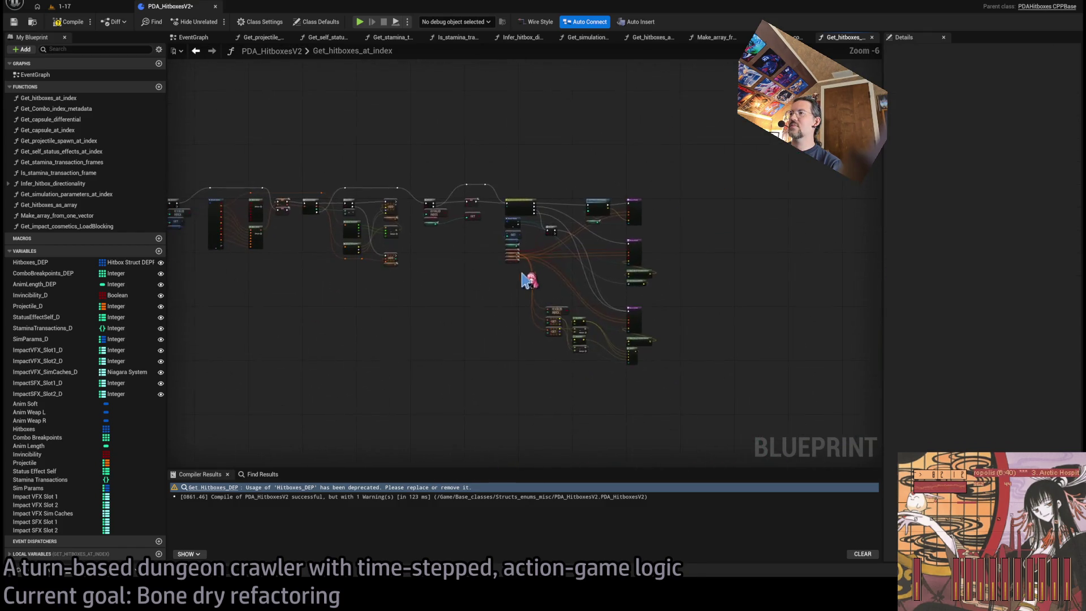
Recompile, then delete Hitboxes_DEP and the other deprecated _D variables from My Blueprint
scroll(351, 229, up, 2)
click(68, 22)
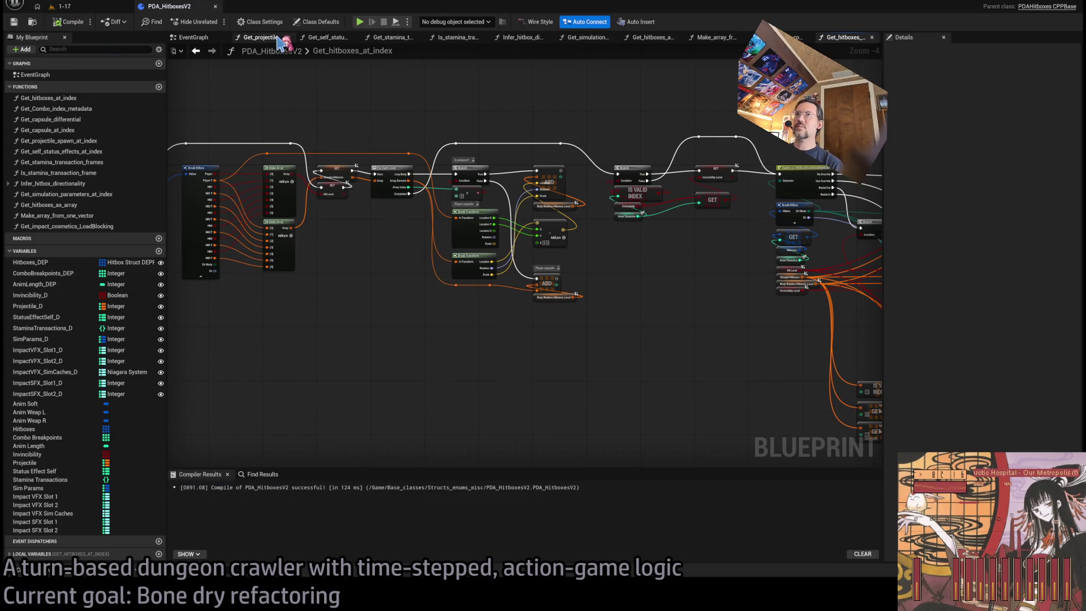
click(53, 263)
key(Delete)
key(Delete)
key(Delete)
key(Delete)
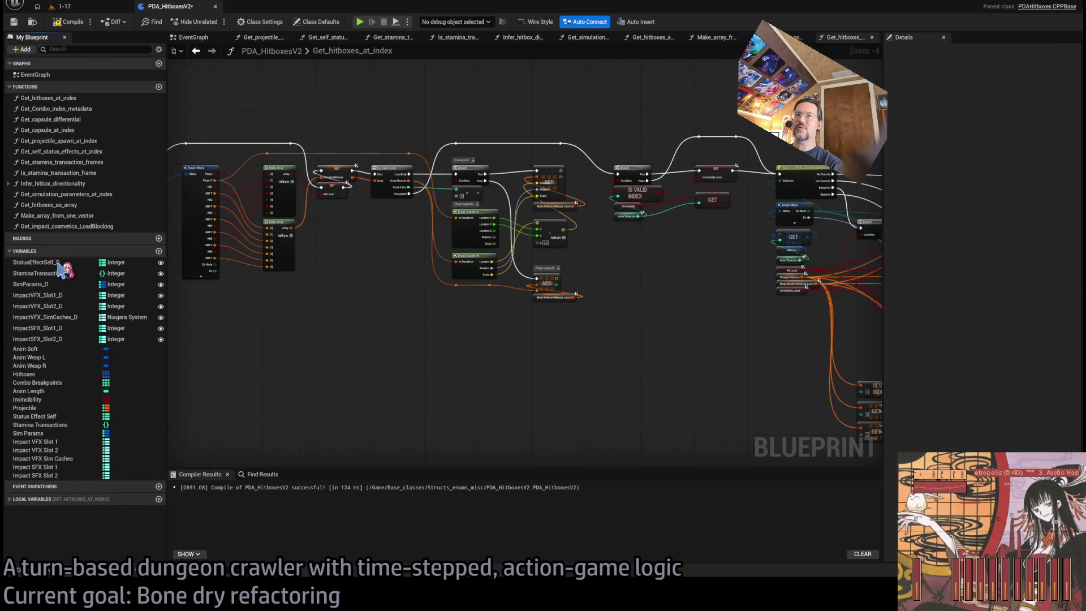
key(Delete)
key(Delete)
key(Delete)
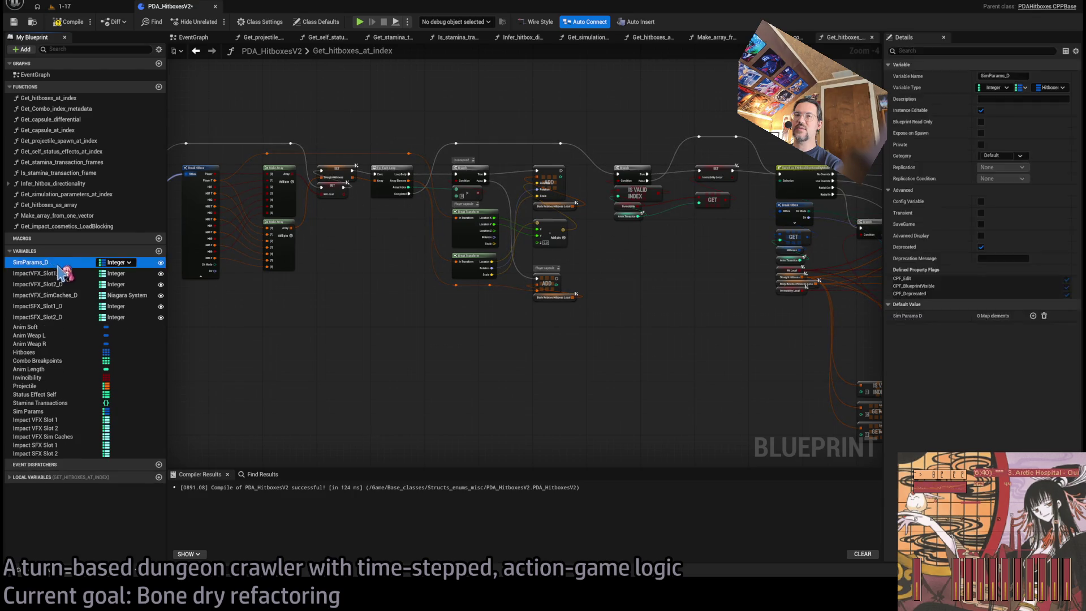
key(Delete)
key(Delete)
key(Delete)
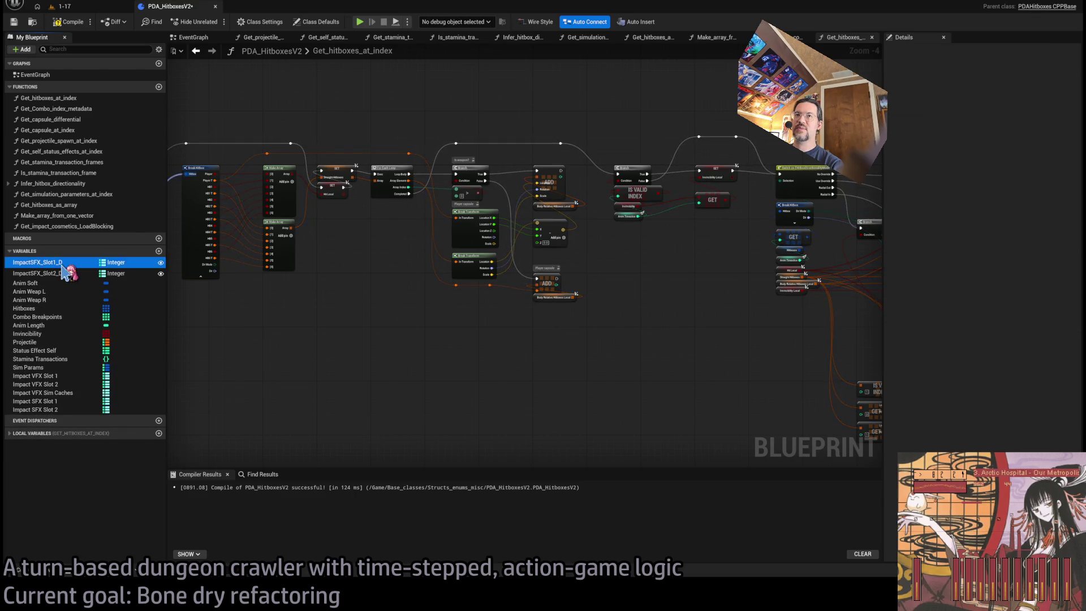
Recompile PDA_HitboxesV2 and close the four function graph tabs, leaving only EventGraph
click(67, 21)
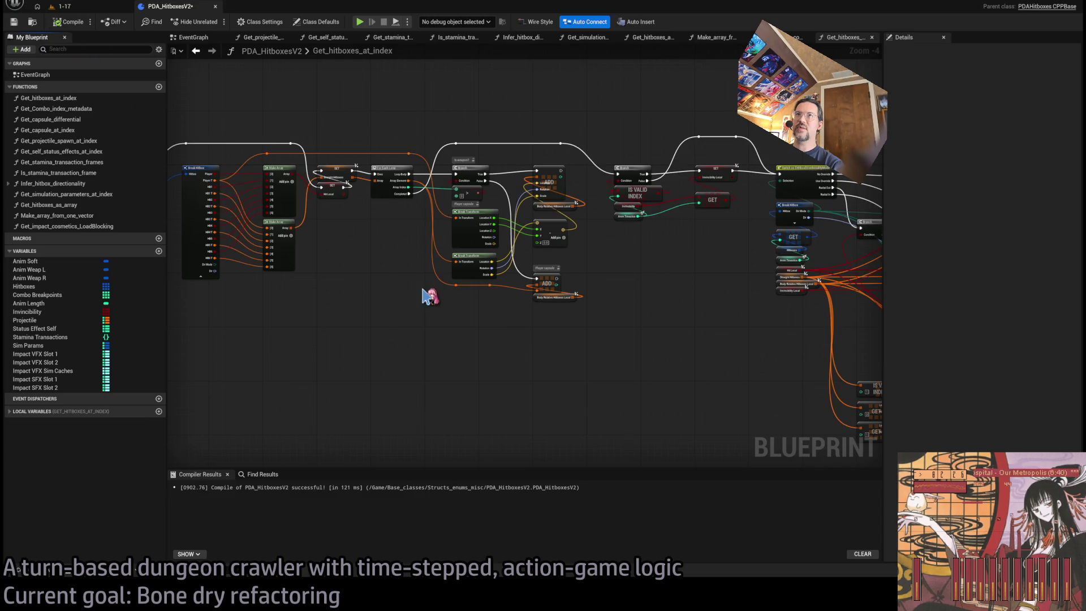
scroll(715, 257, down, 3)
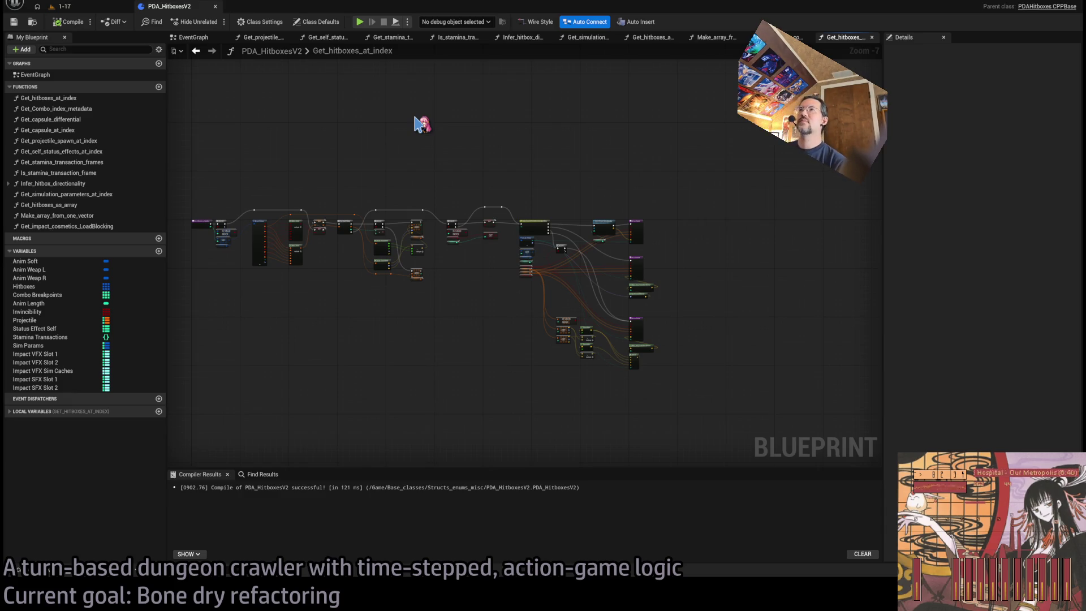
middle_click(272, 40)
middle_click(272, 38)
middle_click(272, 38)
middle_click(271, 38)
middle_click(271, 37)
middle_click(271, 37)
middle_click(271, 37)
middle_click(271, 38)
middle_click(271, 37)
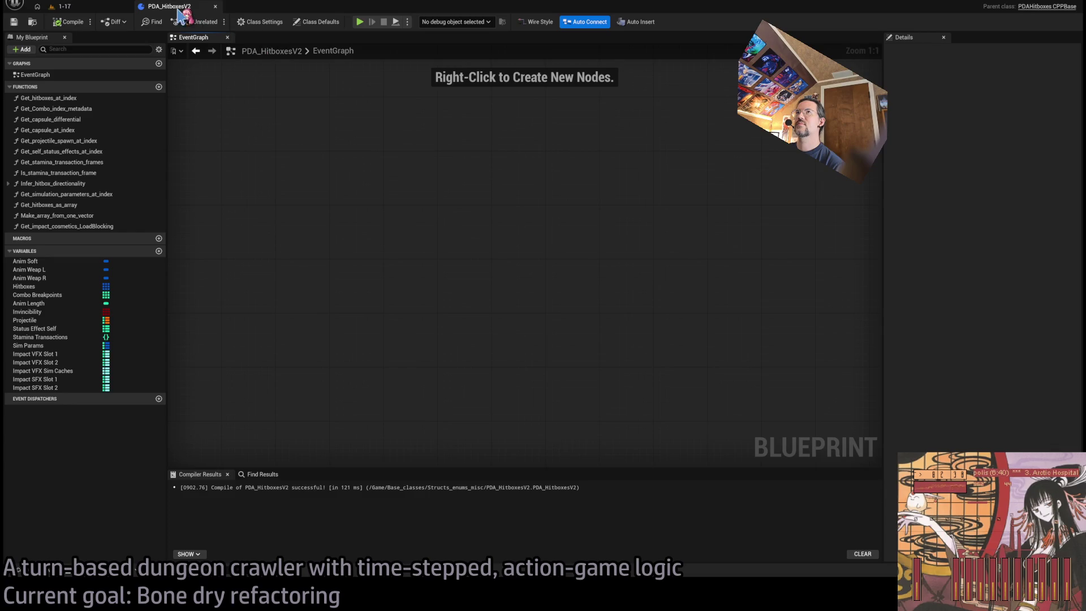
On the 1-17 level, browse the Content Drawer to the MetaHumans > Animations folder
click(102, 12)
drag(449, 190, 448, 191)
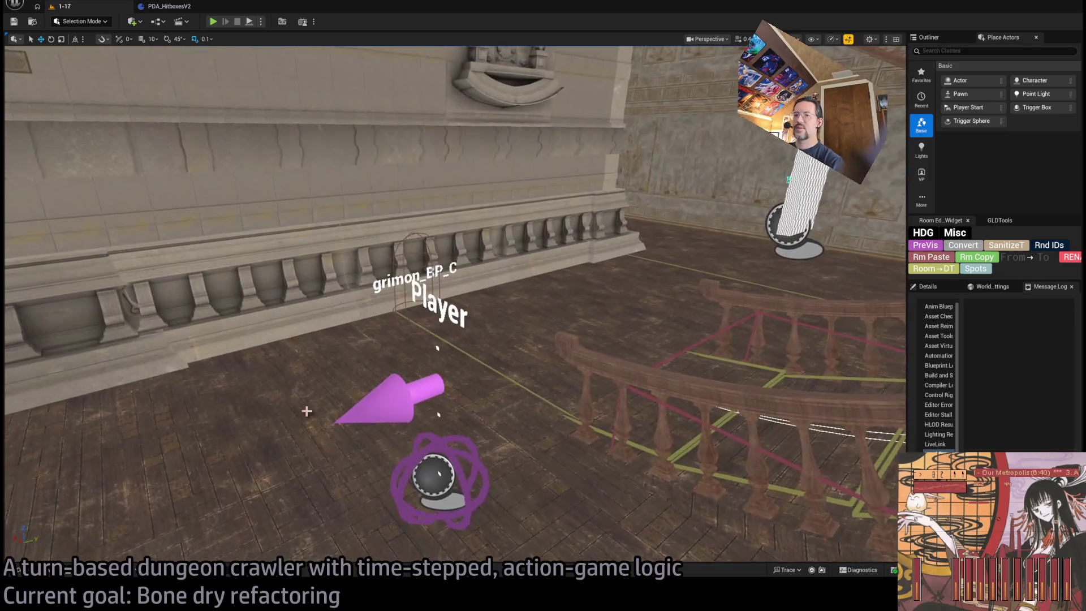
key(ctrl+space)
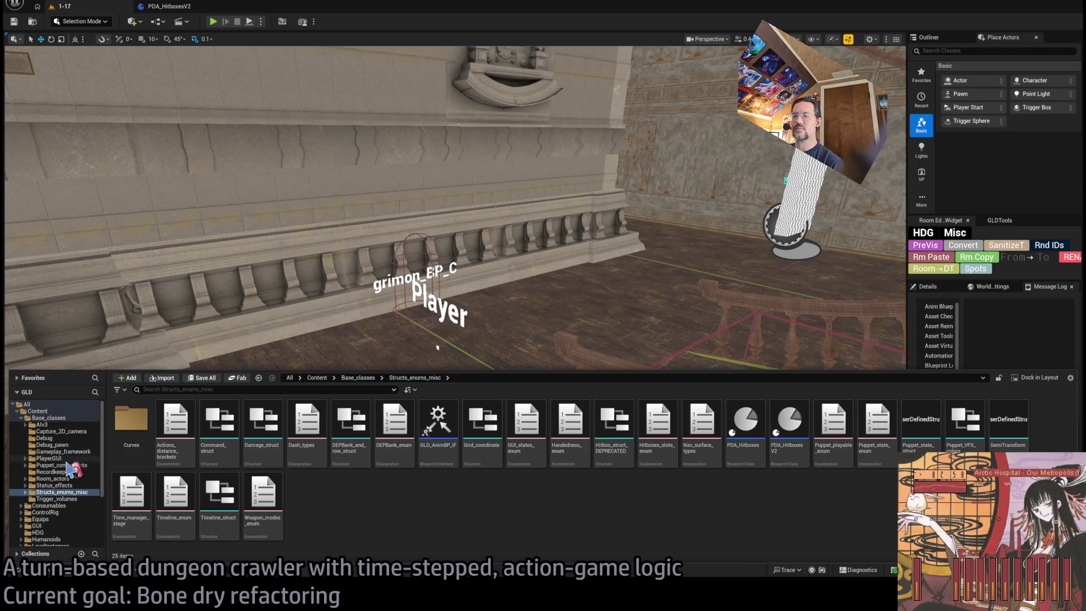
key(Left)
key(Left)
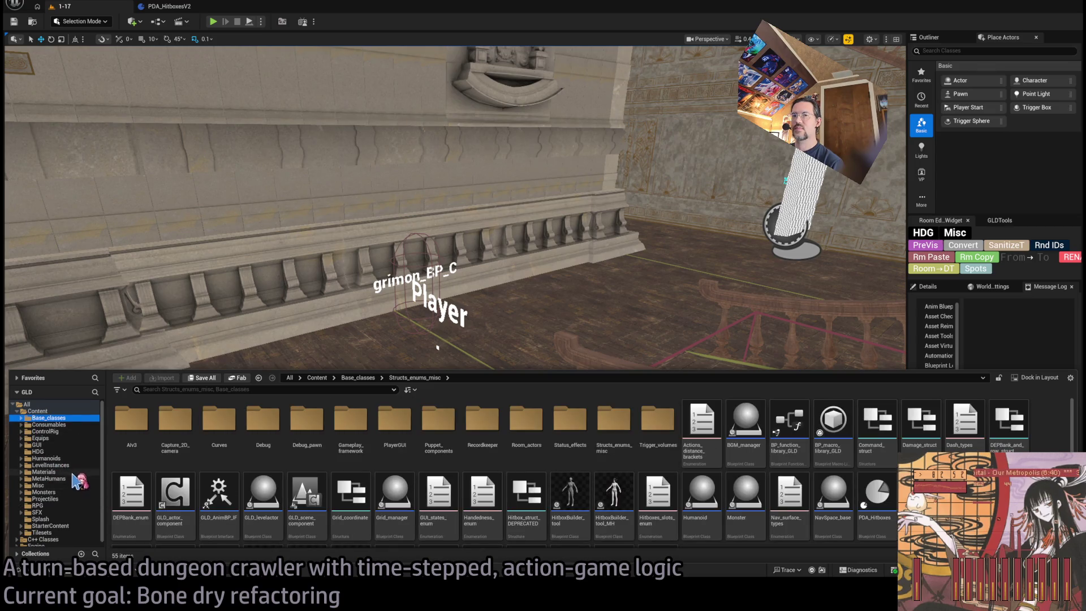
click(54, 479)
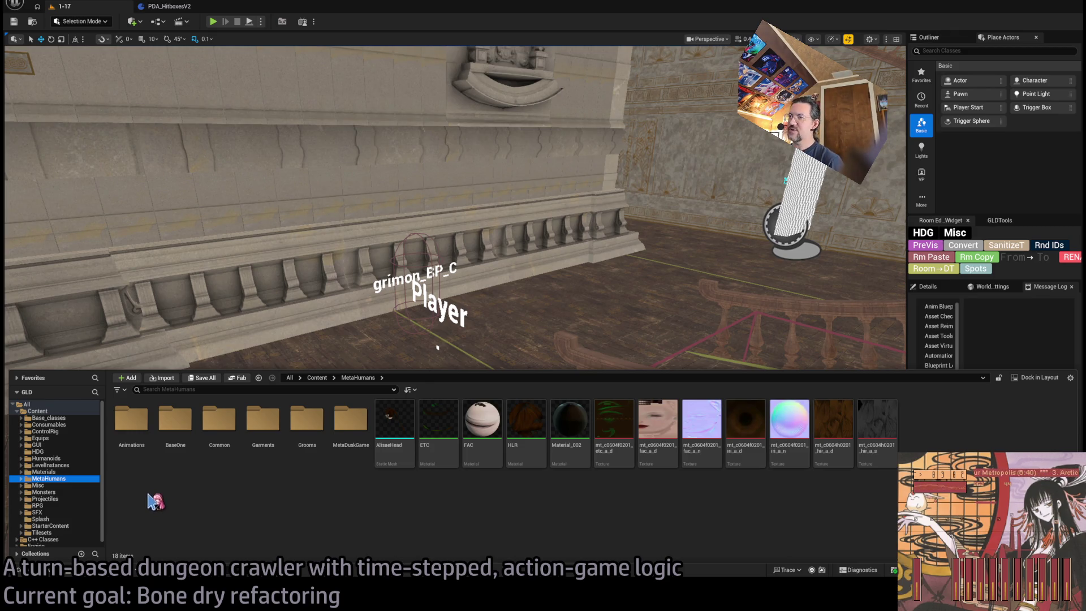
click(67, 494)
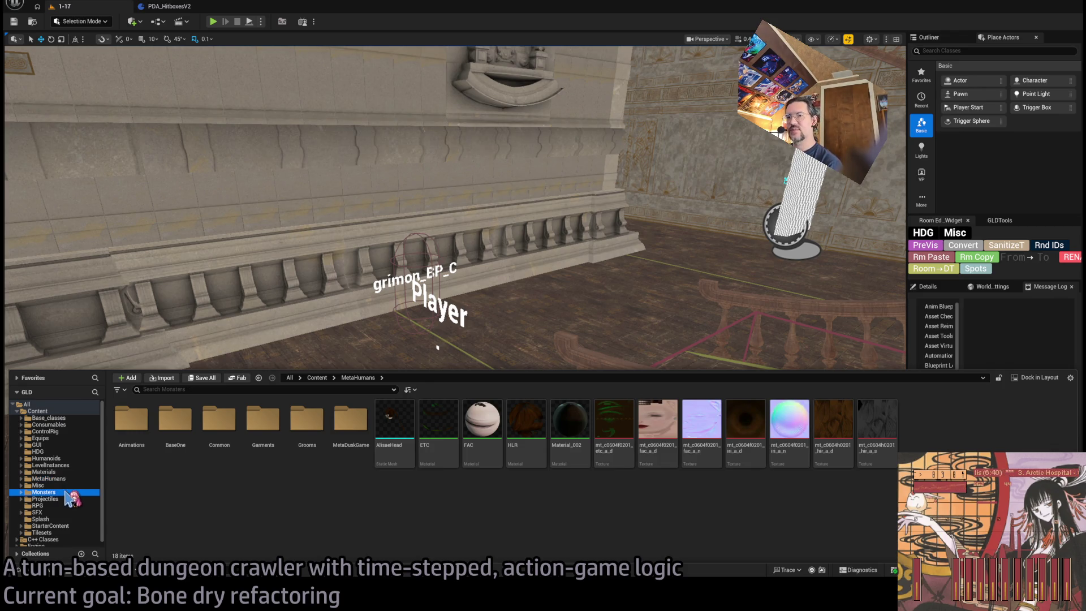
click(84, 499)
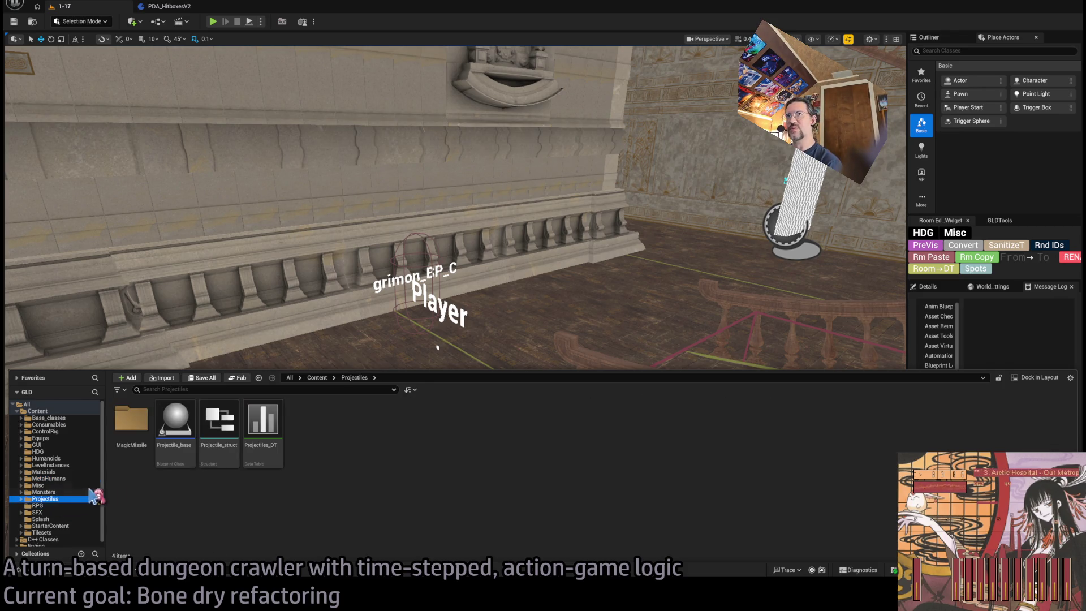
click(61, 486)
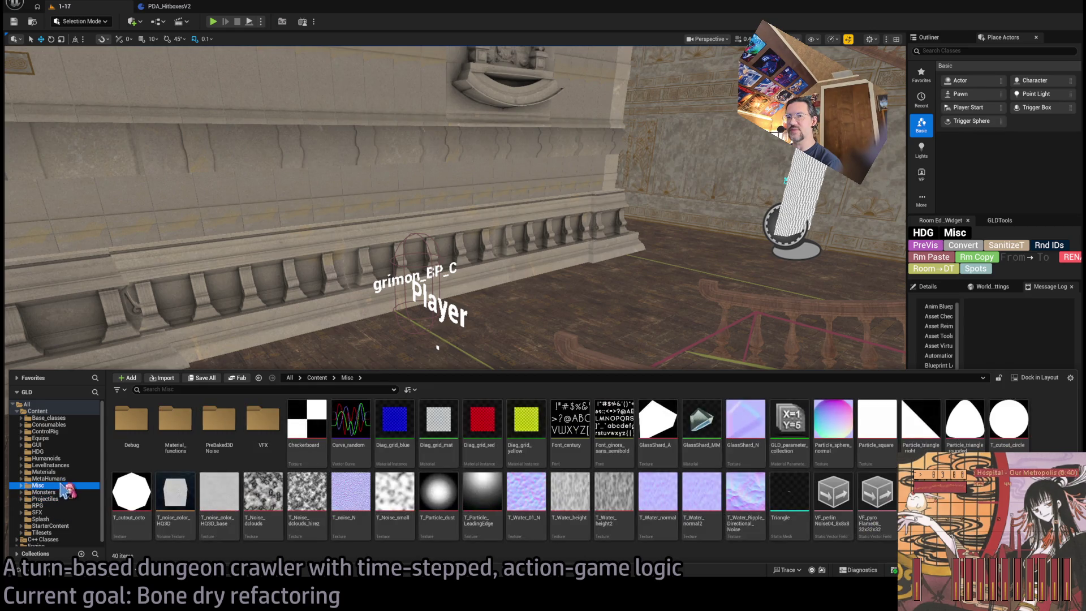
click(68, 478)
double_click(131, 421)
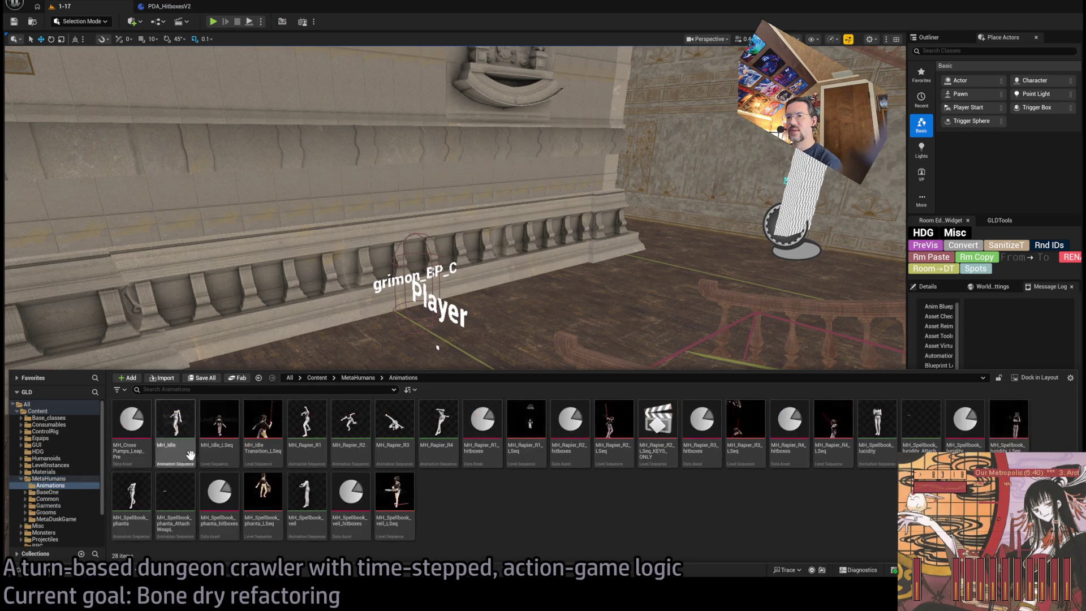
Duplicate MH_Rapier_R1_hitboxes as MH_Rapier_R1_hitboxes_TEST and open the copy
click(488, 451)
key(ctrl+d)
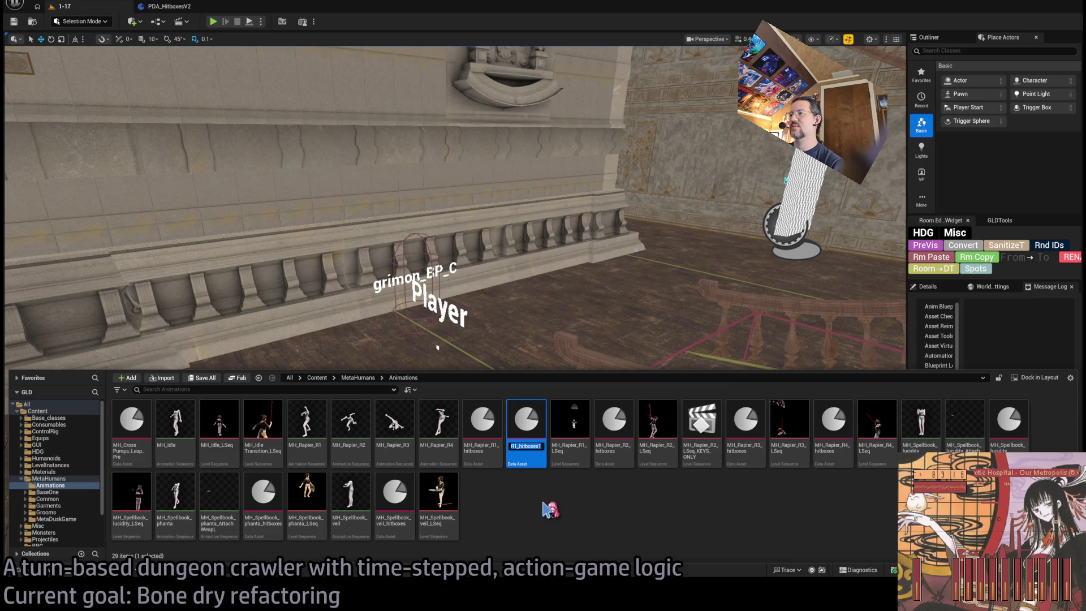
key(Return)
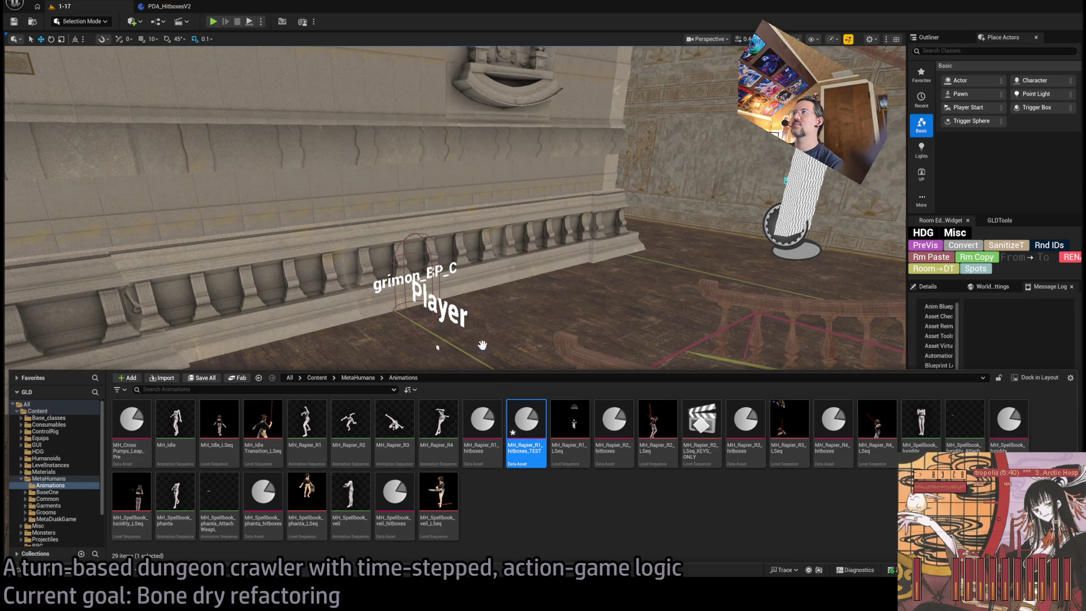
key(Return)
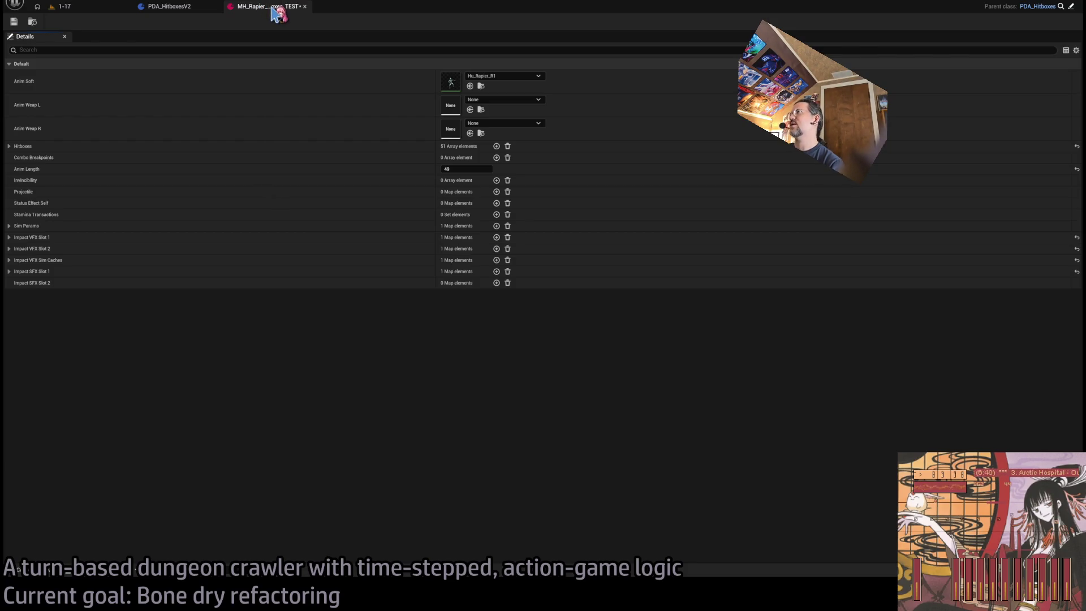
Close the MH_Rapier_R1_hitboxes_TEST editor and show the Animations assets over PDA_HitboxesV2
click(32, 22)
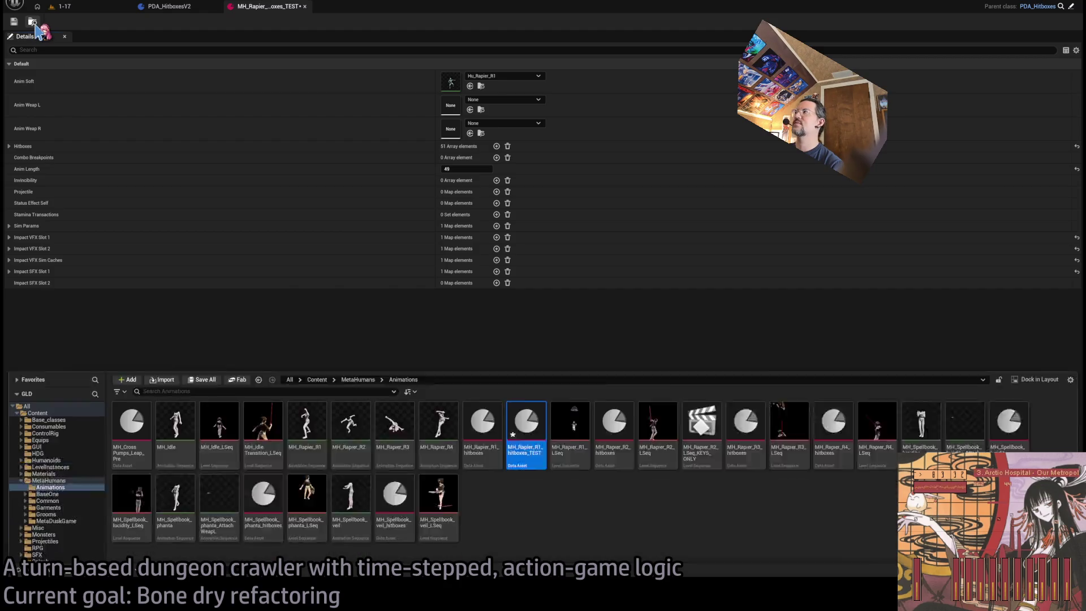
key(ctrl+space)
middle_click(254, 8)
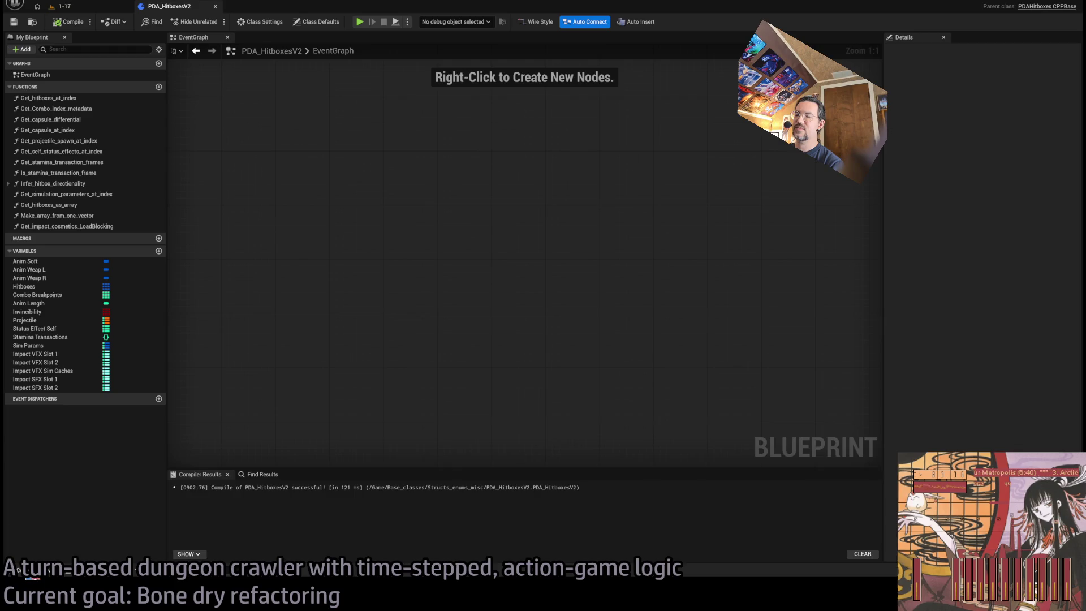
click(19, 570)
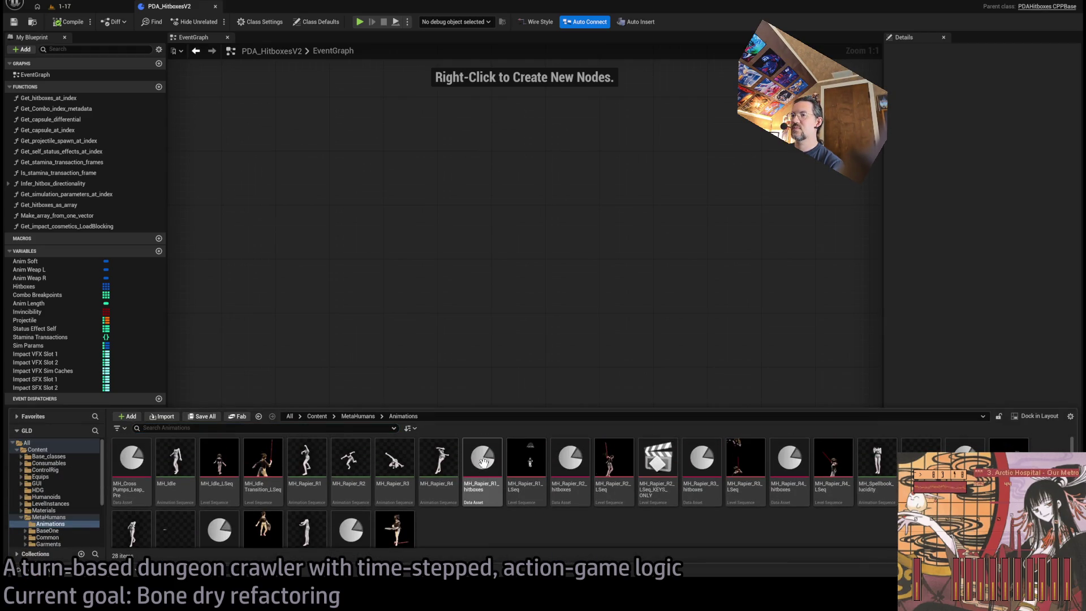
Start duplicating MH_Rapier_R1_hitboxes, then cancel the unwanted copy
click(482, 487)
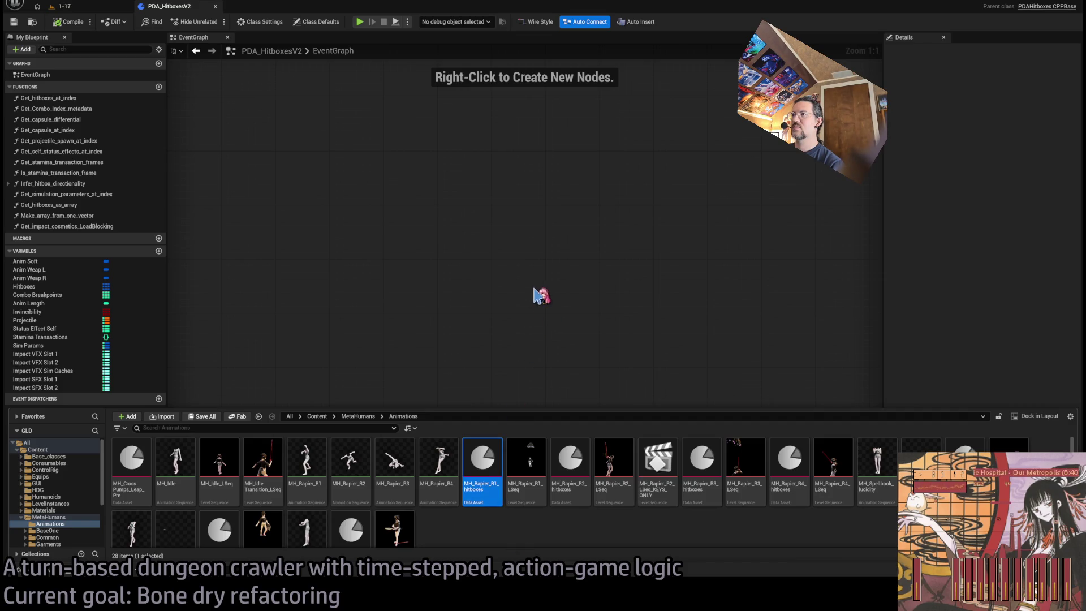
key(ctrl+d)
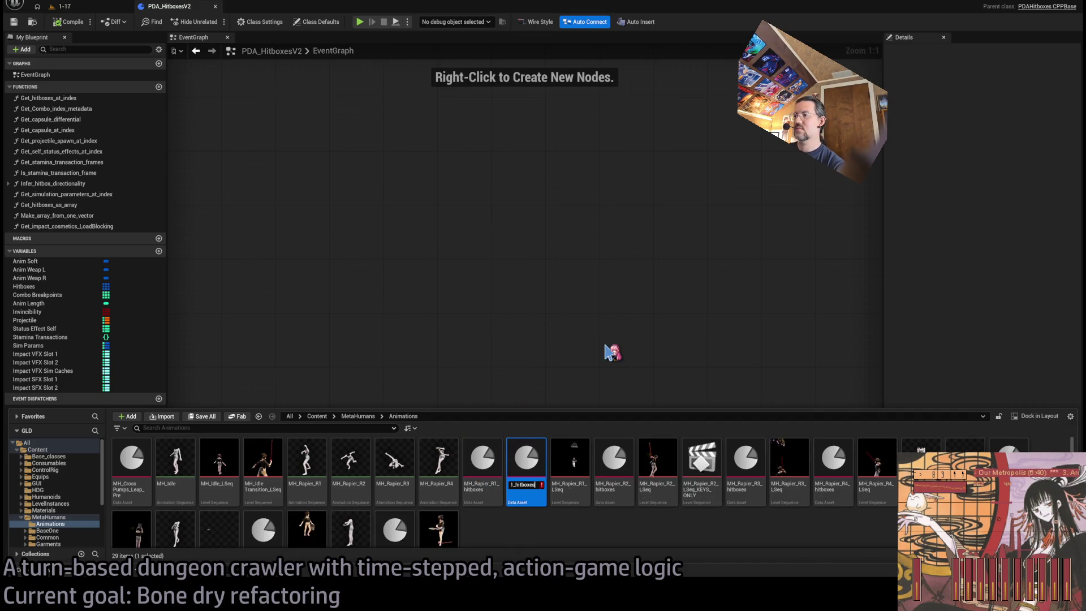
key(Escape)
click(485, 487)
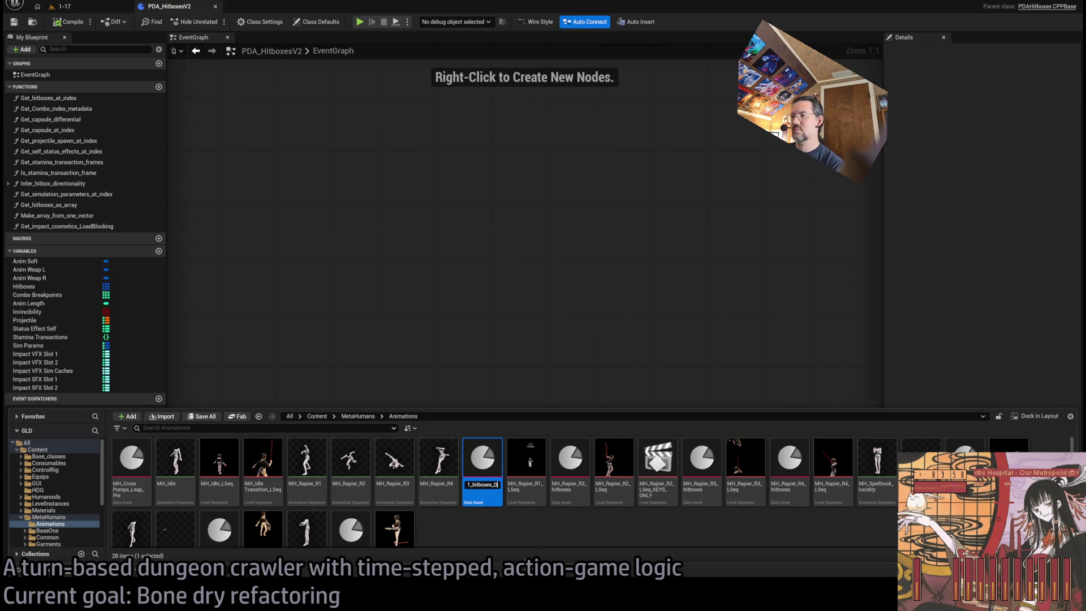
Append _D to MH_Cross_Pumps_Leap_Pre and MH_Rapier_R2, R3 and R4 hitbox assets
click(127, 478)
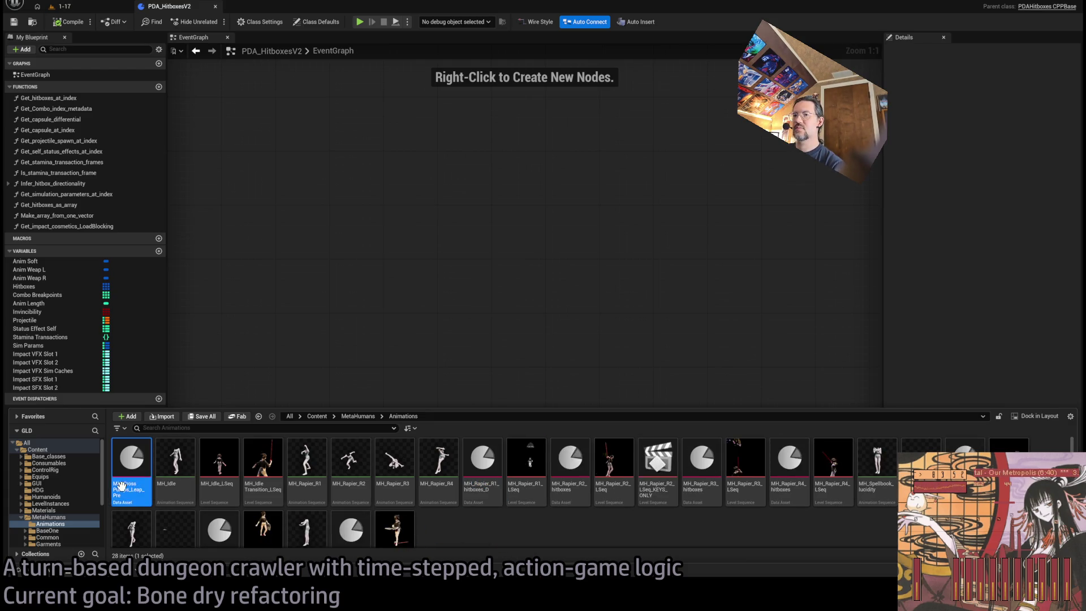
key(F2)
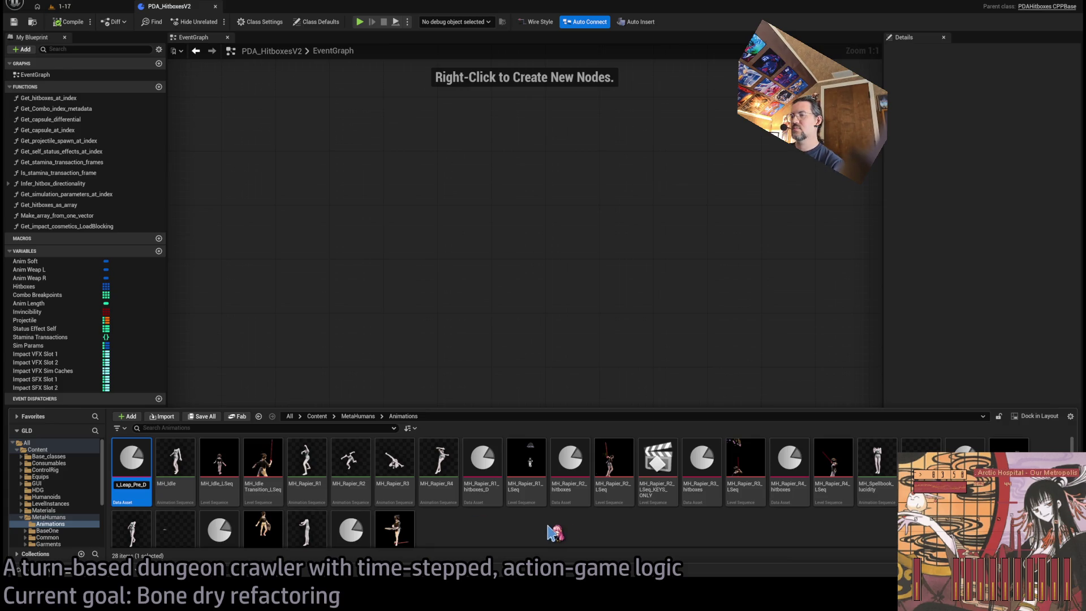
key(Return)
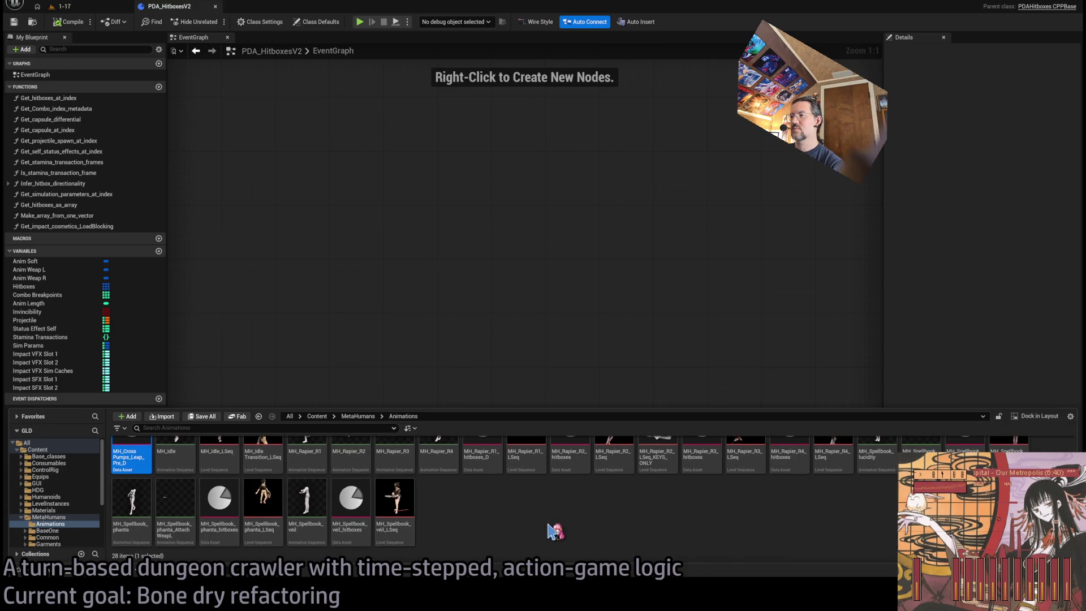
click(560, 487)
key(F2)
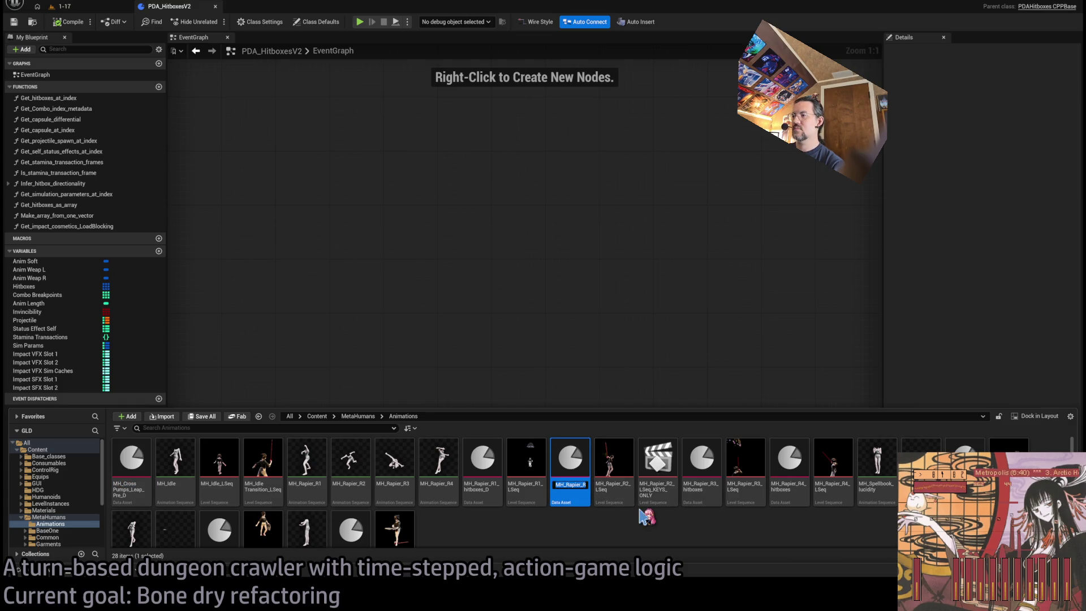
key(Return)
click(698, 482)
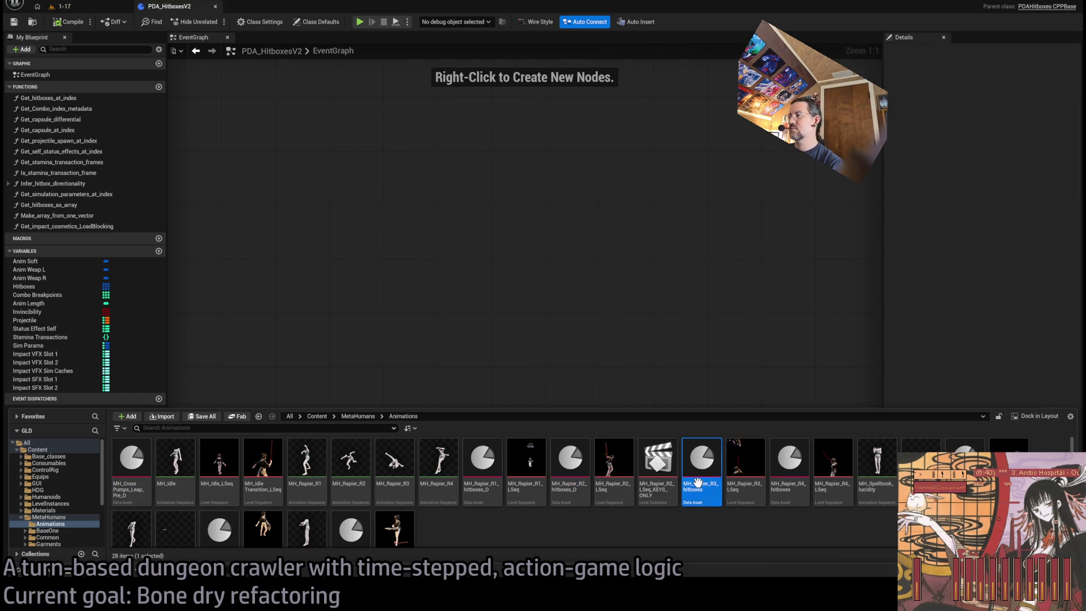
key(Return)
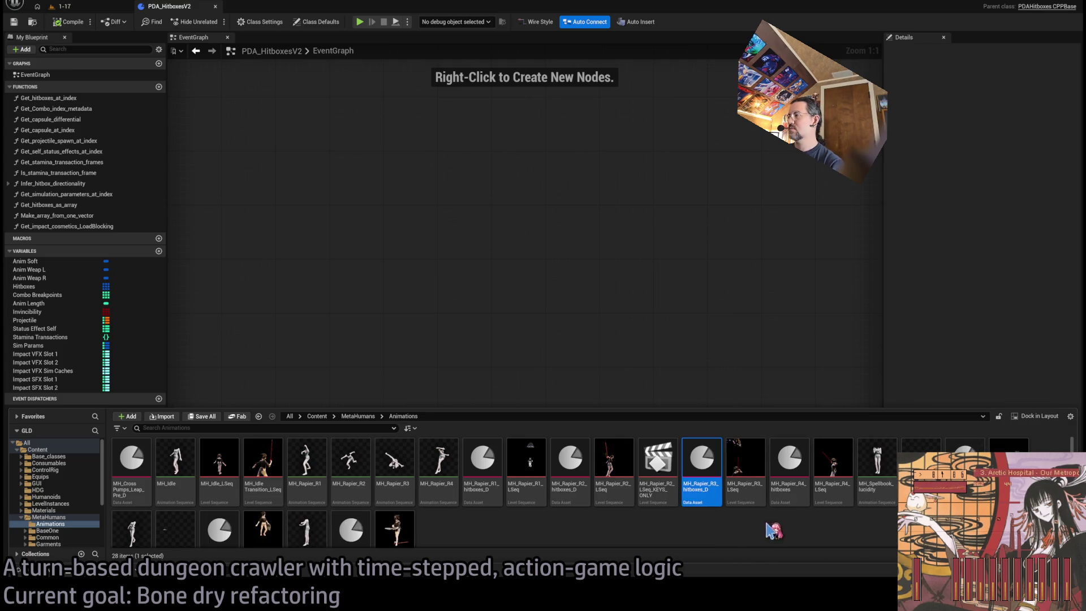
key(Right)
key(F2)
key(Return)
key(Right)
key(Right)
key(Right)
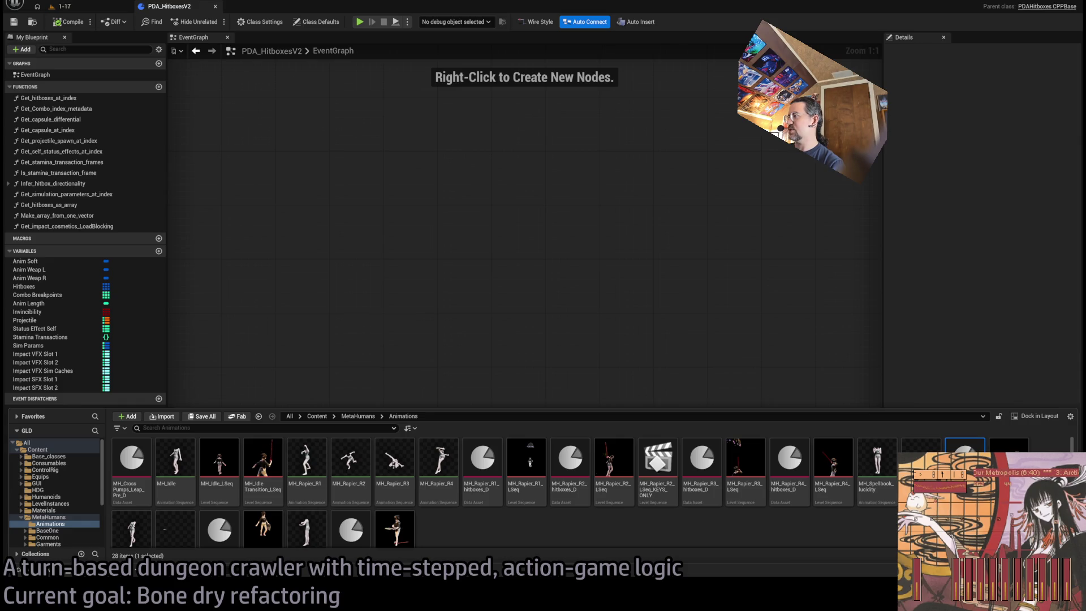
Append _D to MH_Spellbook_phanta_hitboxes and MH_Spellbook_veil_hitboxes, then review the renamed assets
scroll(475, 509, down, 1)
click(219, 501)
key(F2)
key(Return)
key(Right)
key(Right)
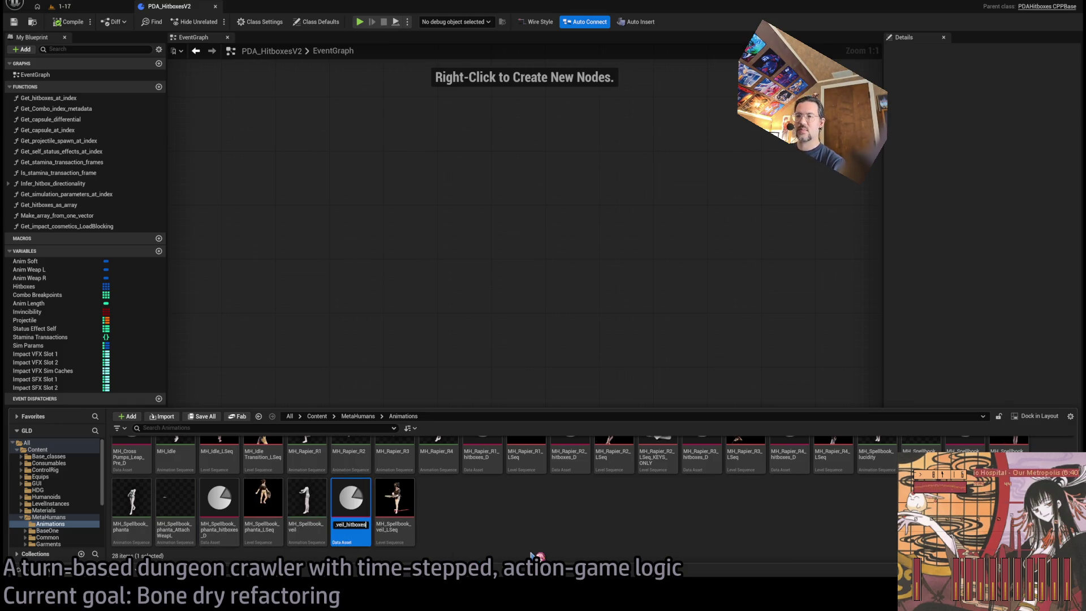
key(Return)
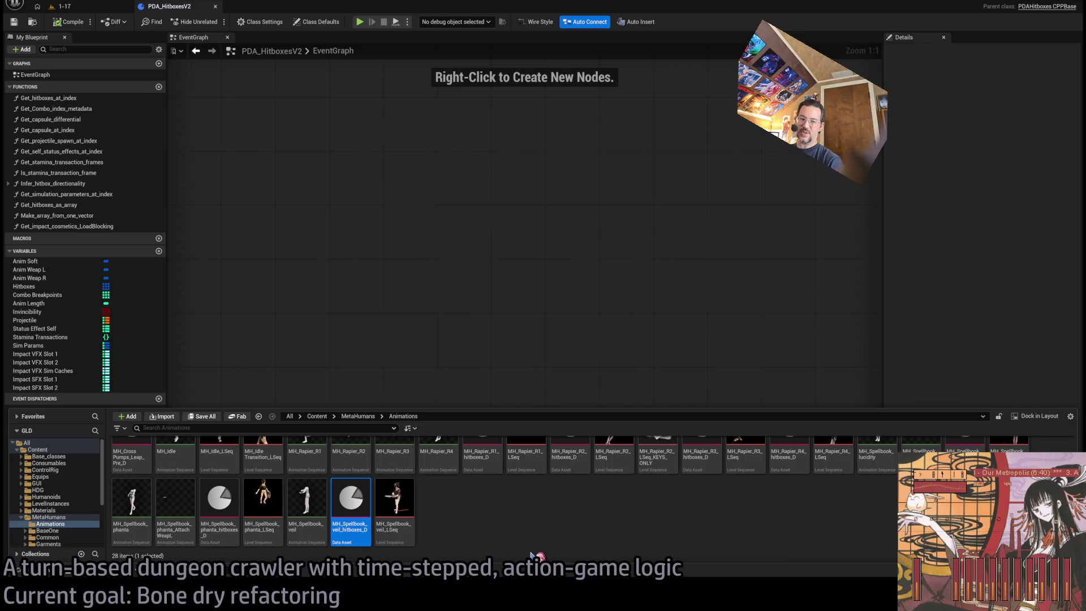
scroll(614, 551, up, 1)
scroll(525, 524, down, 1)
scroll(490, 506, up, 1)
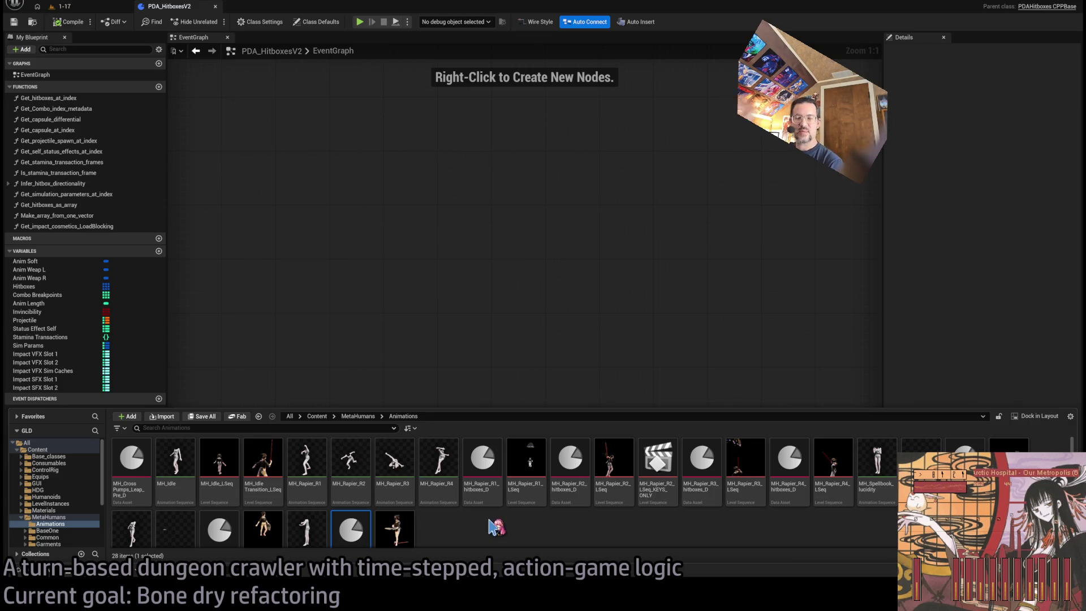
click(469, 466)
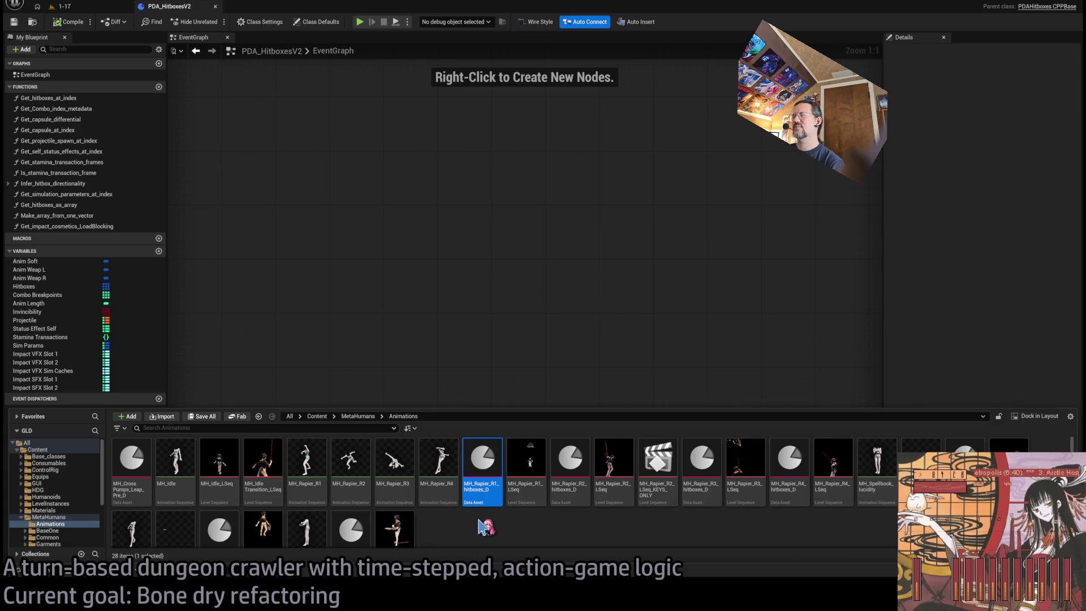
click(491, 536)
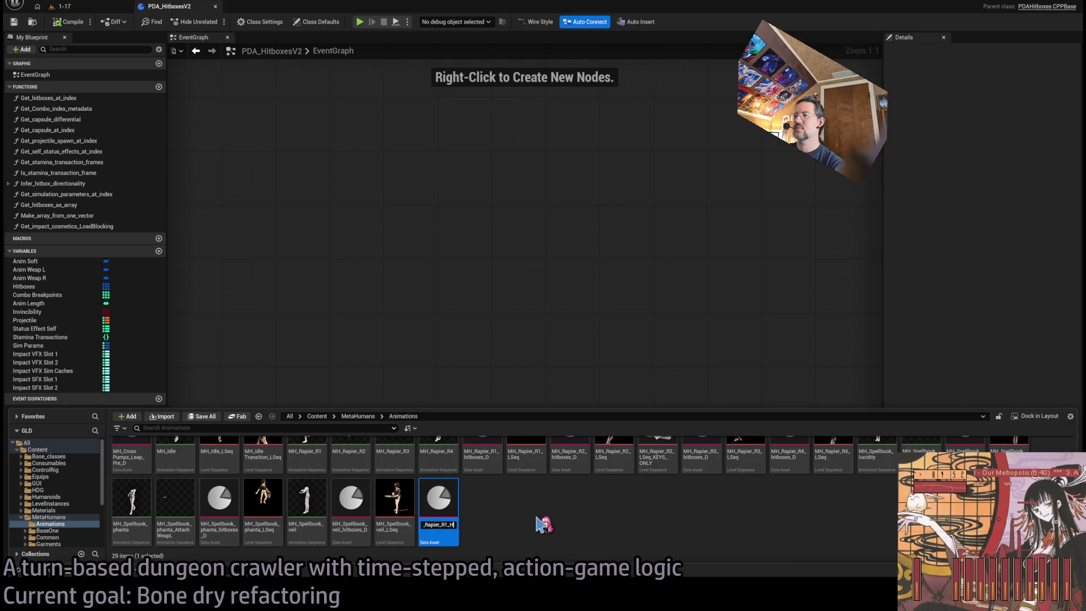
Name the new data asset MH_Rapier_R1_hitboxes and open it
key(Return)
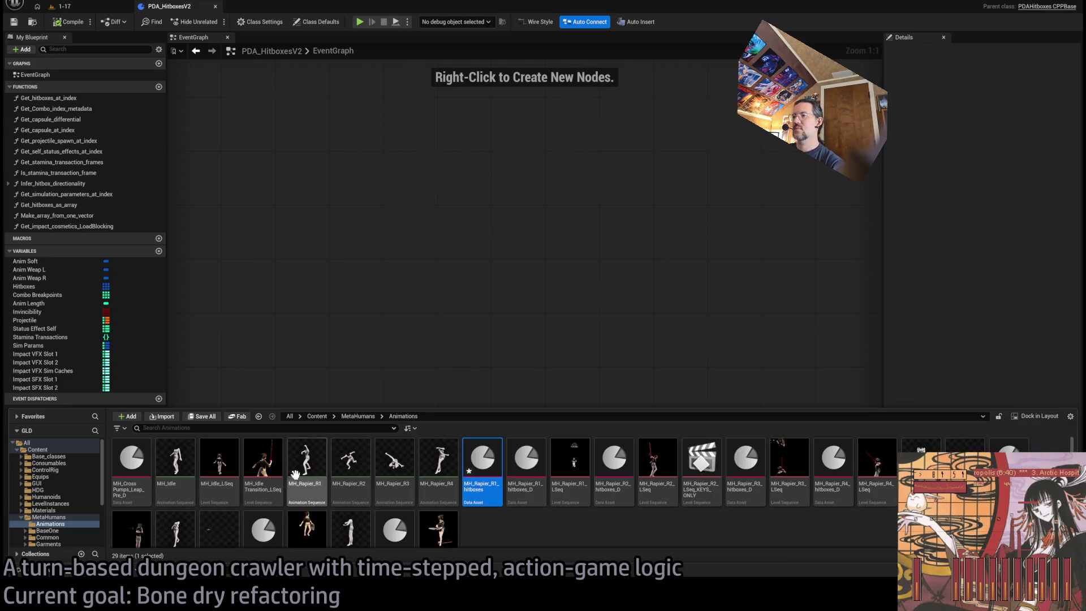
click(53, 526)
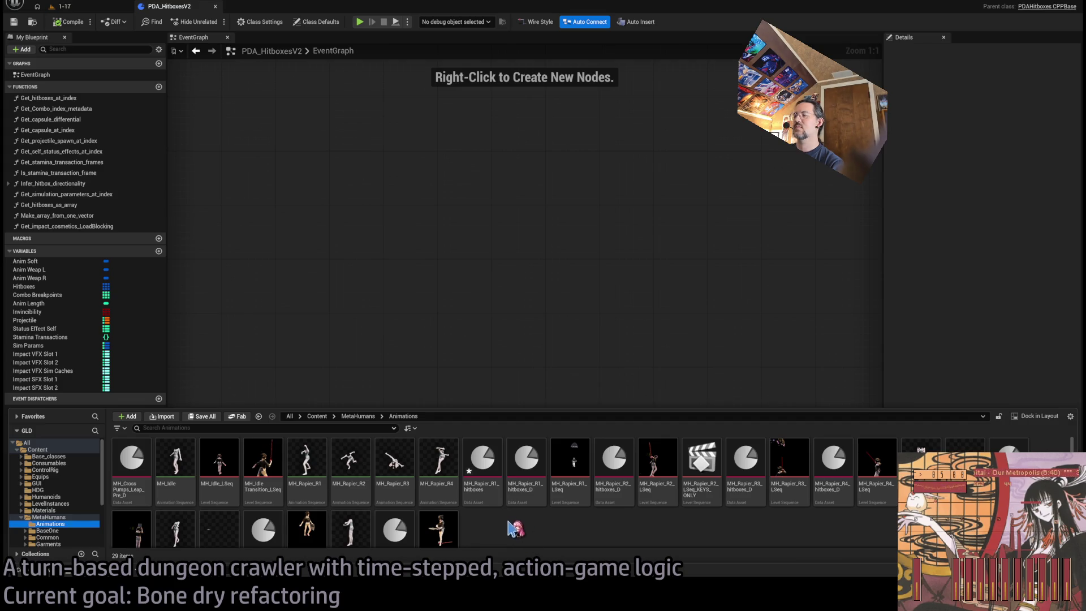
click(484, 490)
double_click(485, 490)
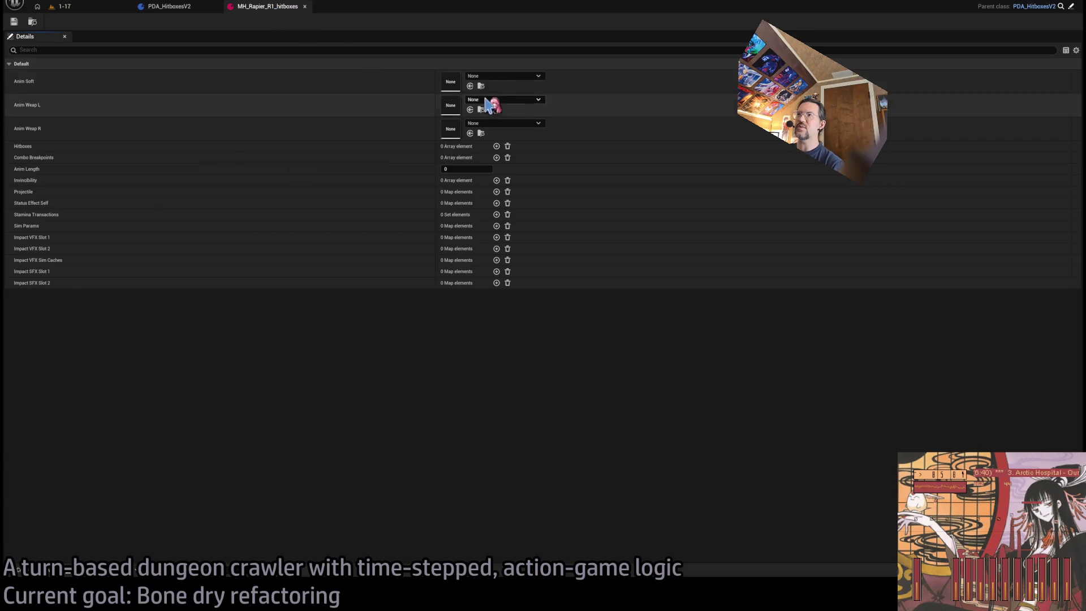
Open MH_Rapier_R1_hitboxes_D beside it, compare the two, then return to the level
click(19, 570)
click(520, 321)
mouse_move(360, 100)
mouse_down()
mouse_move(362, 11)
mouse_move(303, 12)
mouse_move(360, 12)
mouse_up()
click(286, 11)
click(355, 12)
click(283, 14)
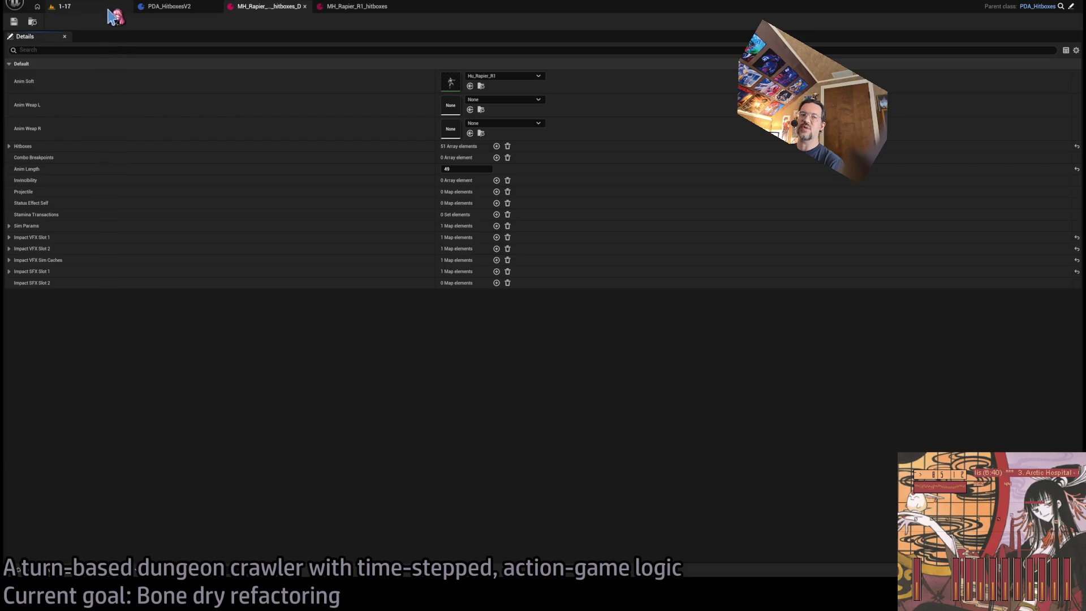
click(97, 11)
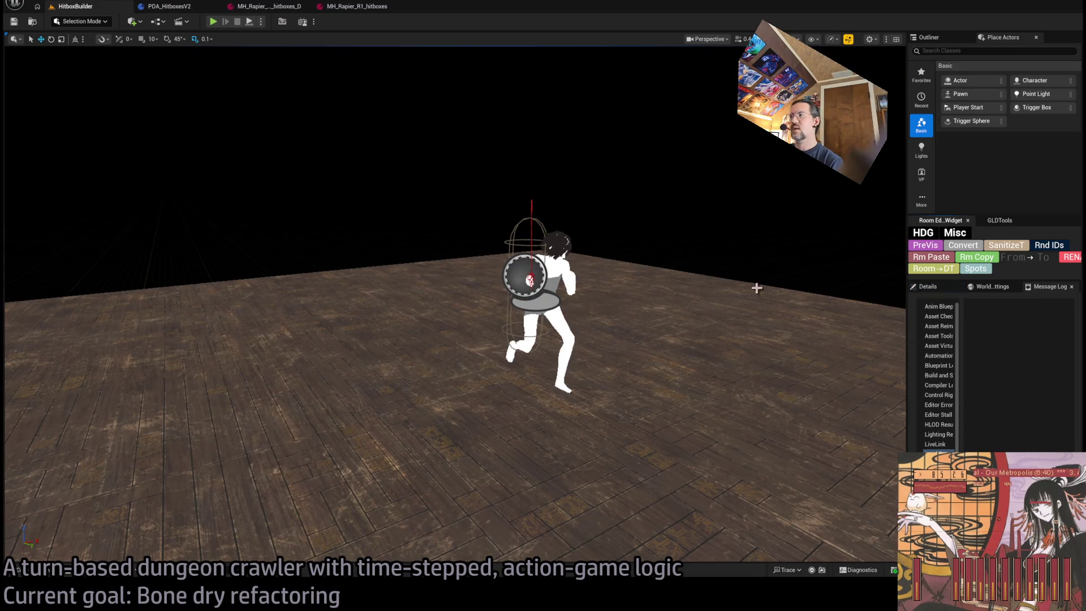
Select the shield and HitboxBuilder_tool_MH character, orbit around it, and show the Outliner's actor list
click(928, 286)
click(548, 272)
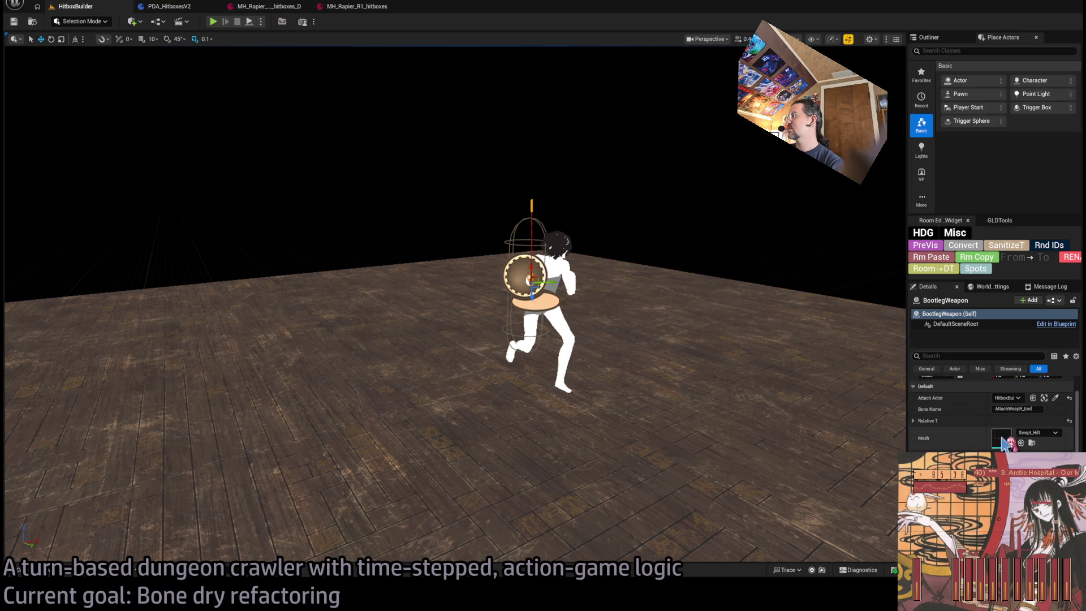
click(573, 323)
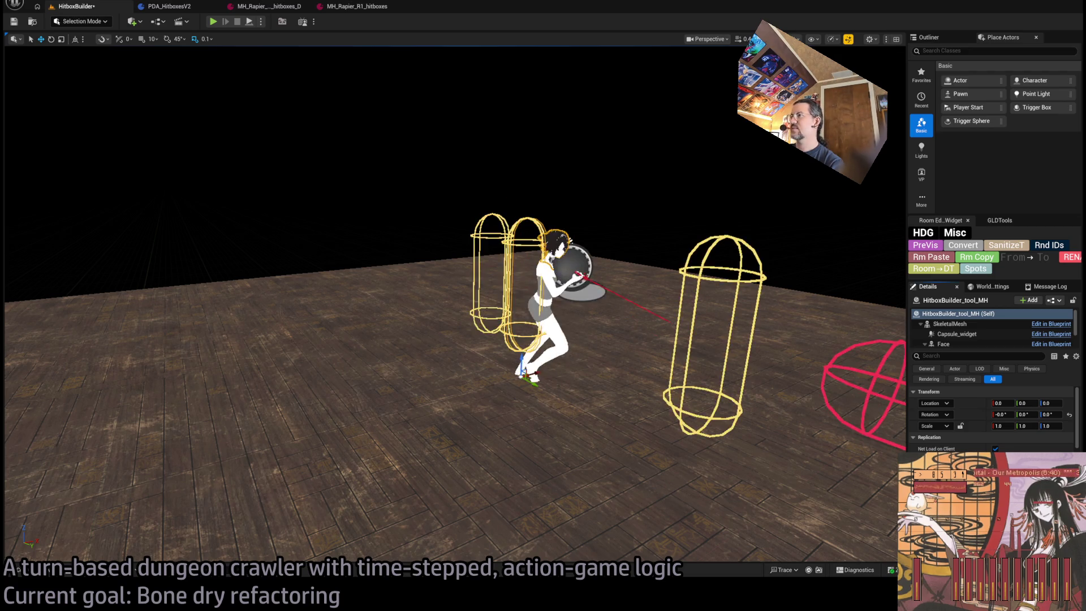
drag(623, 362, 647, 366)
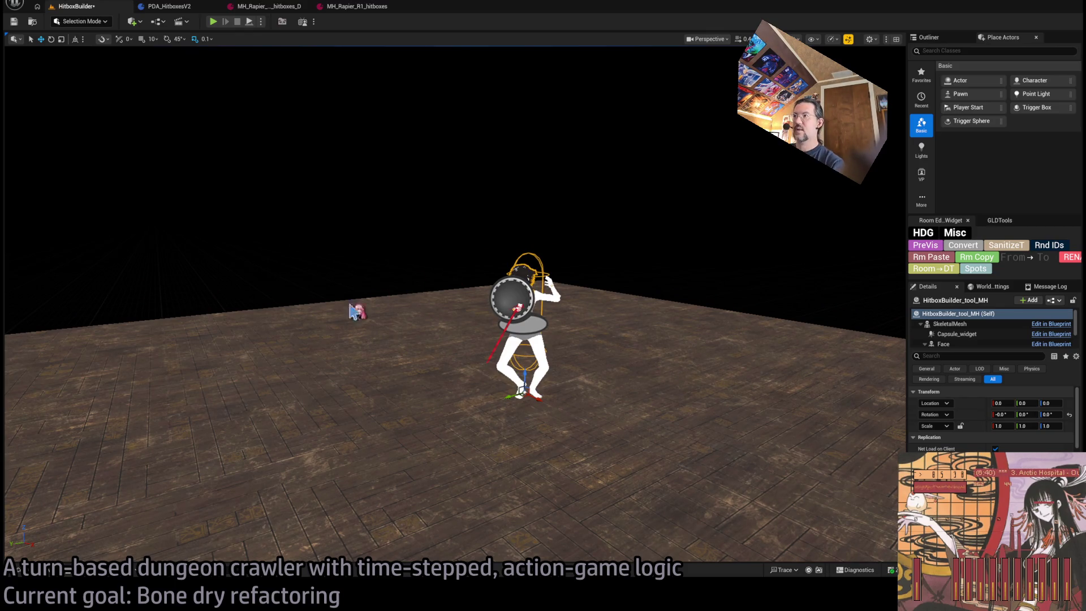
click(51, 573)
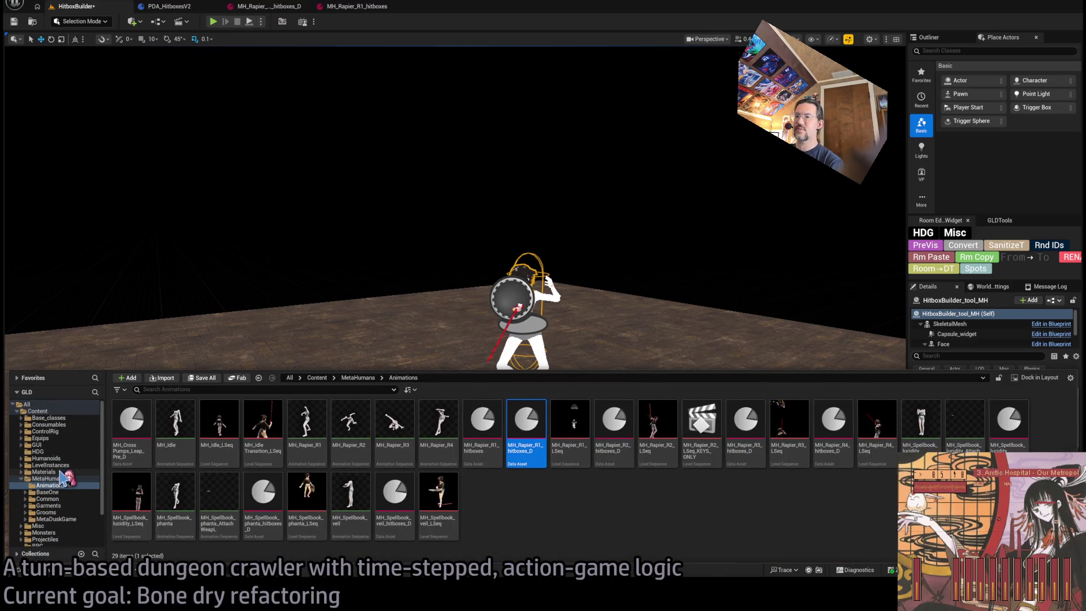
mouse_move(634, 287)
mouse_down()
mouse_move(611, 283)
mouse_move(815, 339)
mouse_up()
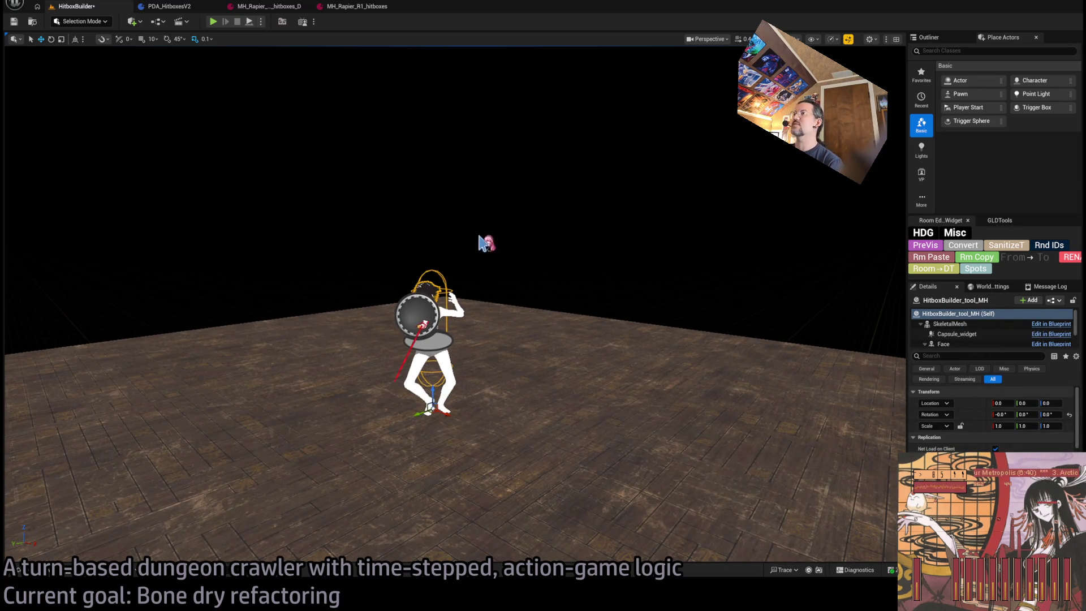
click(929, 38)
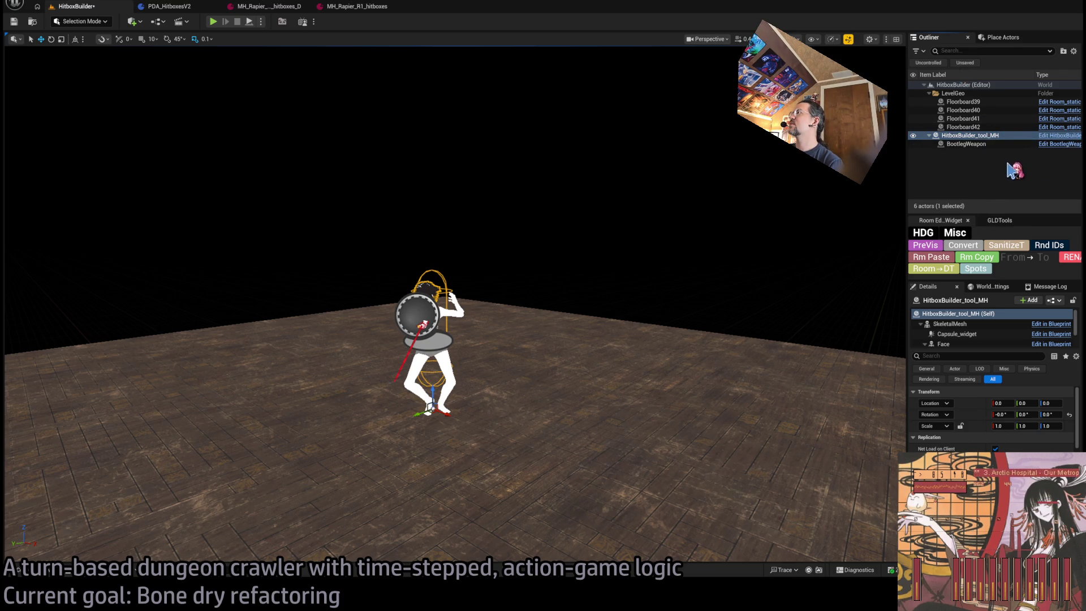
Create the HITBOX_UPGRADE_TOOL actor Blueprint in Base_classes, place it on the floor, and open it
key(ctrl+b)
click(623, 509)
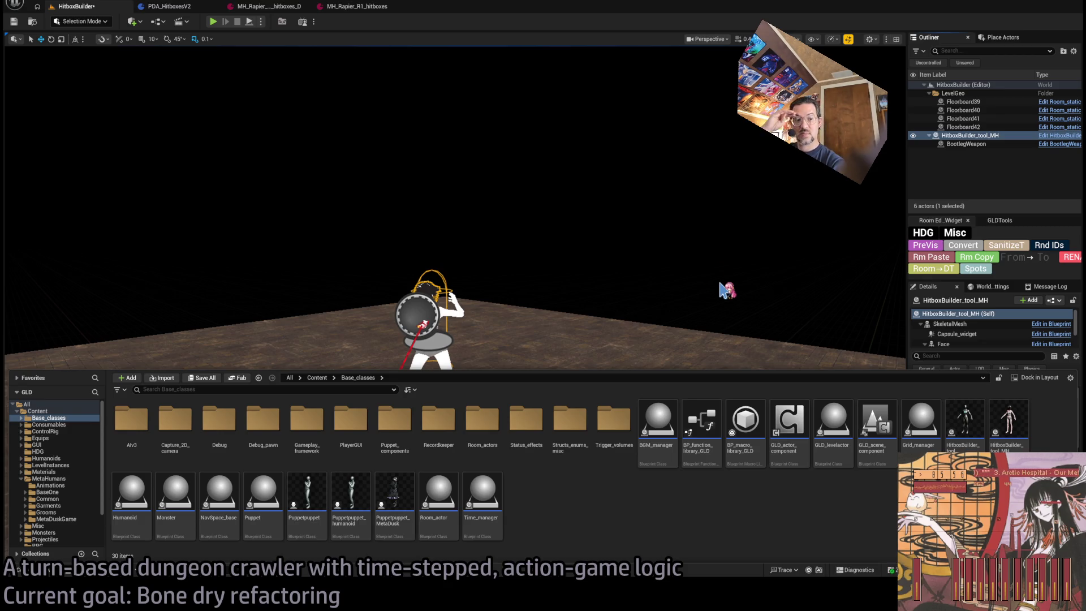
text(HITB)
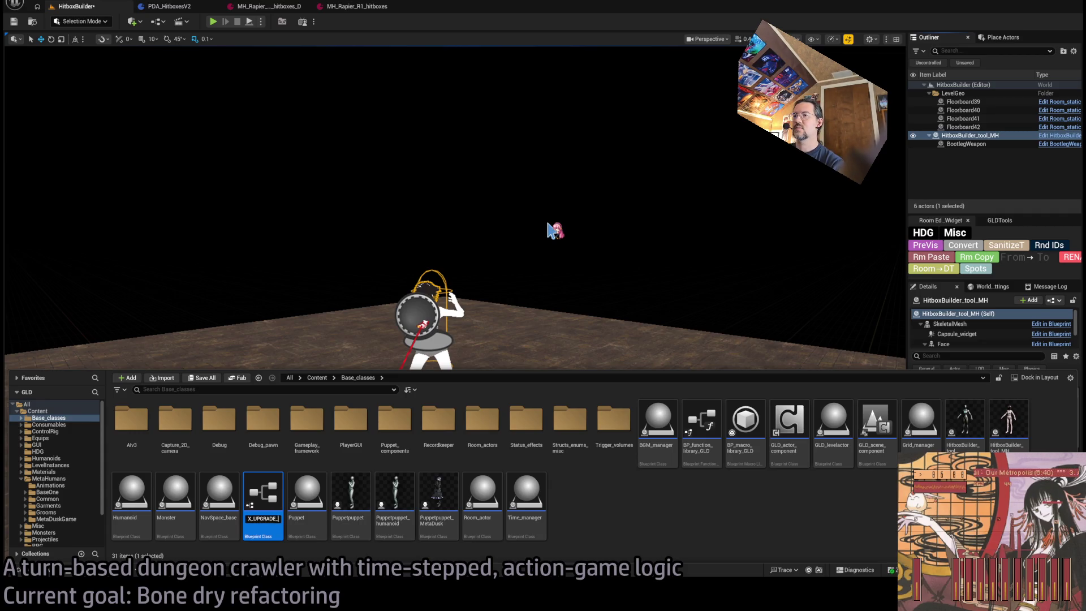
mouse_move(555, 229)
mouse_down()
mouse_move(606, 313)
mouse_move(568, 312)
mouse_move(258, 415)
mouse_up()
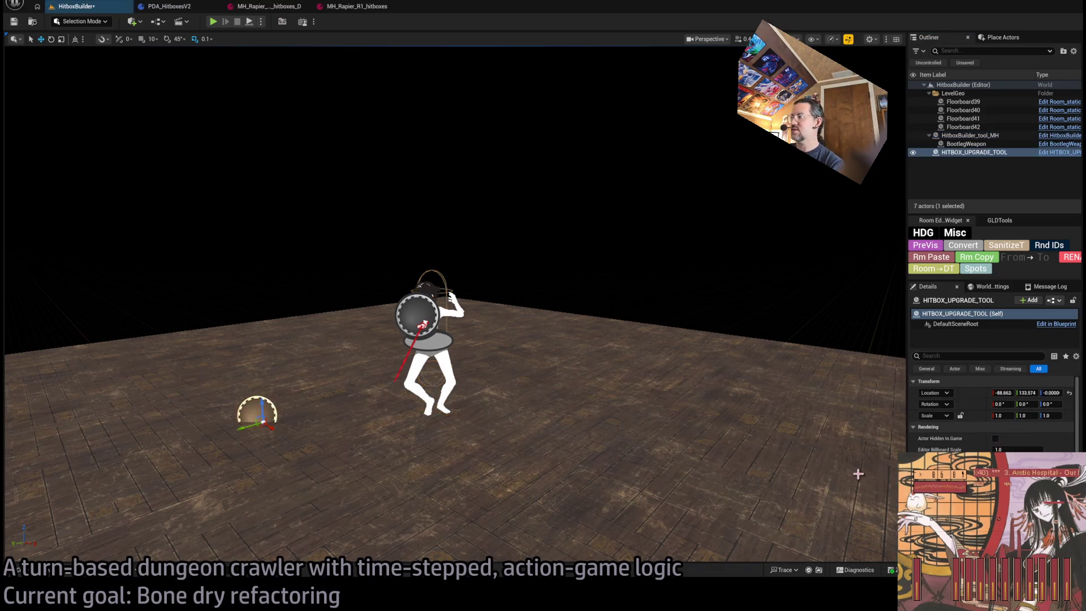
click(1054, 152)
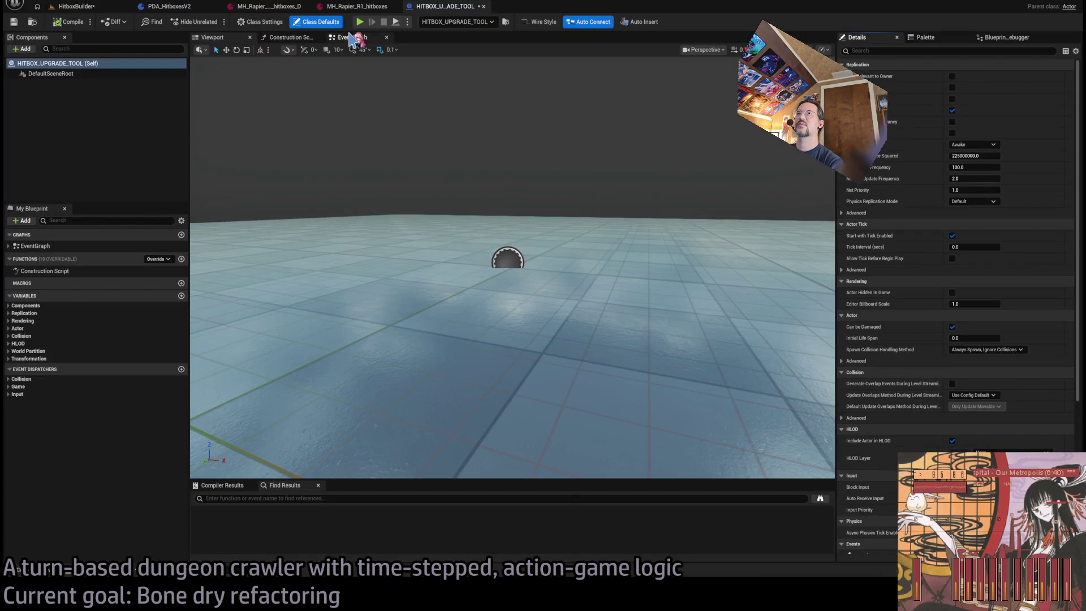
Add a second graph to HITBOX_UPGRADE_TOOL, keeping the default name NewEventGraph
click(353, 38)
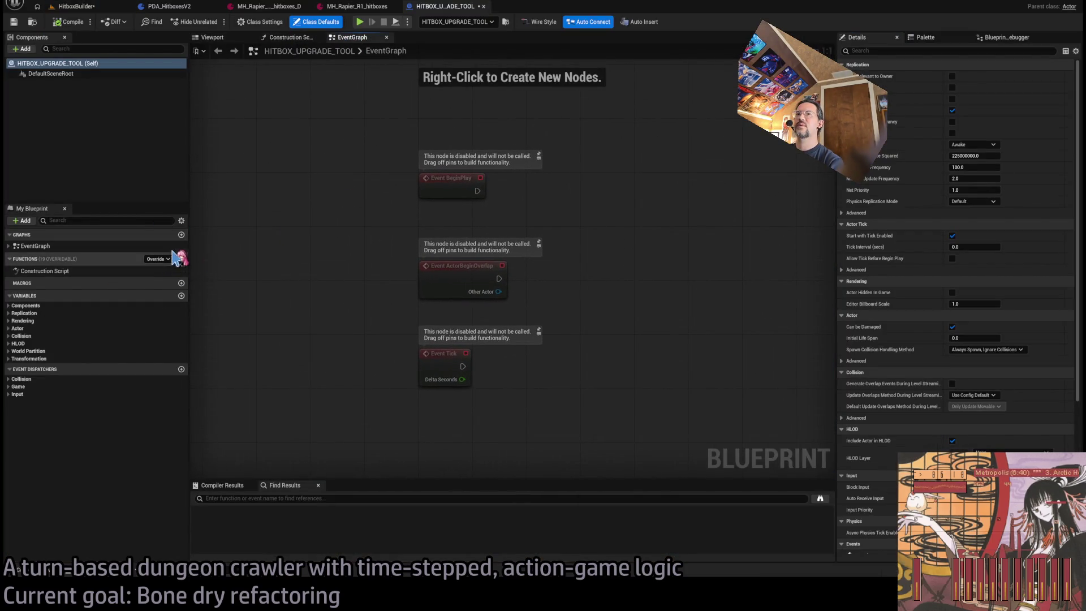
click(181, 235)
key(Return)
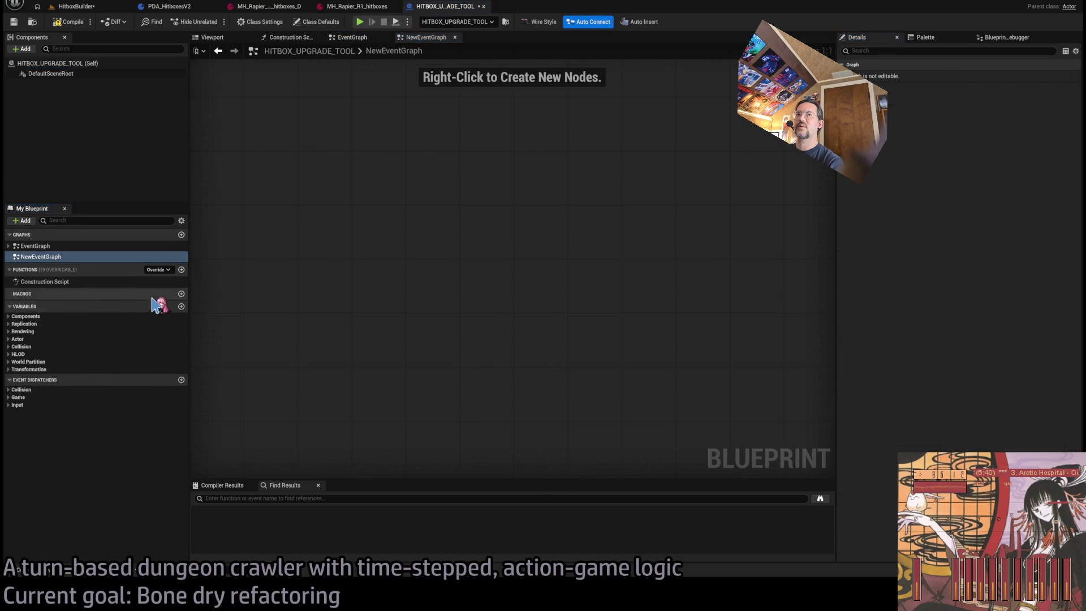
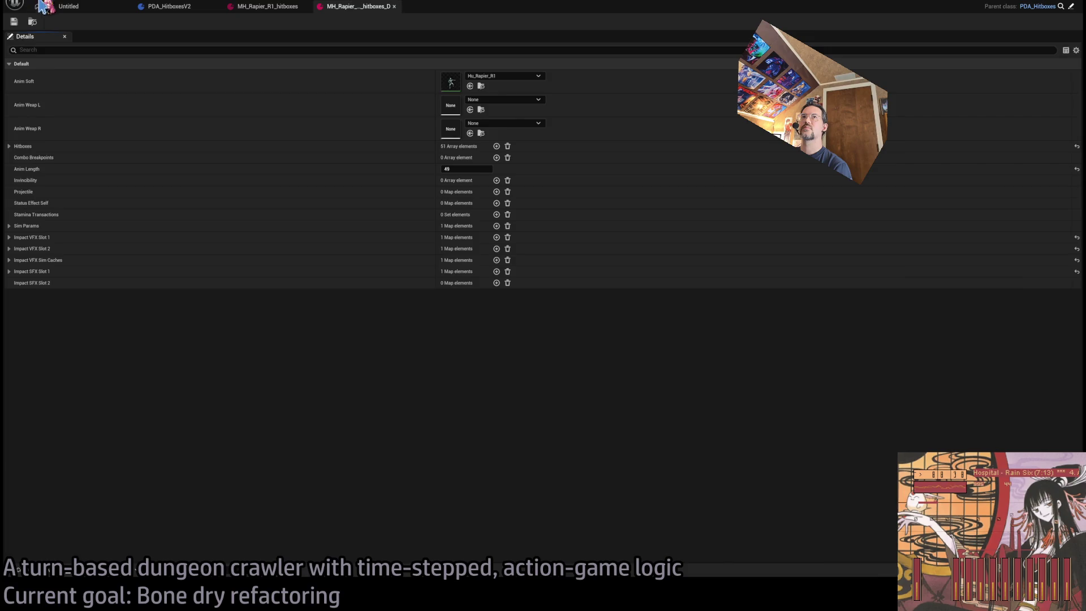
Create a new Blueprint Class named HITBOX_UPGRADE_TOOL in the Base_classes folder
click(44, 5)
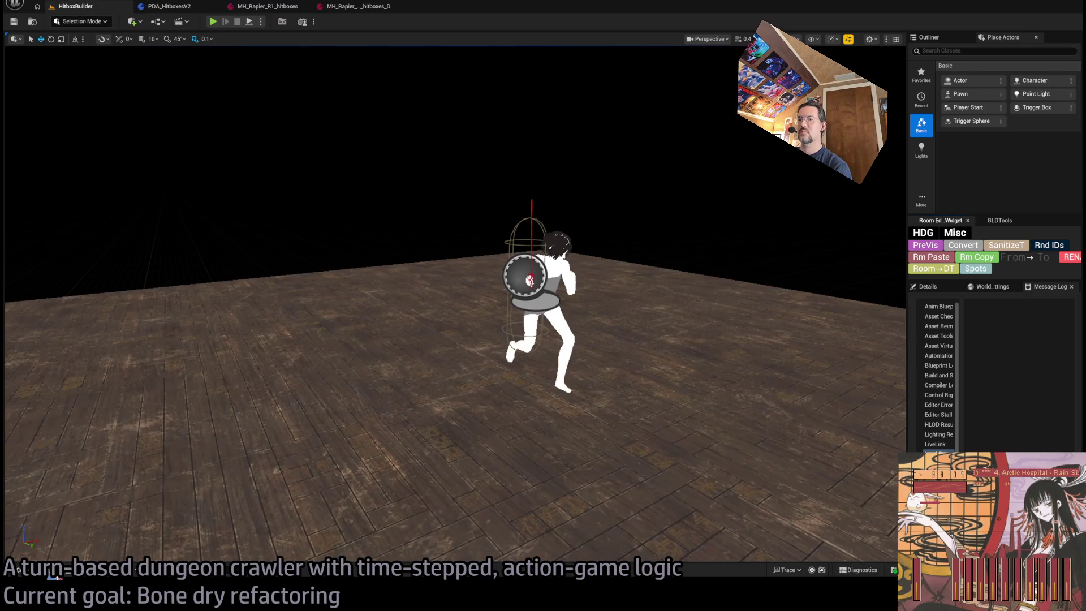
click(25, 570)
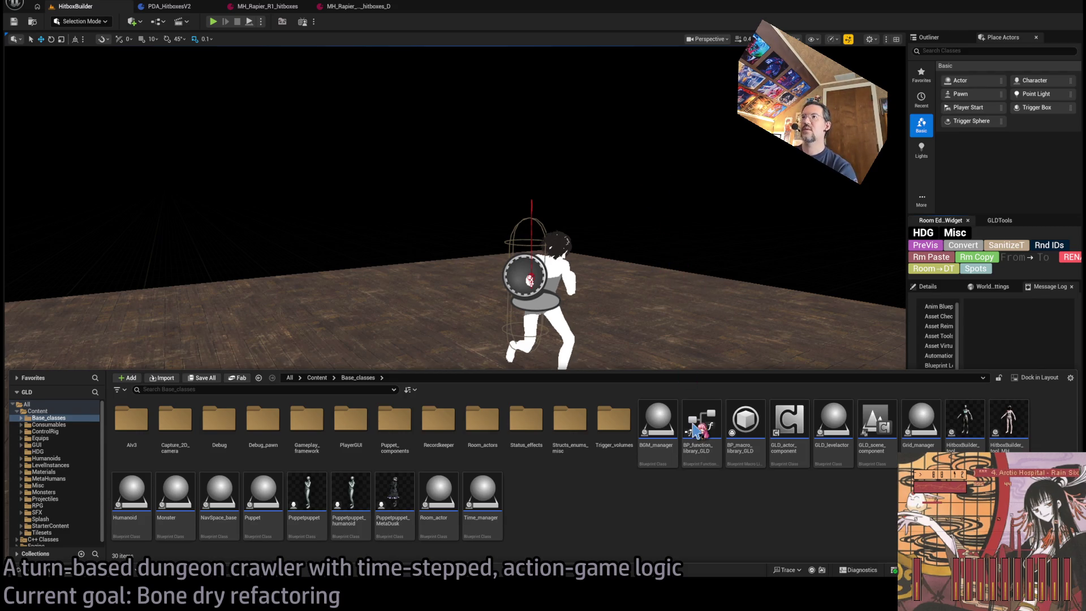
text(H)
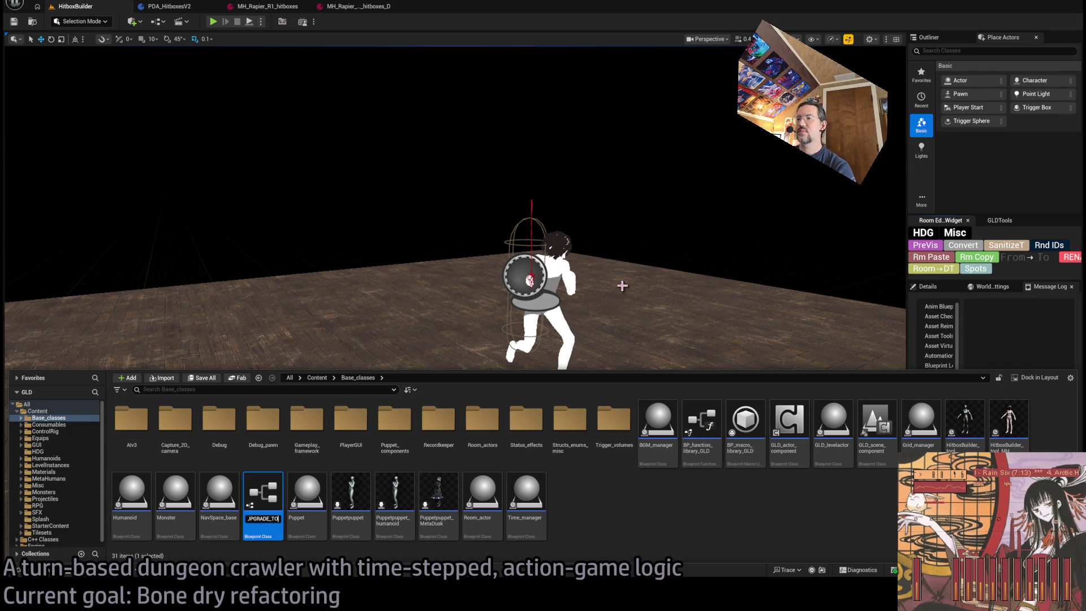
key(Return)
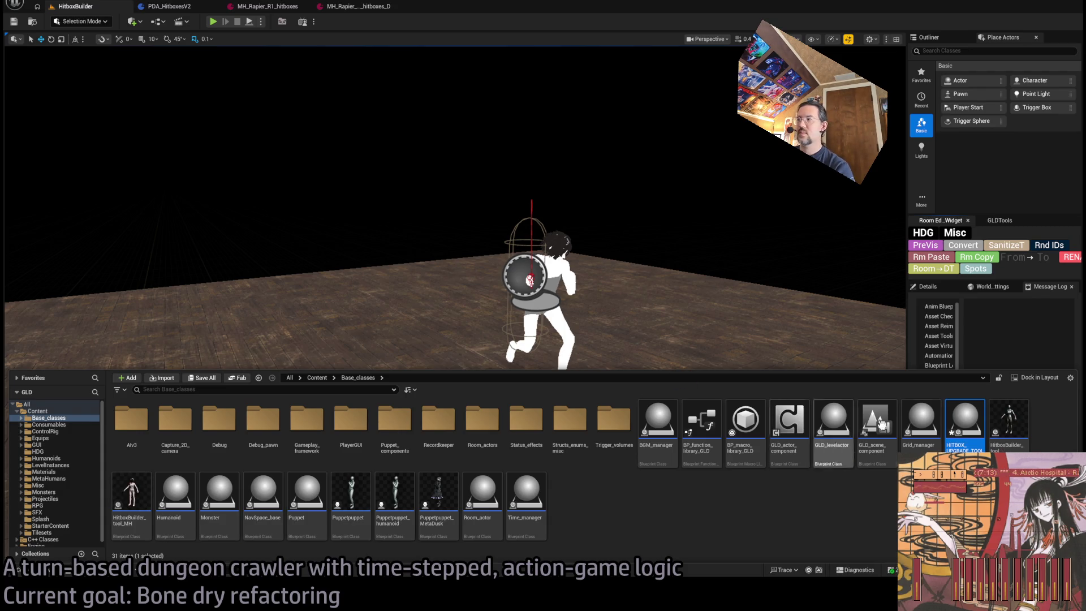
Place HITBOX_UPGRADE_TOOL on the level floor and open its Blueprint event graph
drag(756, 320, 404, 394)
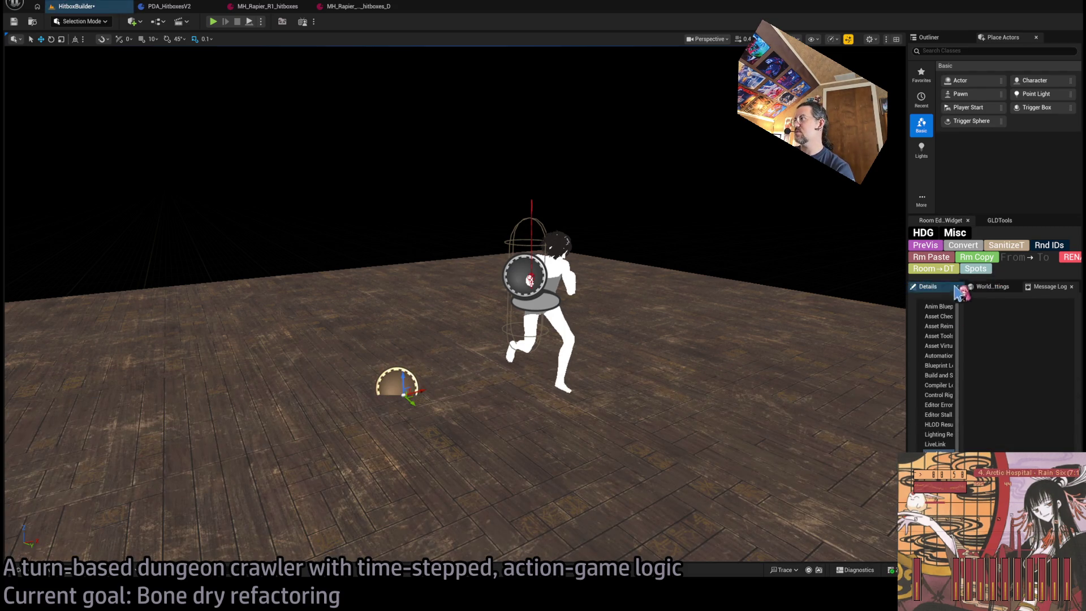
click(936, 288)
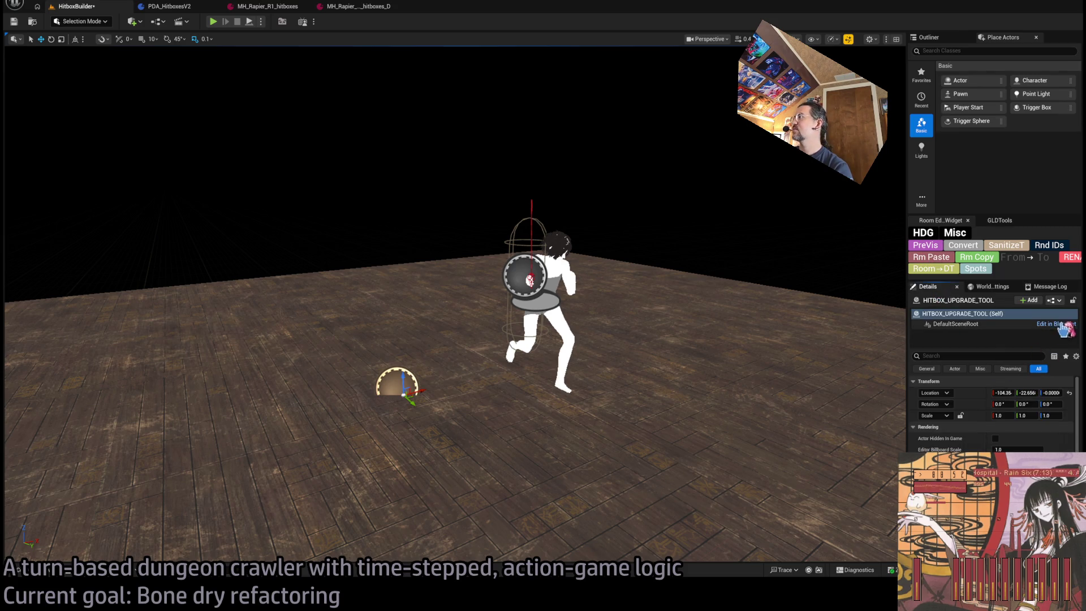
key(ctrl+e)
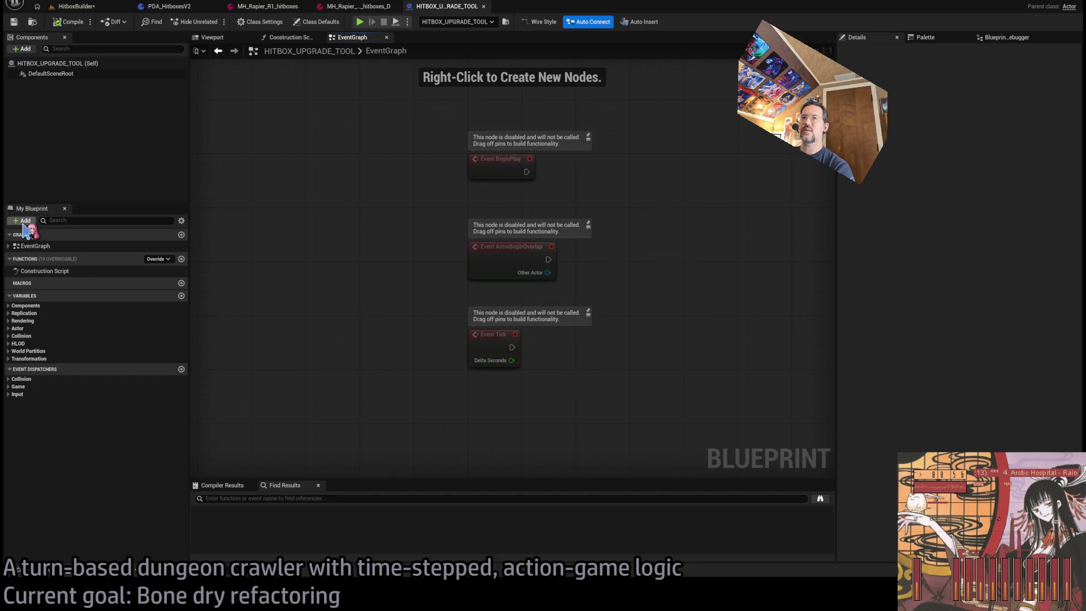
Open the HitboxBuilder_tool_MH character's Blueprint via the Outliner, then return to the HitboxBuilder level
click(104, 9)
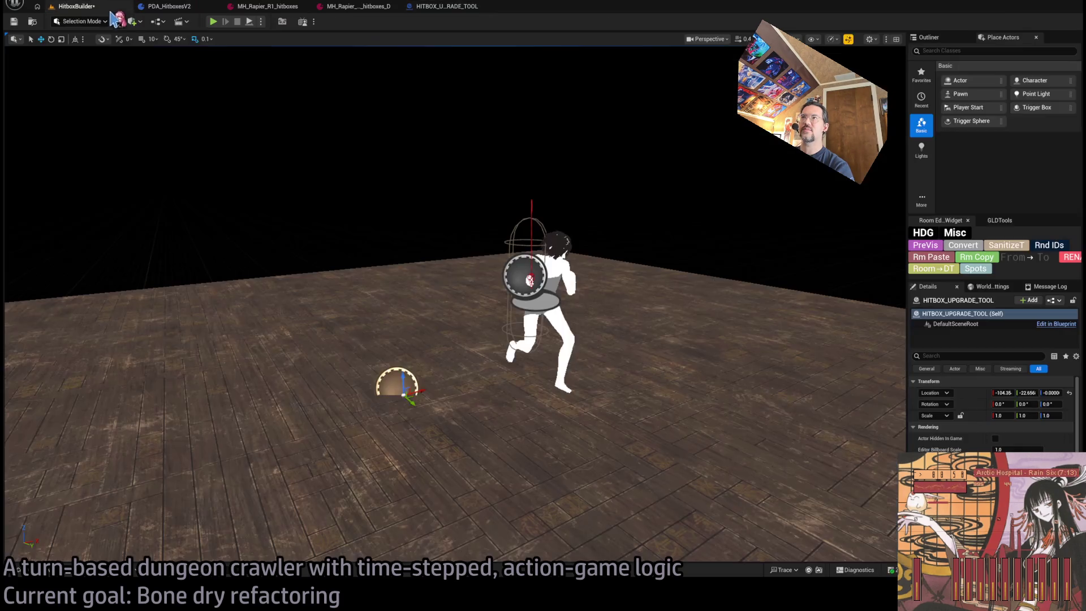
click(565, 259)
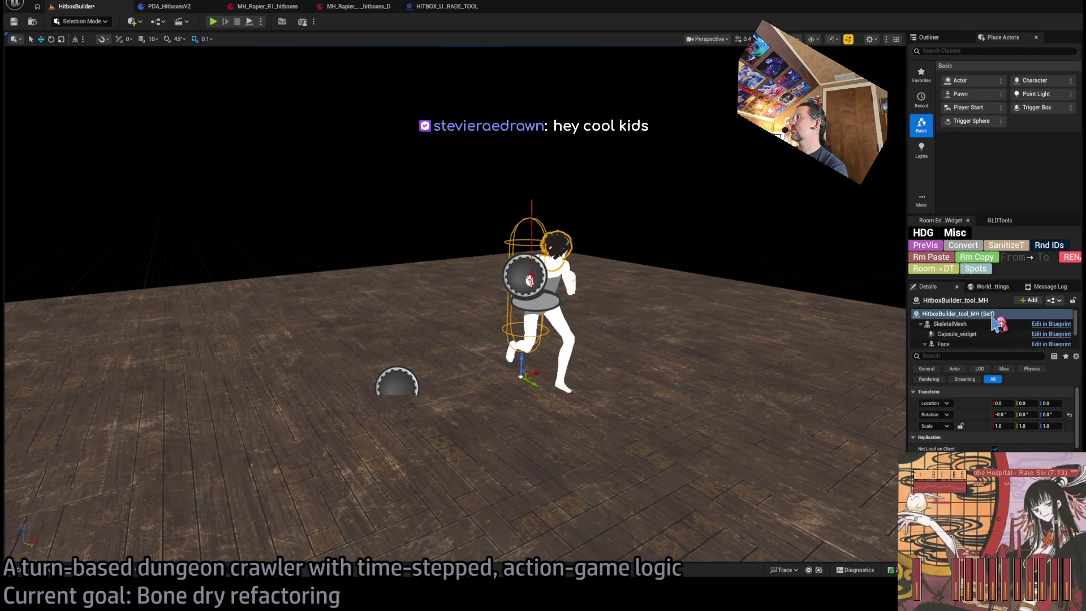
click(931, 37)
click(1044, 135)
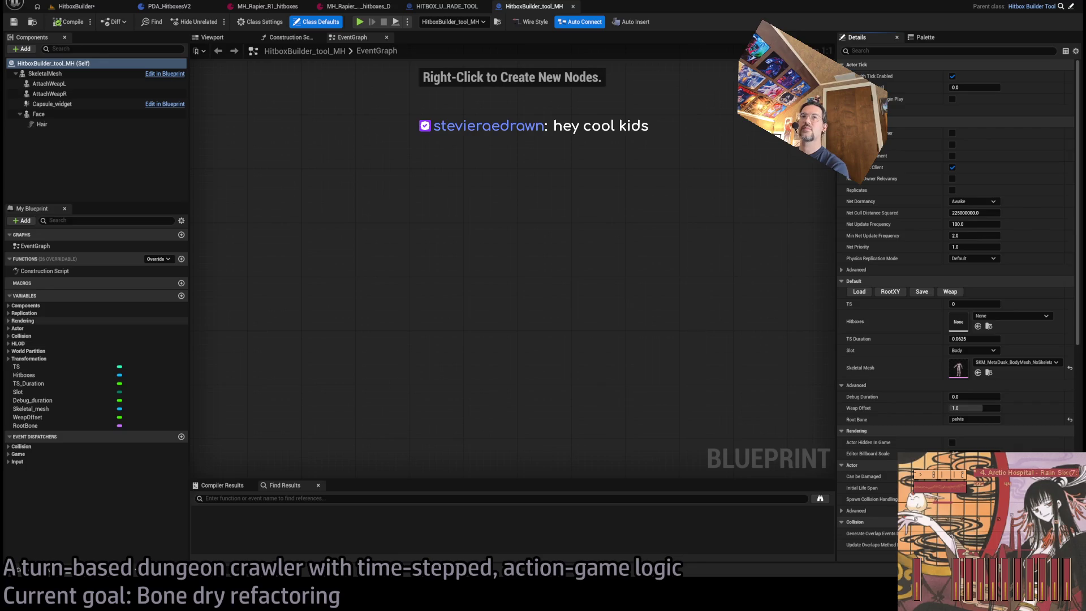
click(334, 235)
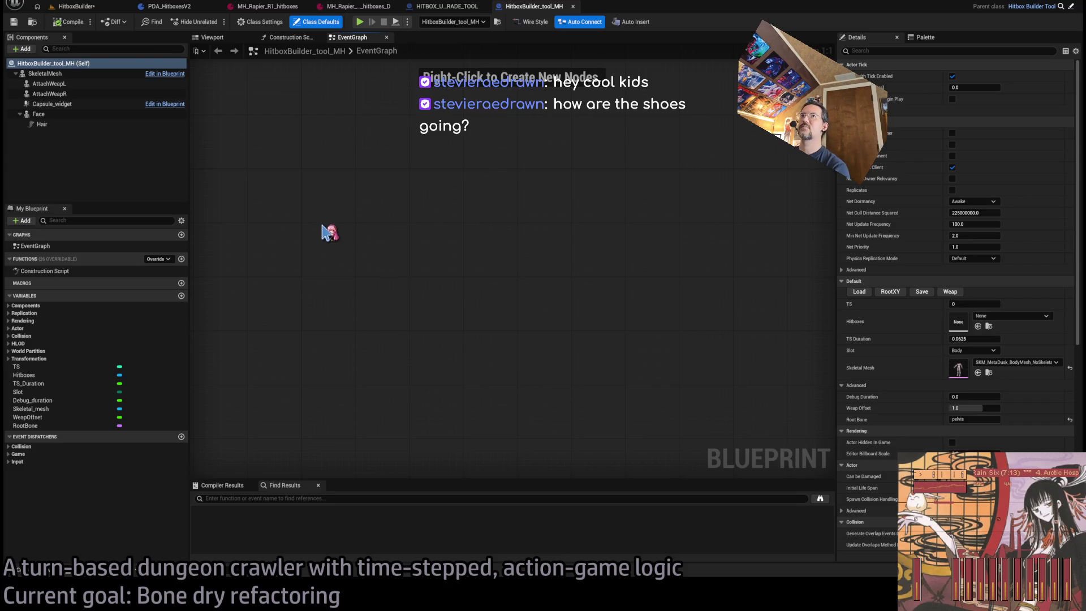
click(113, 8)
click(534, 6)
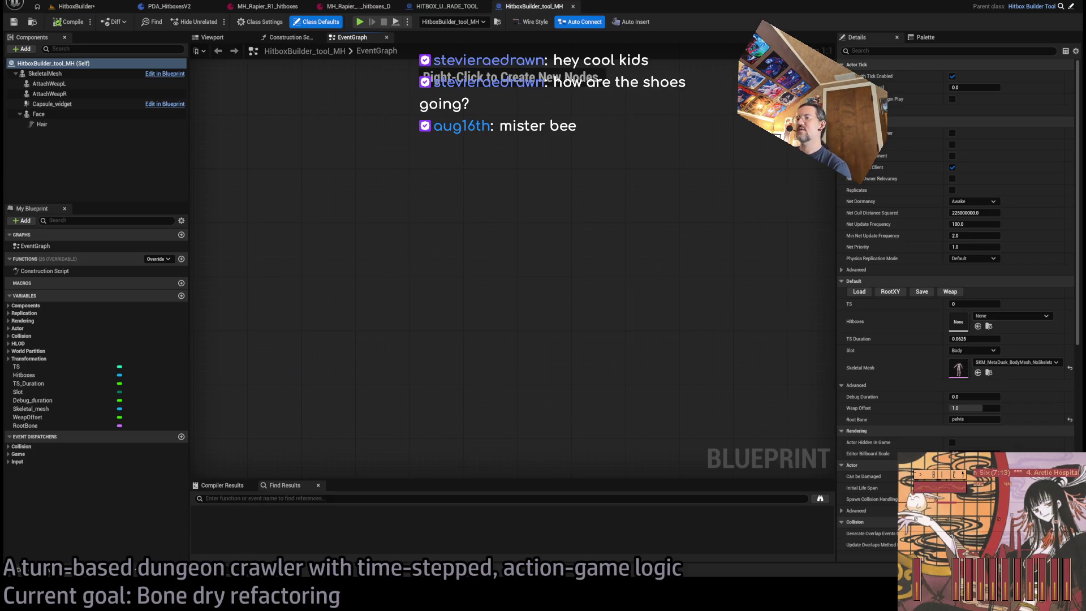
click(79, 6)
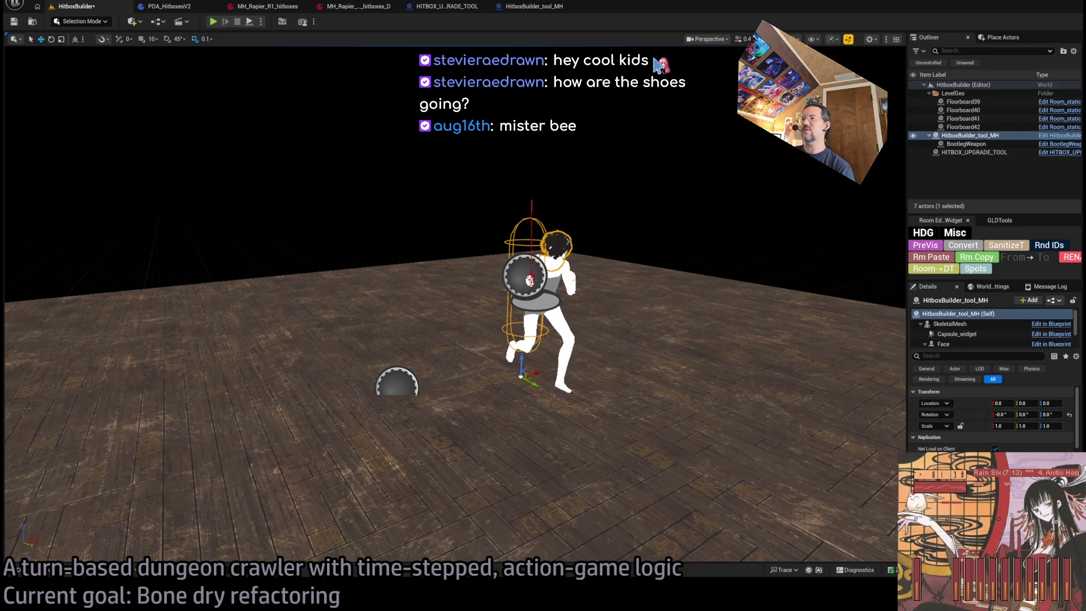
key(alt+Tab)
key(alt+Tab)
drag(642, 235, 721, 238)
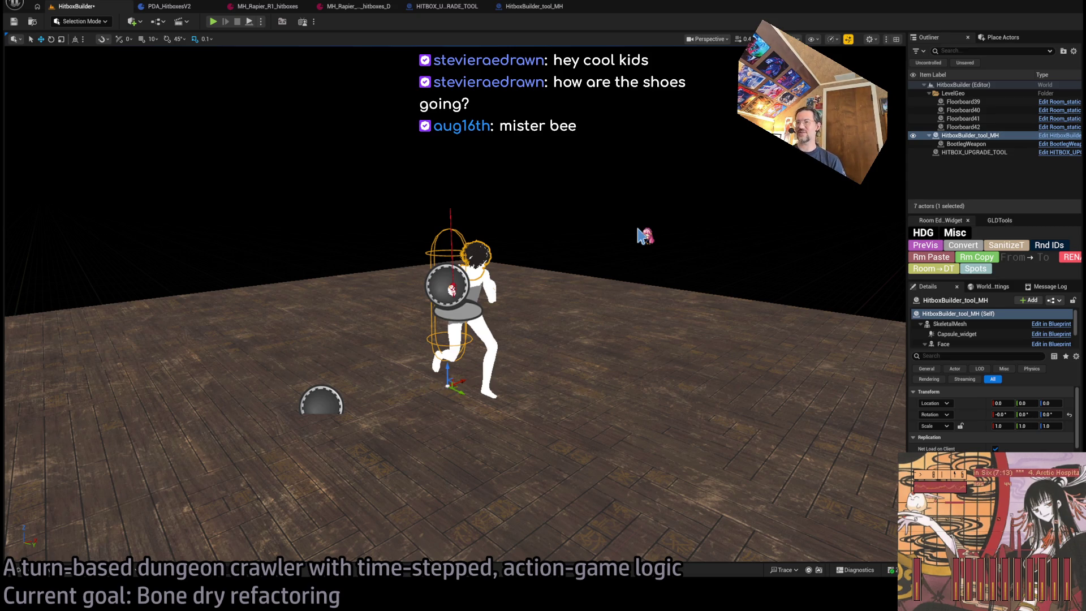
click(57, 575)
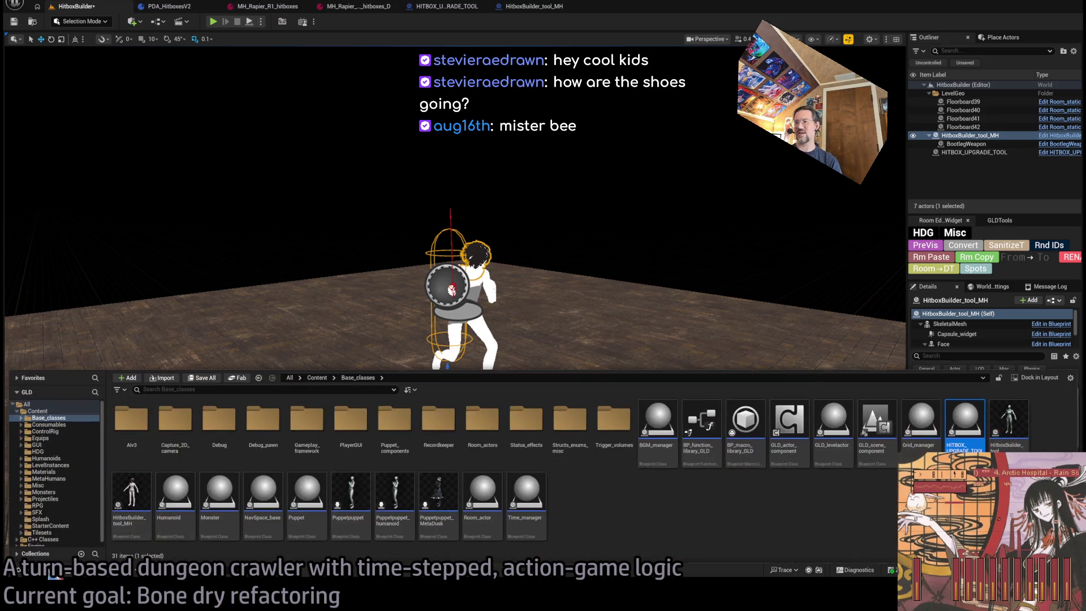
click(53, 575)
click(19, 570)
click(19, 570)
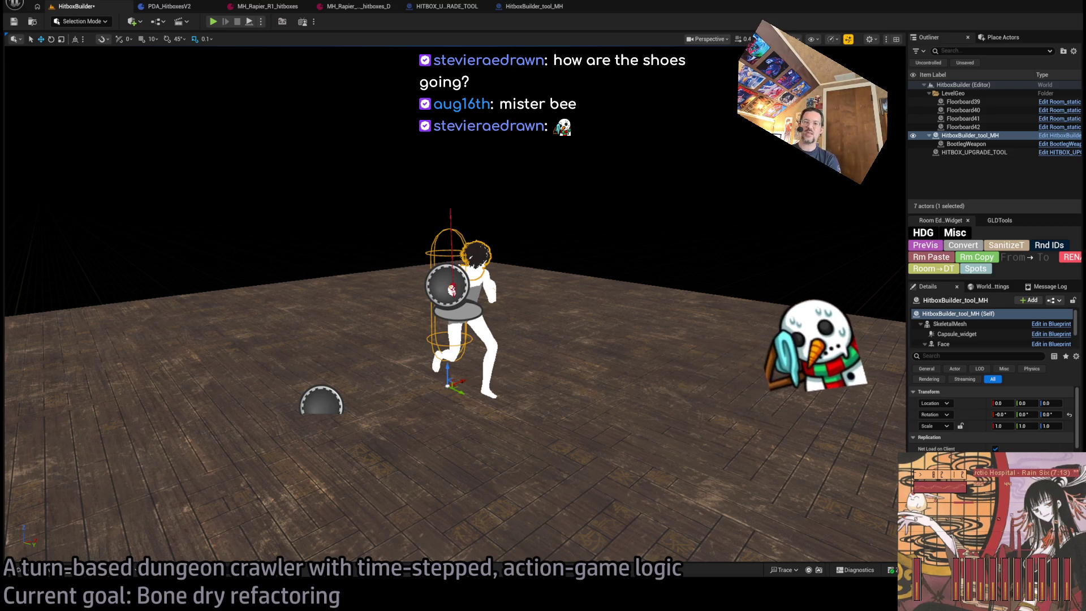
key(alt+Tab)
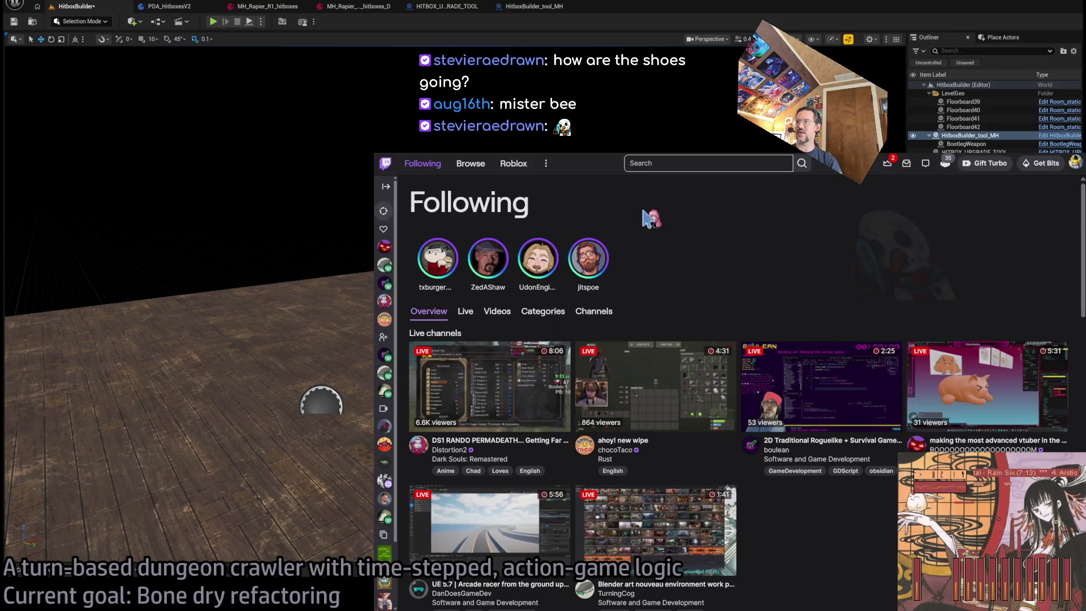
click(1075, 163)
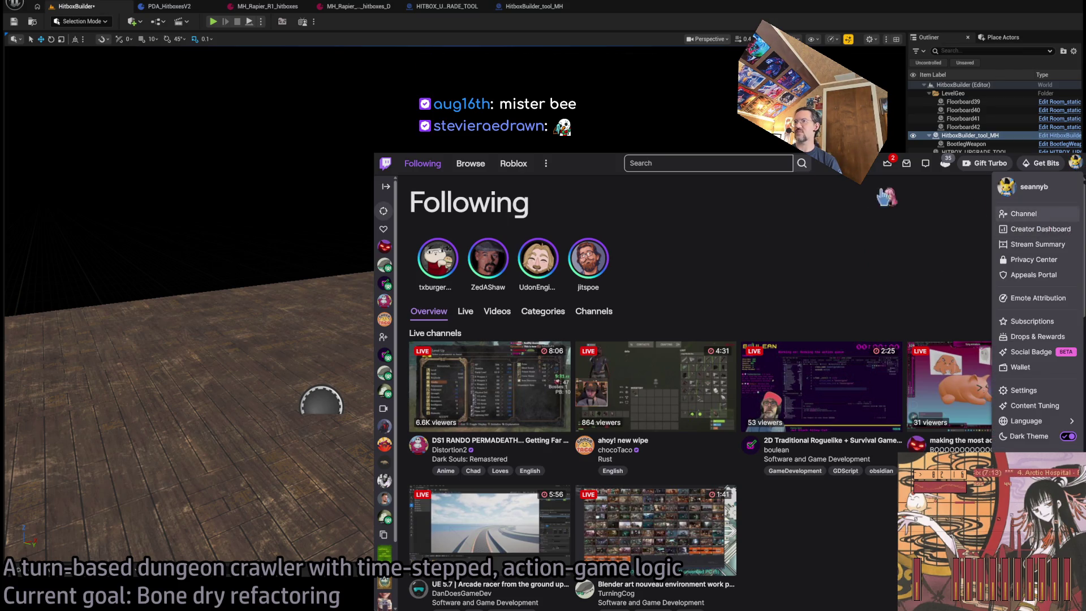
click(1046, 215)
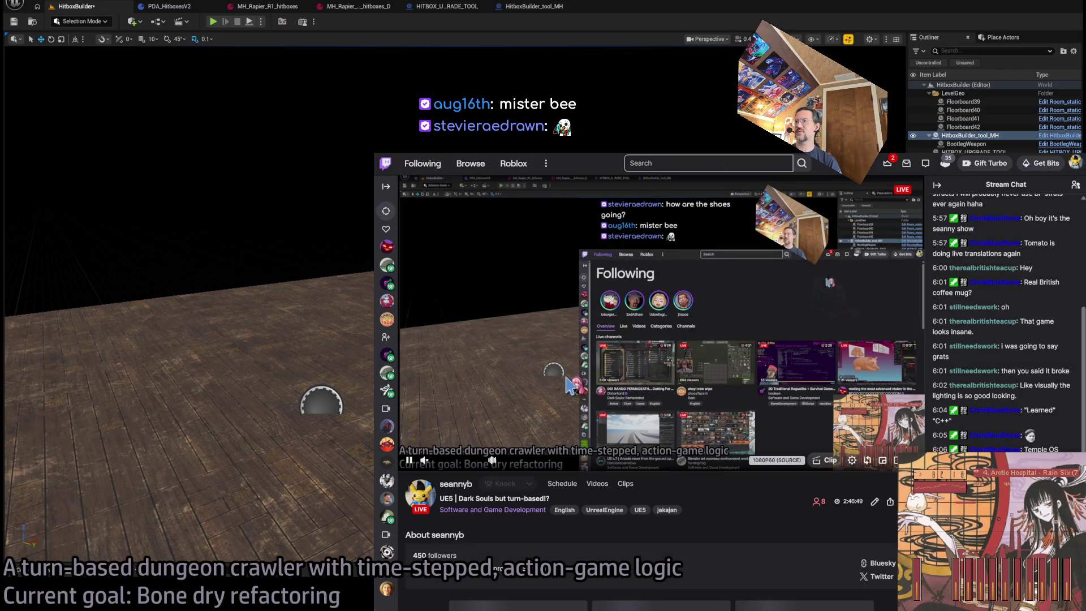
click(409, 460)
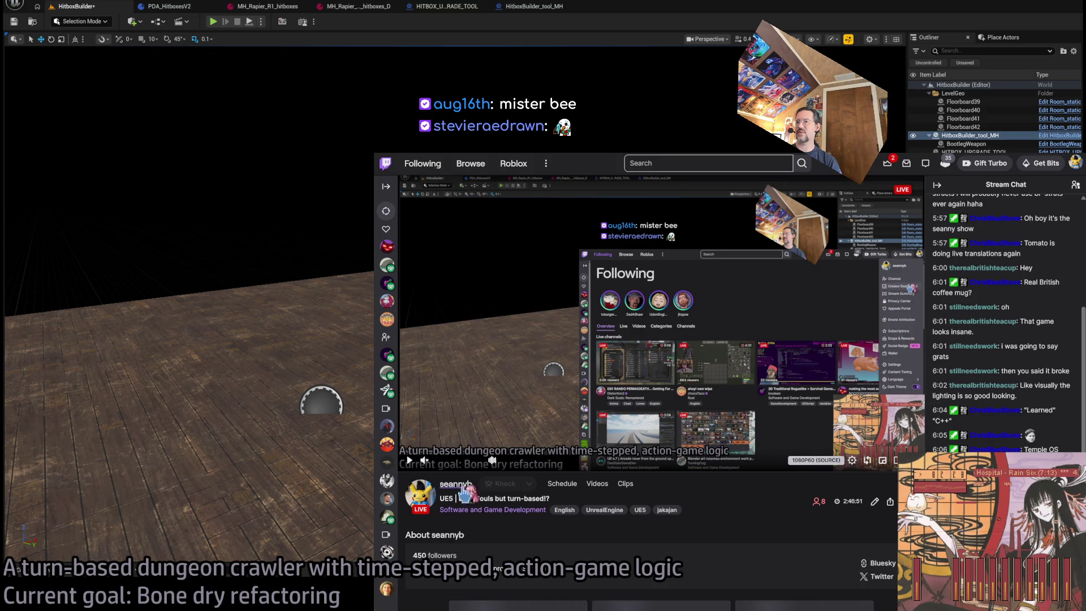
click(455, 484)
click(544, 463)
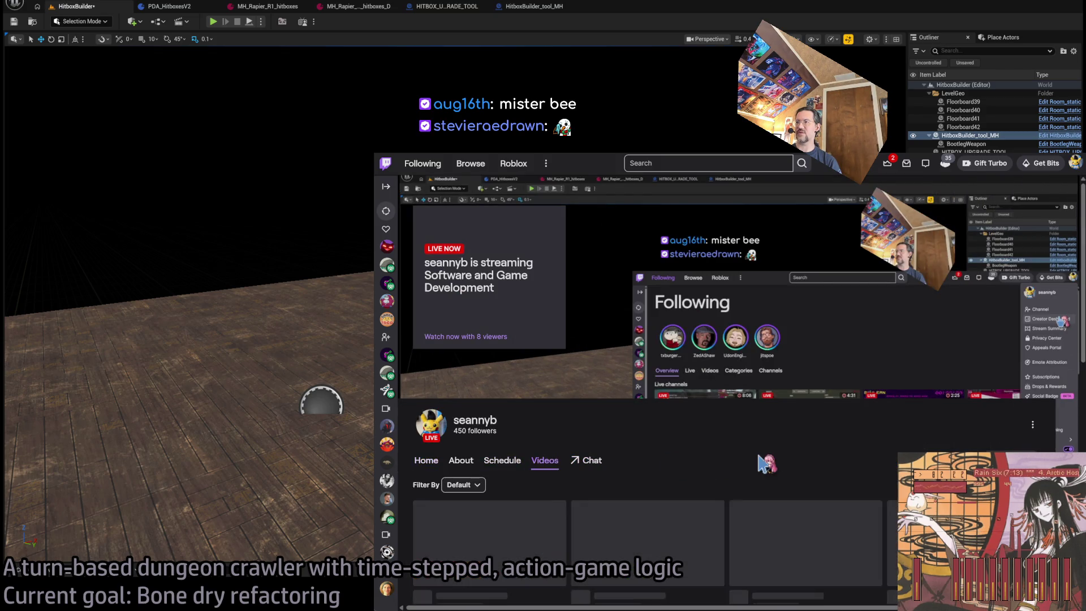
scroll(626, 404, down, 4)
scroll(626, 404, up, 4)
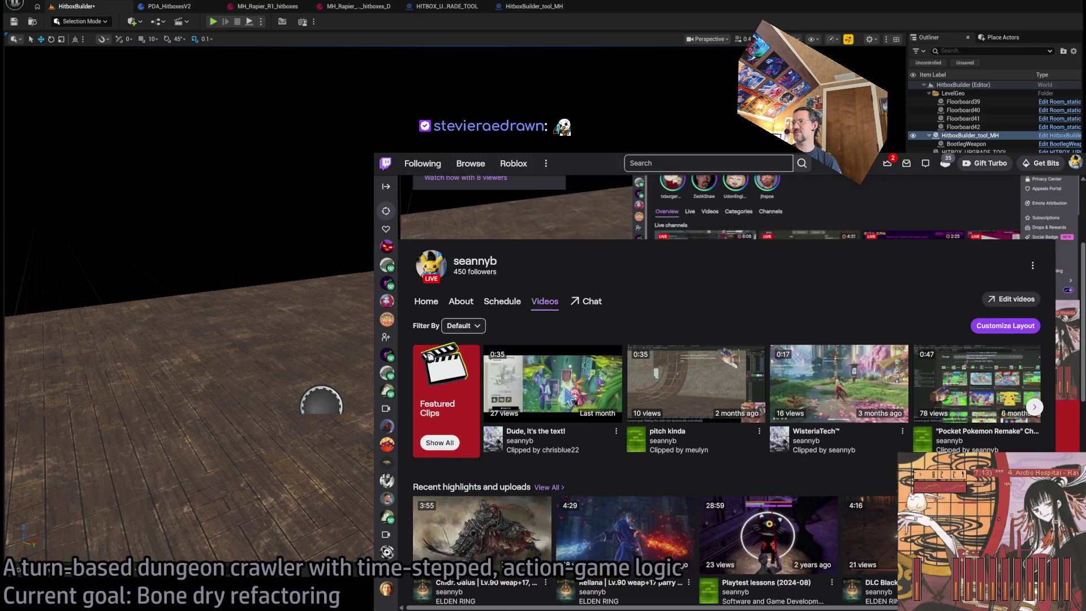
click(461, 324)
click(469, 364)
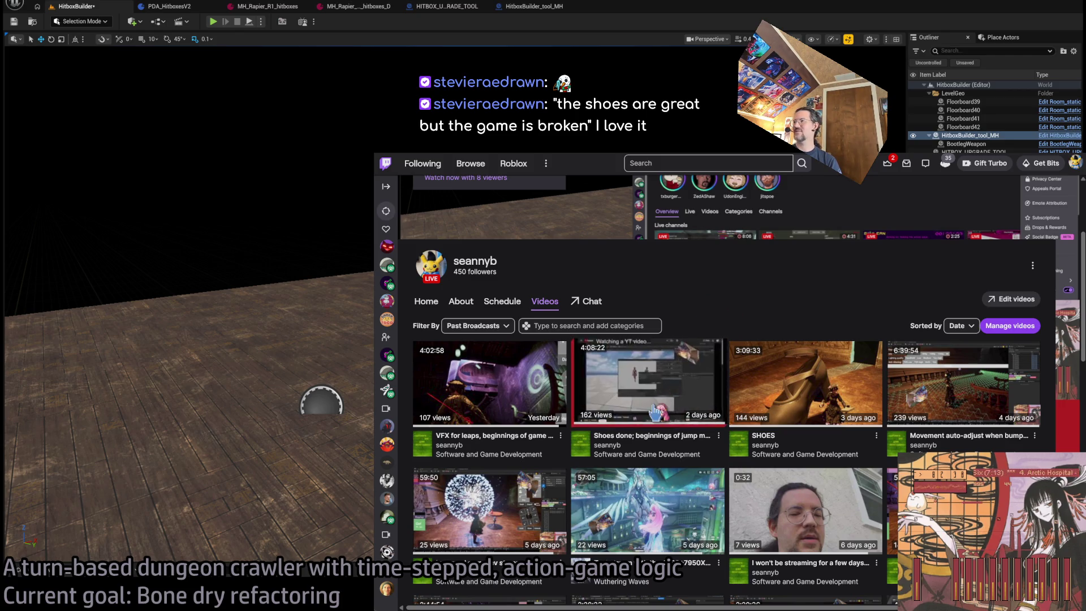
click(670, 377)
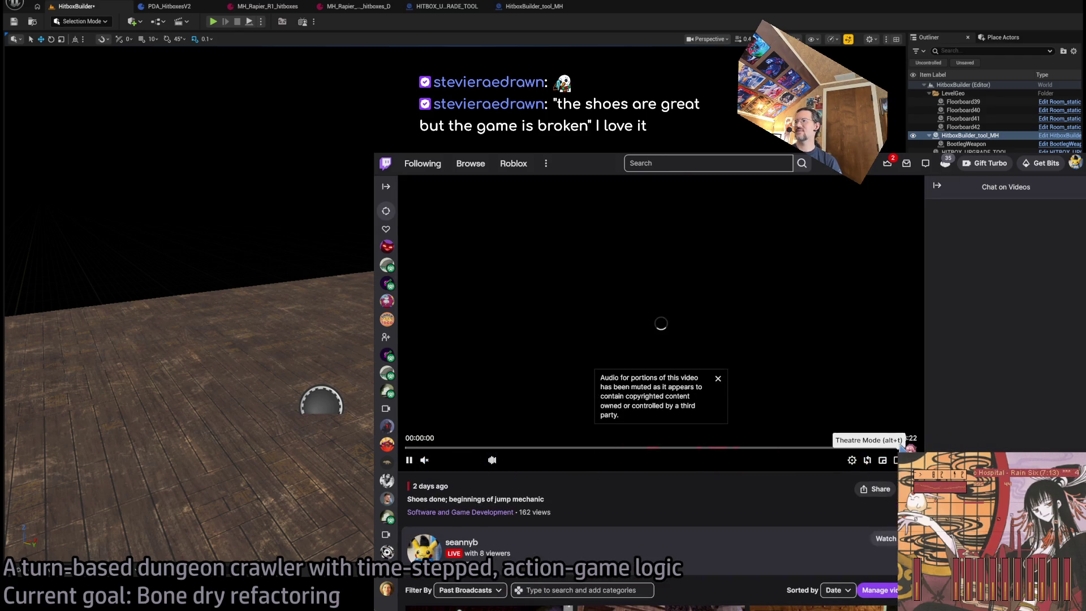
click(908, 448)
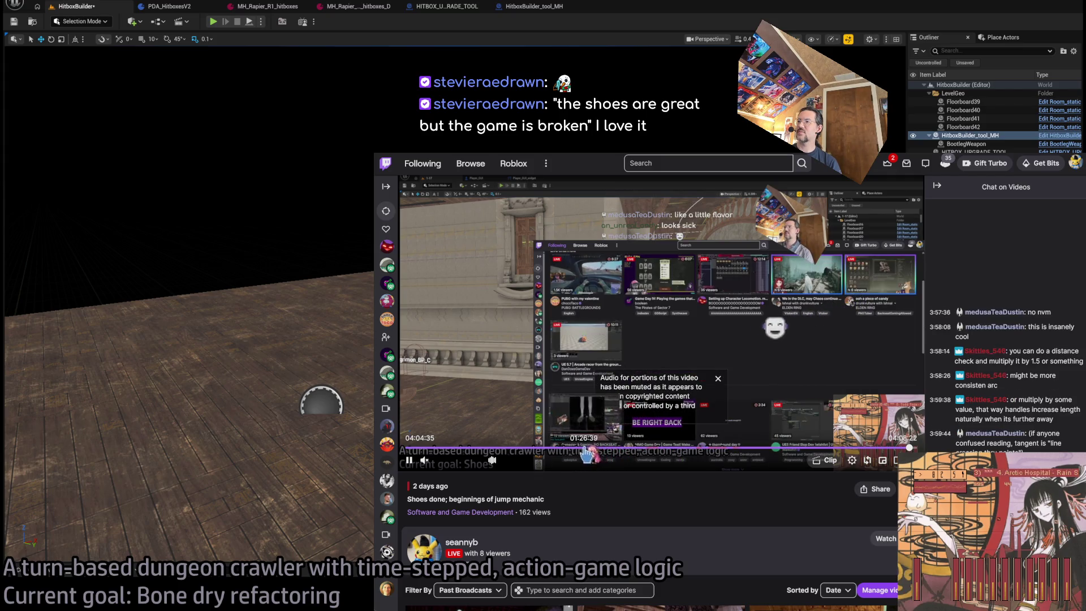
click(578, 451)
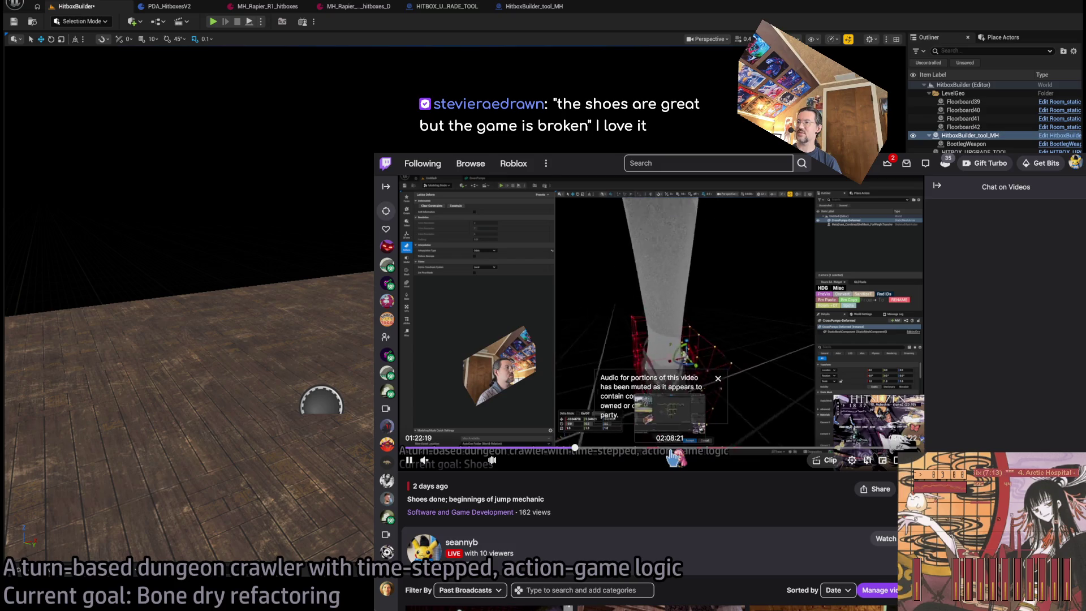
click(671, 450)
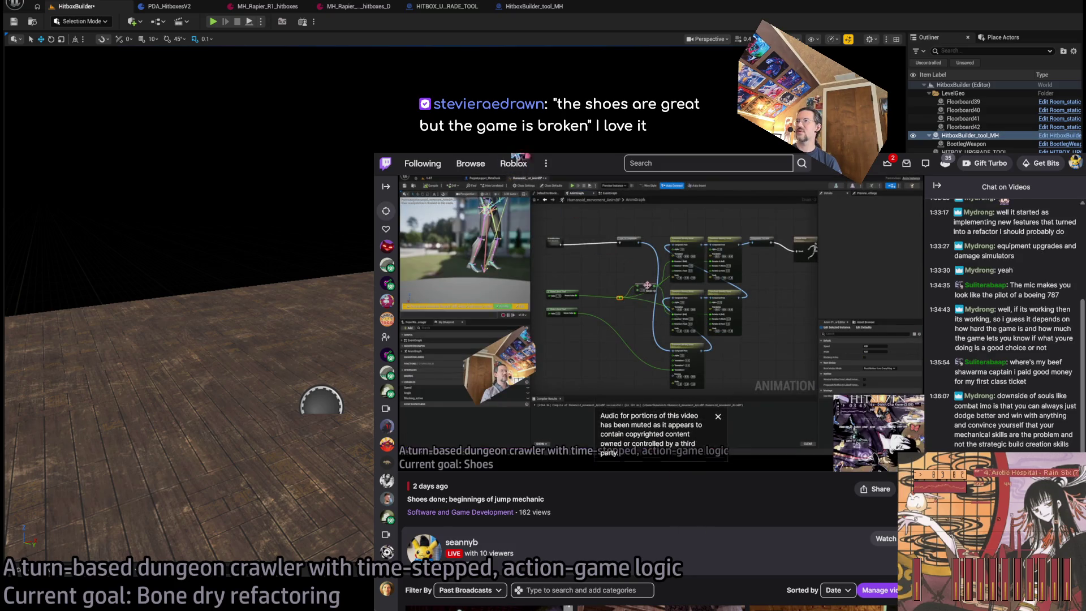
key(alt+Tab)
key(alt+Tab)
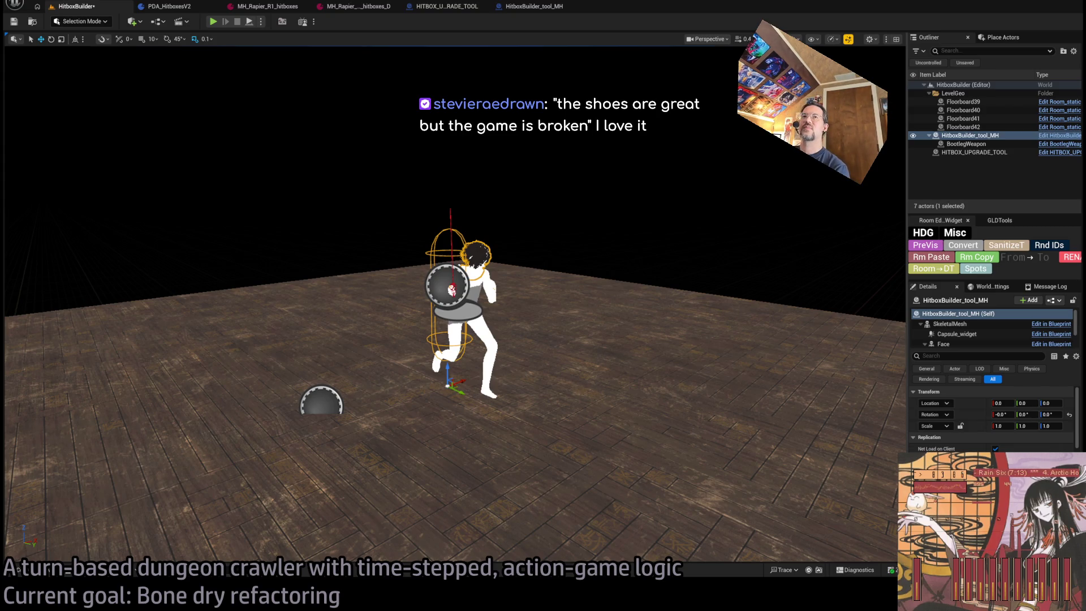
Browse the Base_classes, Humanoids, MetaHumans, Garments and MetaDuskGame folders in the Content Browser
click(18, 569)
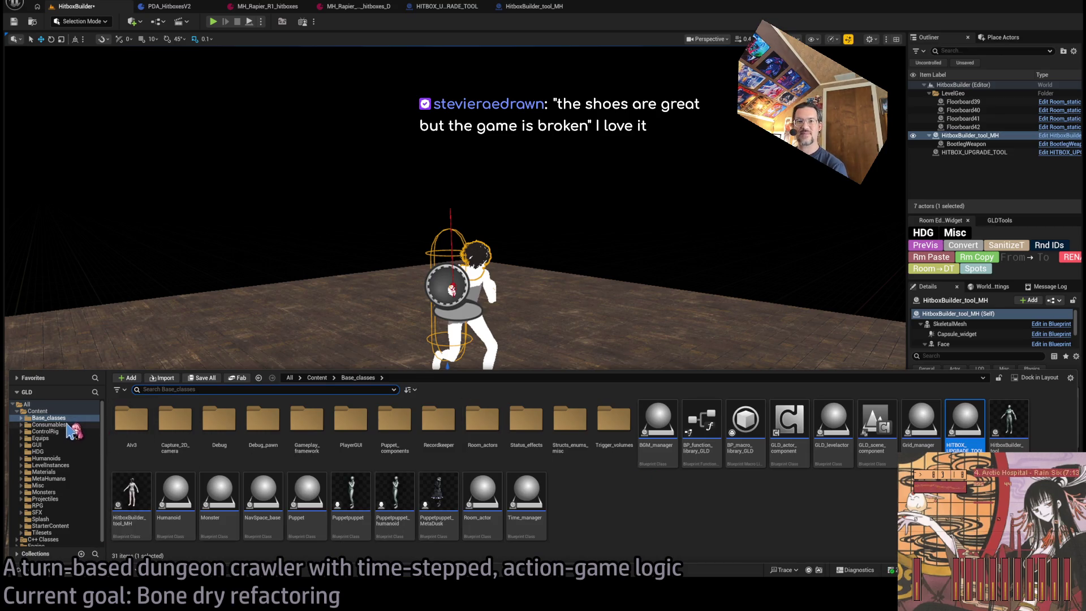
click(62, 418)
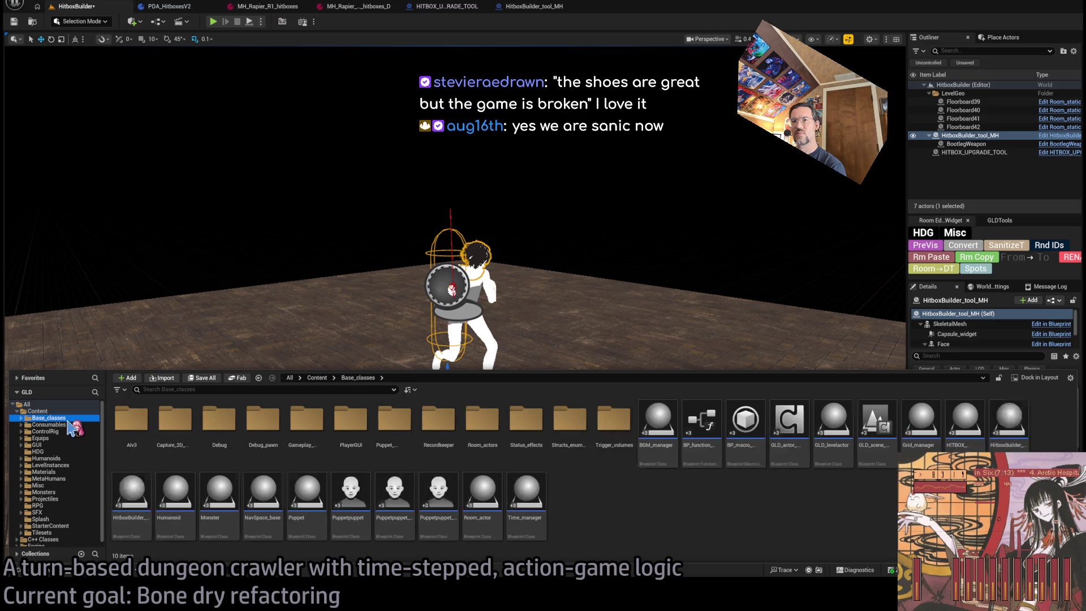
click(71, 458)
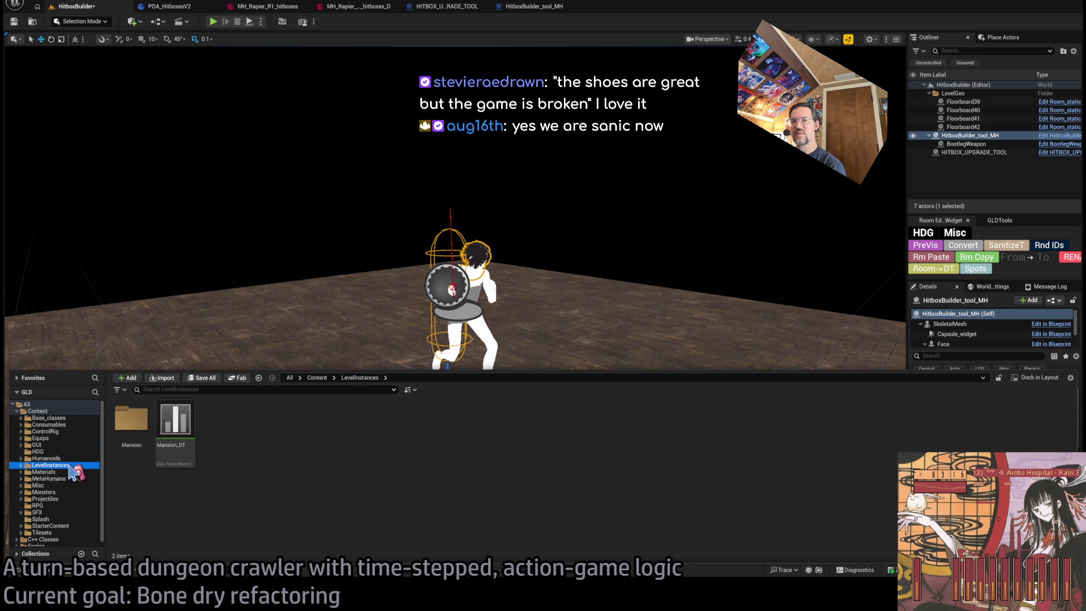
click(74, 478)
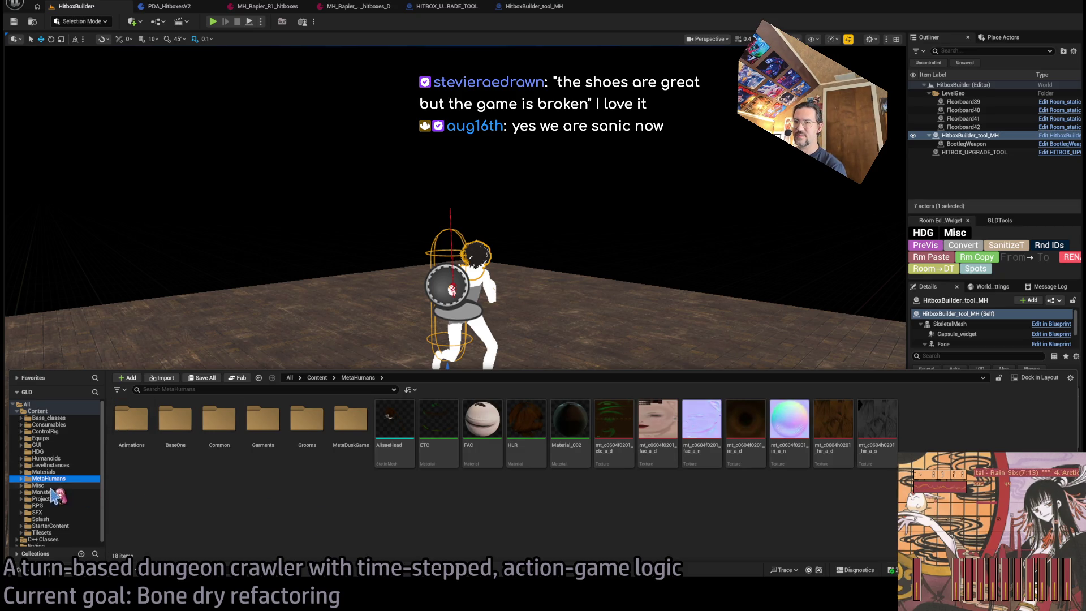
double_click(263, 421)
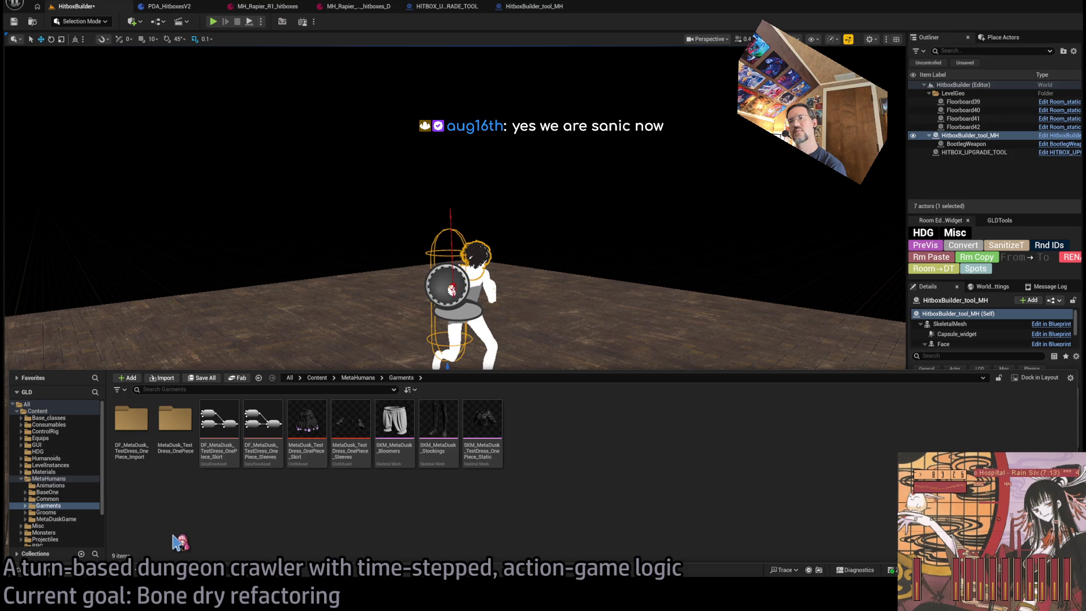
double_click(175, 420)
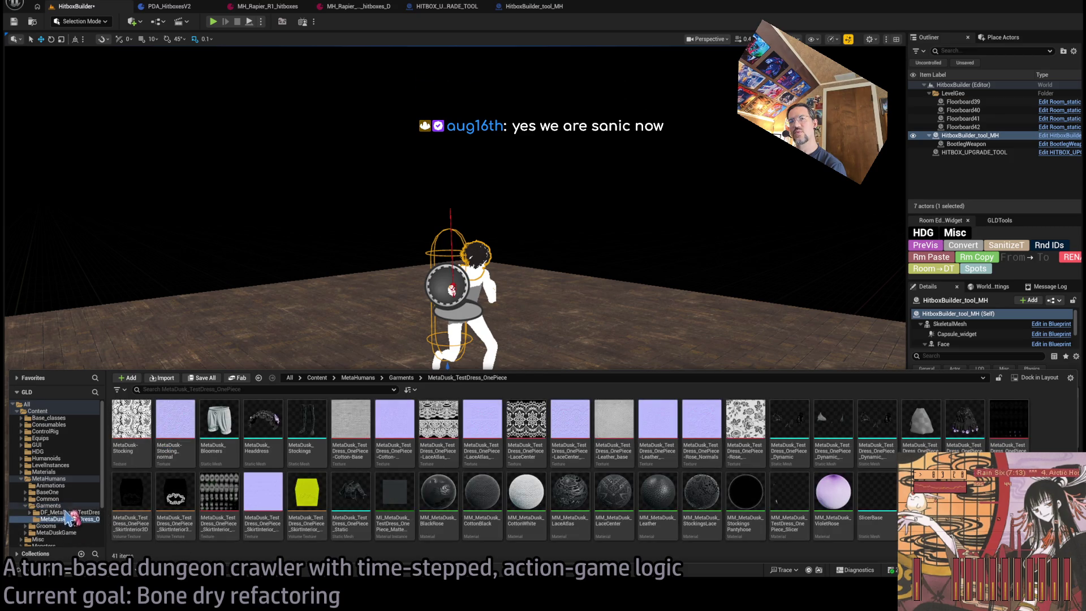
click(61, 505)
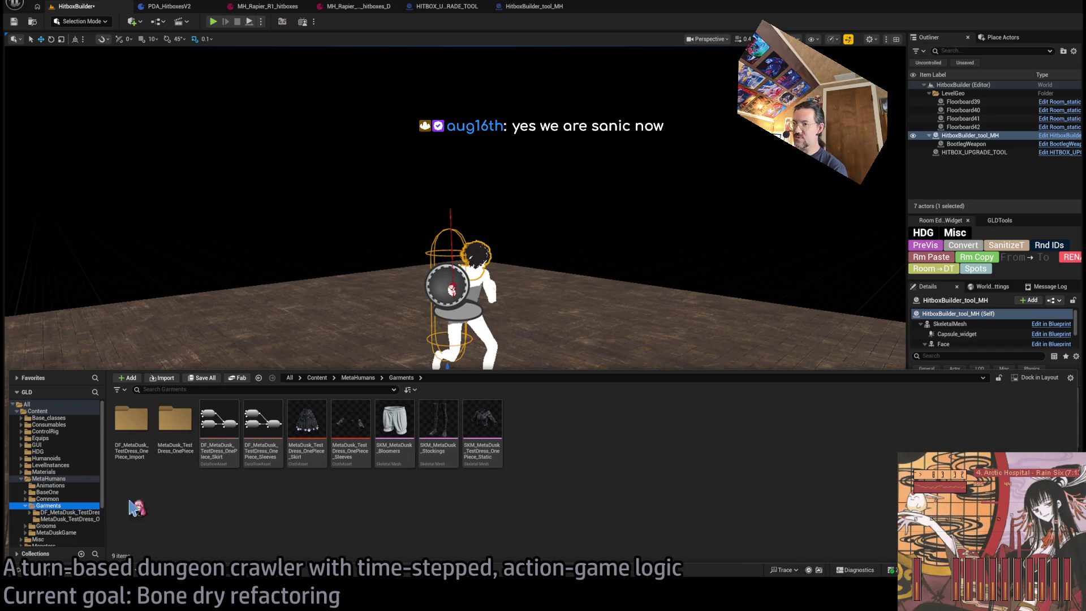
scroll(70, 505, down, 2)
click(65, 505)
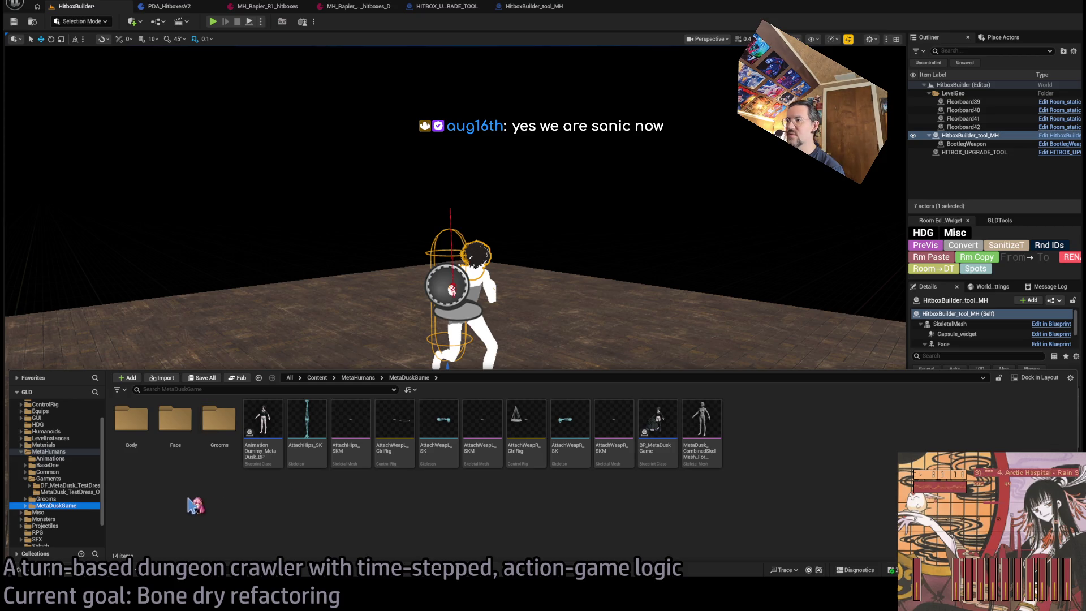
click(51, 451)
Search all project content for 'crossp' and open the CrossPumps shoe static mesh
click(167, 390)
text(shoe)
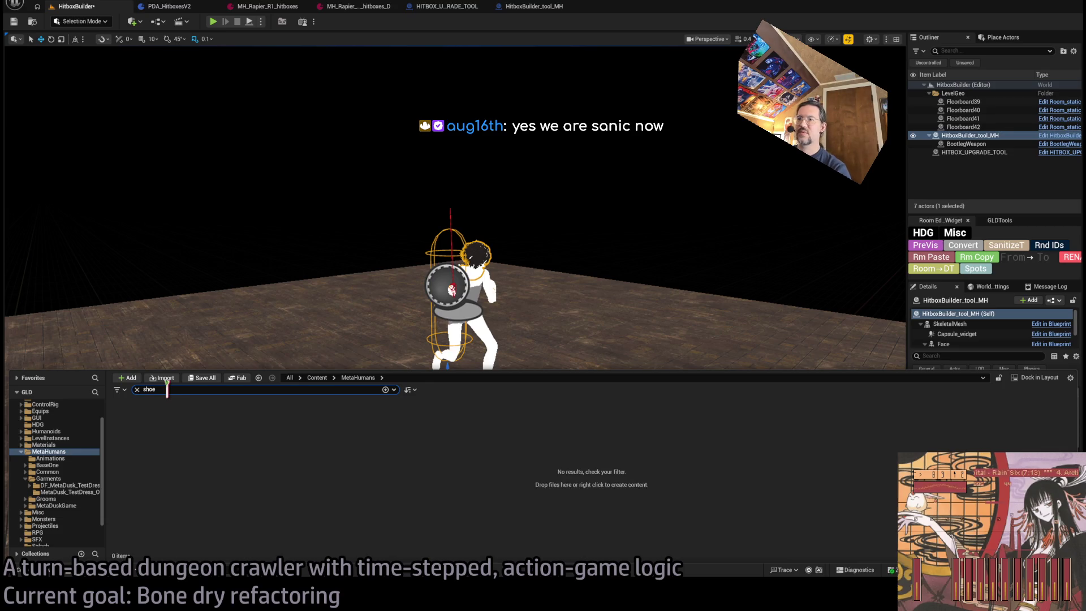
scroll(104, 457, up, 2)
click(38, 411)
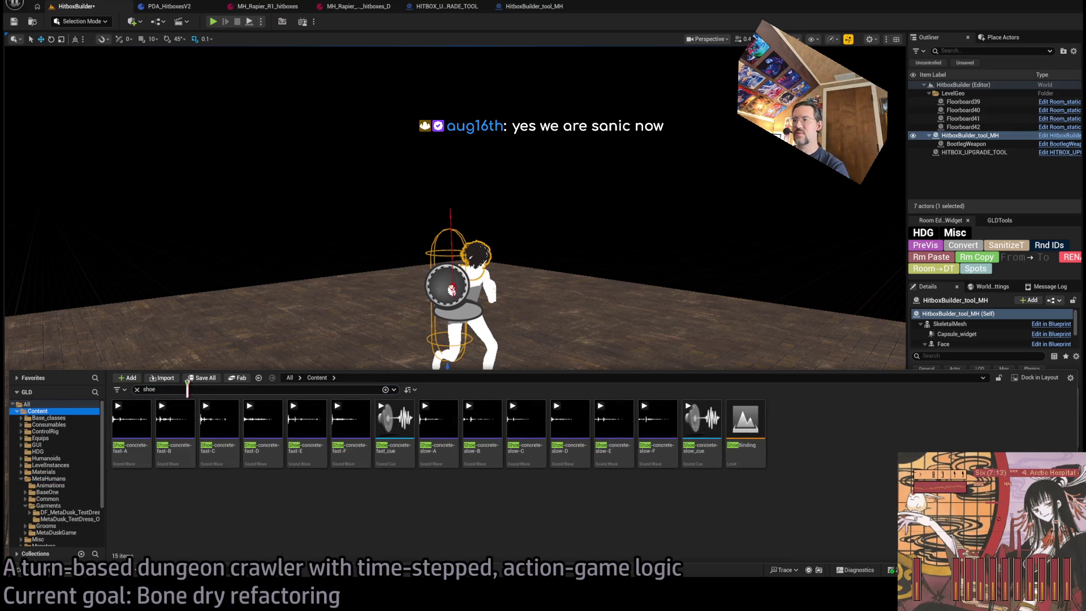
double_click(168, 390)
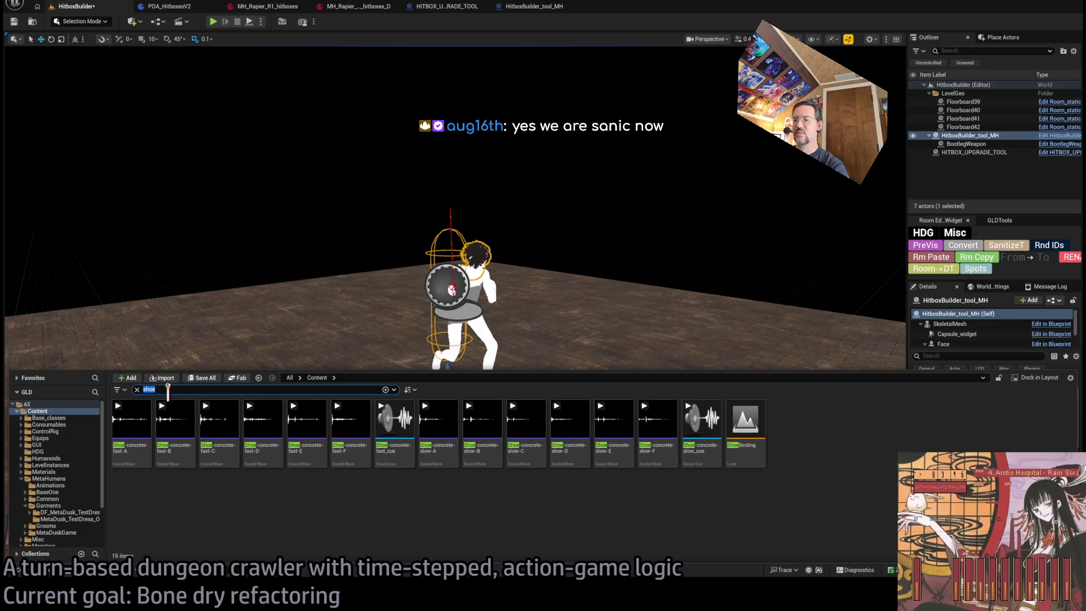
text(crossp)
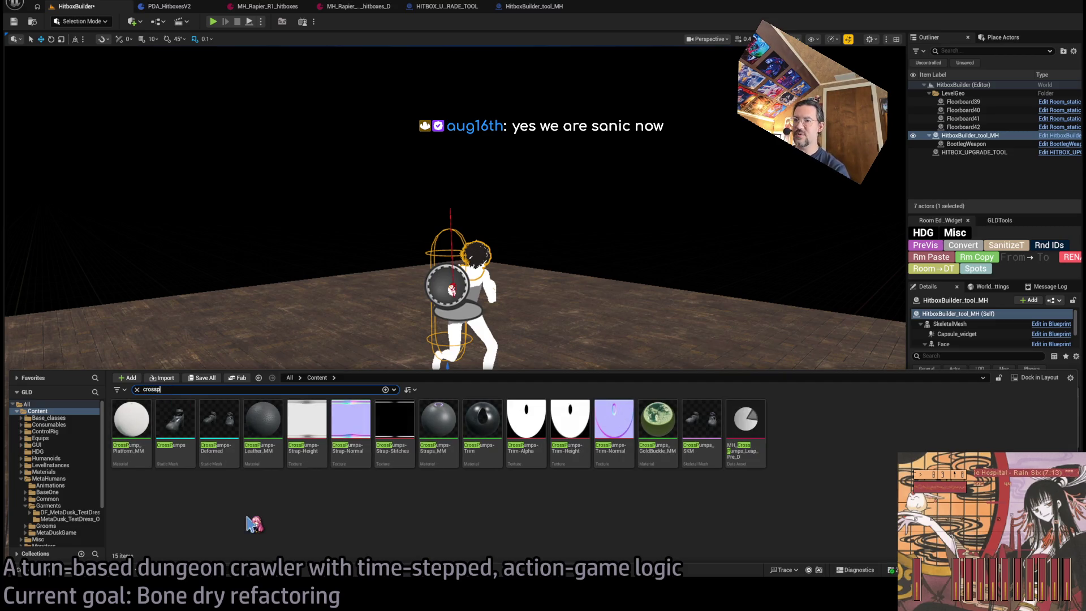
click(179, 429)
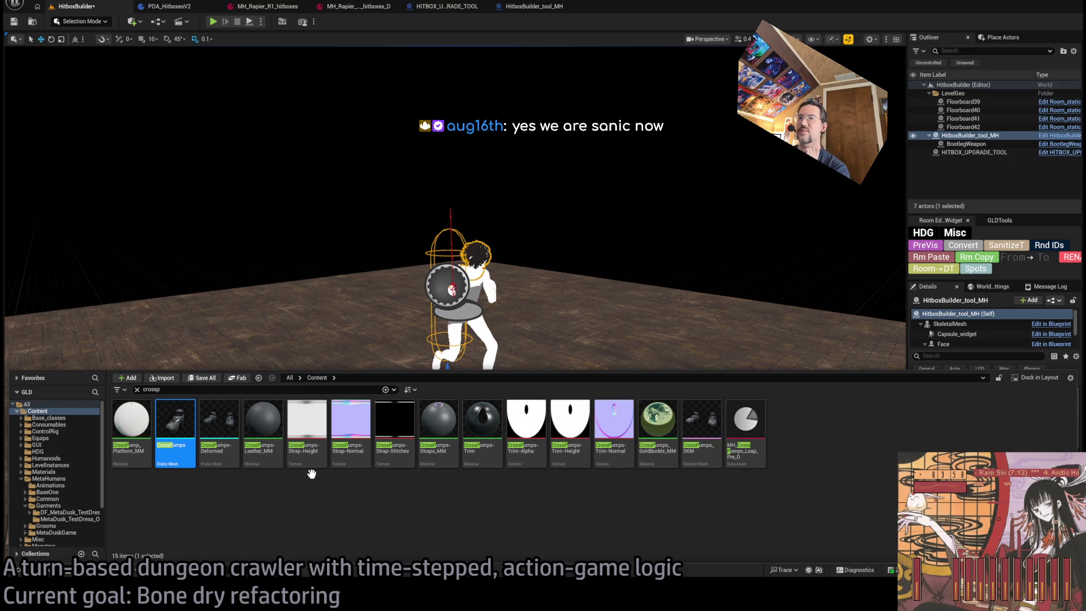
key(Return)
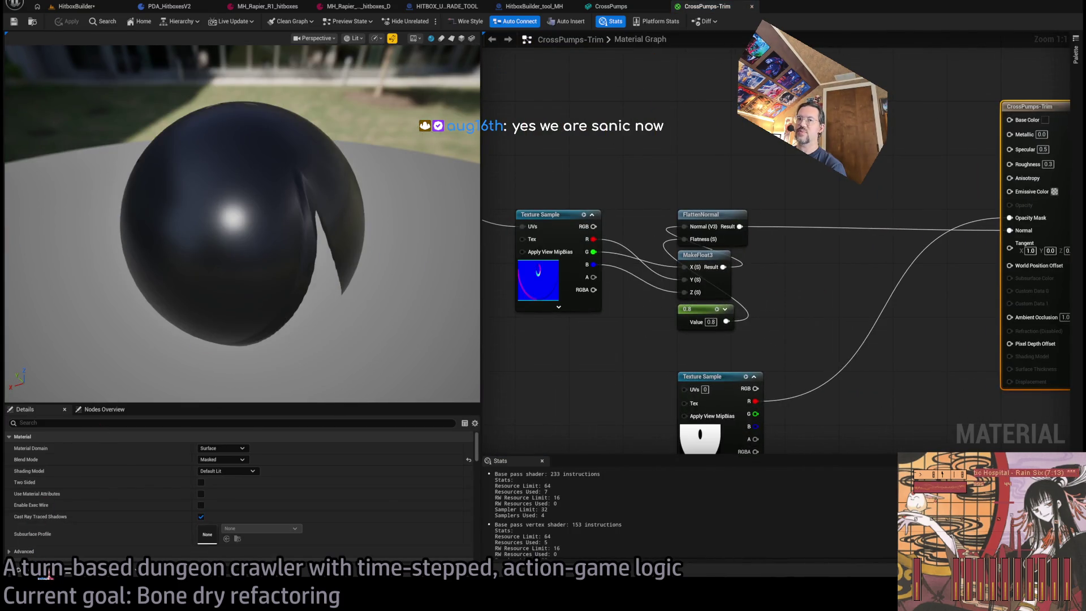
Paste the purple Constant3Vector from CrossPumps-Straps_MM into CrossPumps-Trim and wire it to Base Color
key(ctrl+space)
mouse_move(847, 358)
mouse_down()
mouse_move(208, 497)
mouse_move(175, 447)
mouse_move(572, 430)
mouse_move(500, 417)
mouse_up()
double_click(438, 417)
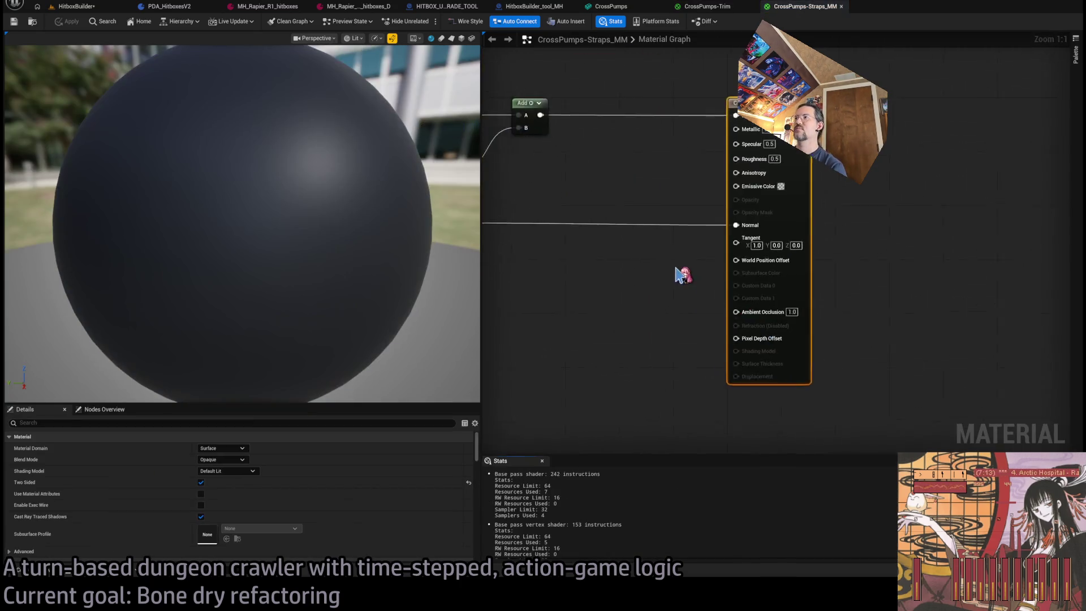
middle_click(810, 12)
key(ctrl+v)
drag(645, 175, 616, 115)
drag(725, 176, 956, 182)
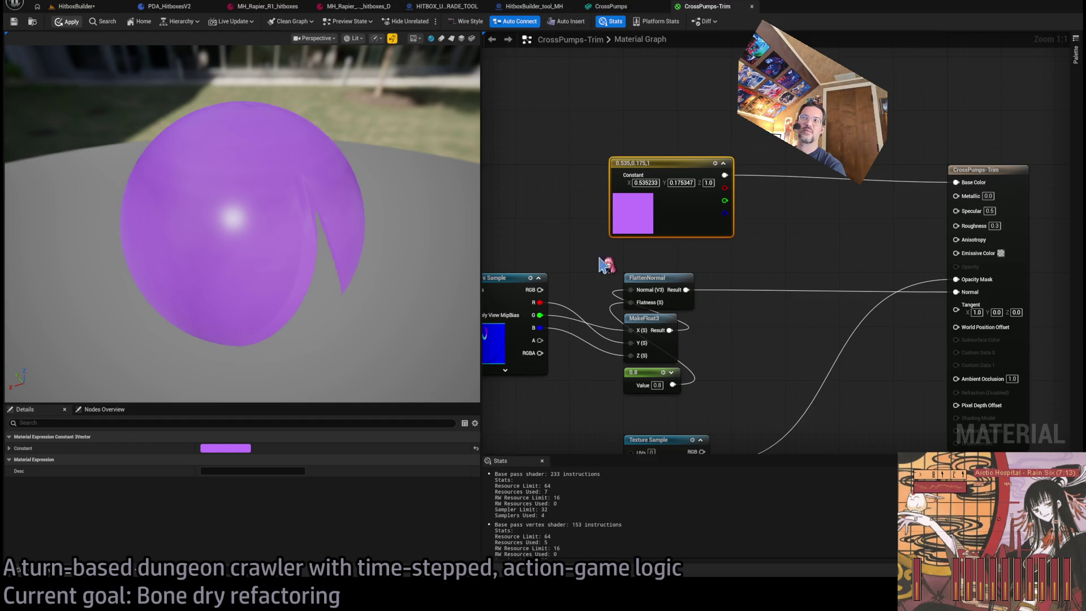
Check the CrossPumps mesh and the Trim material's settings, then return to the HitboxBuilder level
click(614, 8)
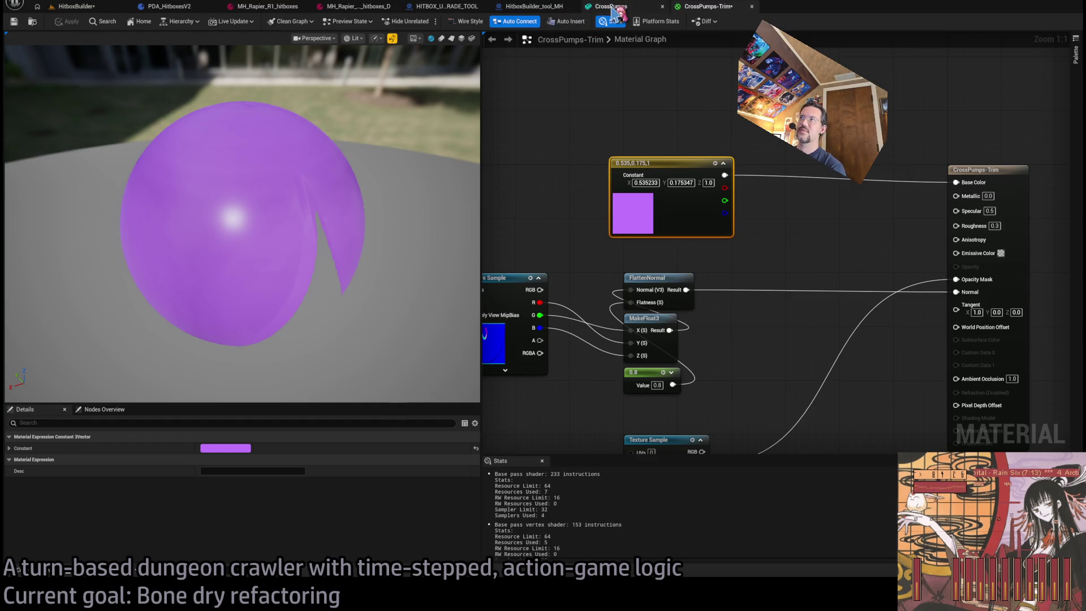
click(698, 6)
click(648, 113)
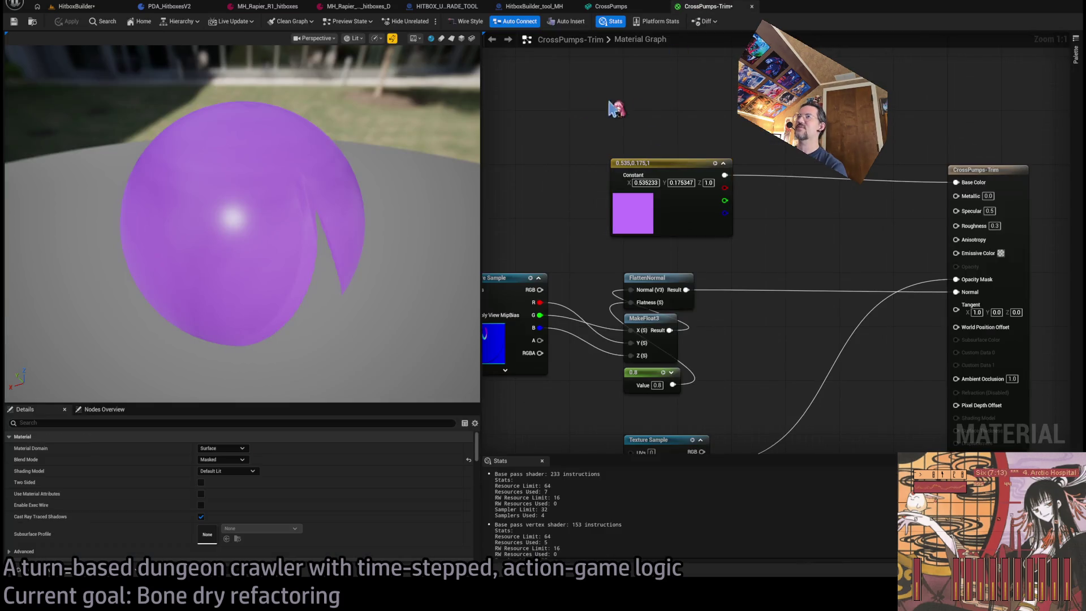
click(51, 4)
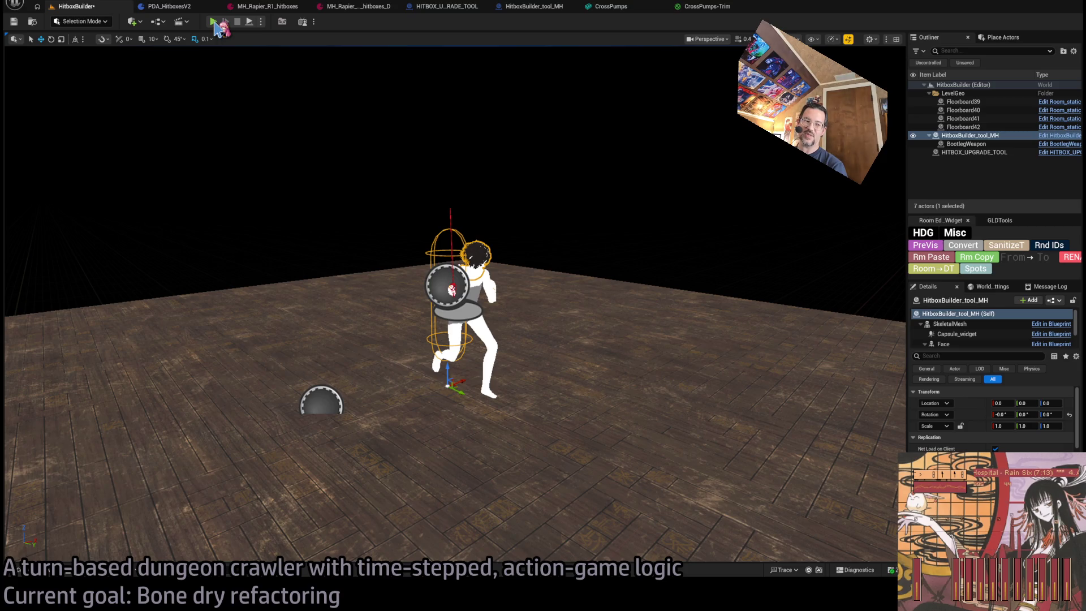
click(214, 23)
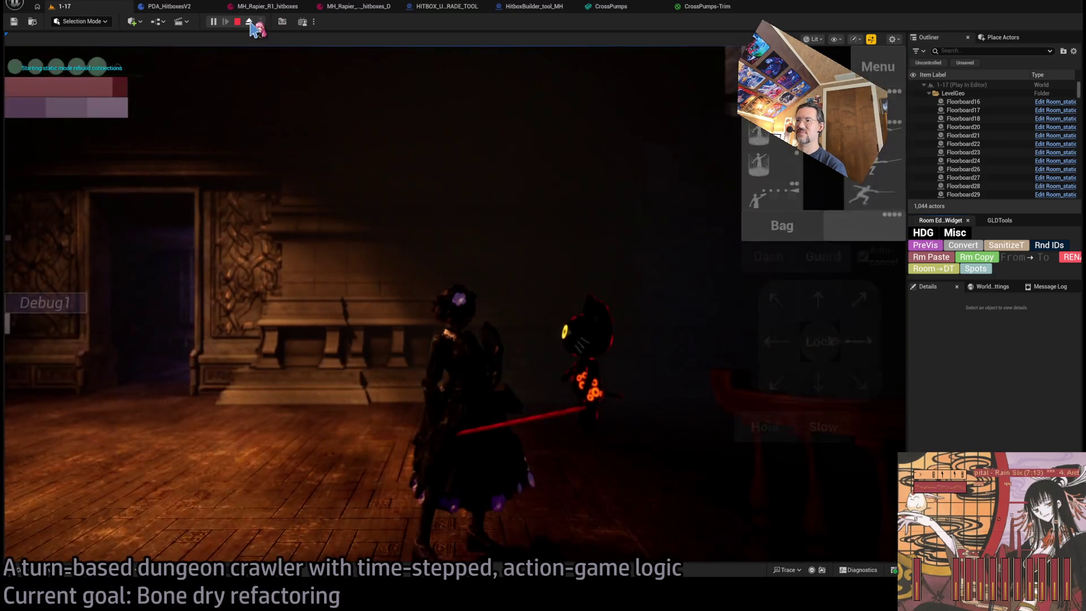
click(249, 23)
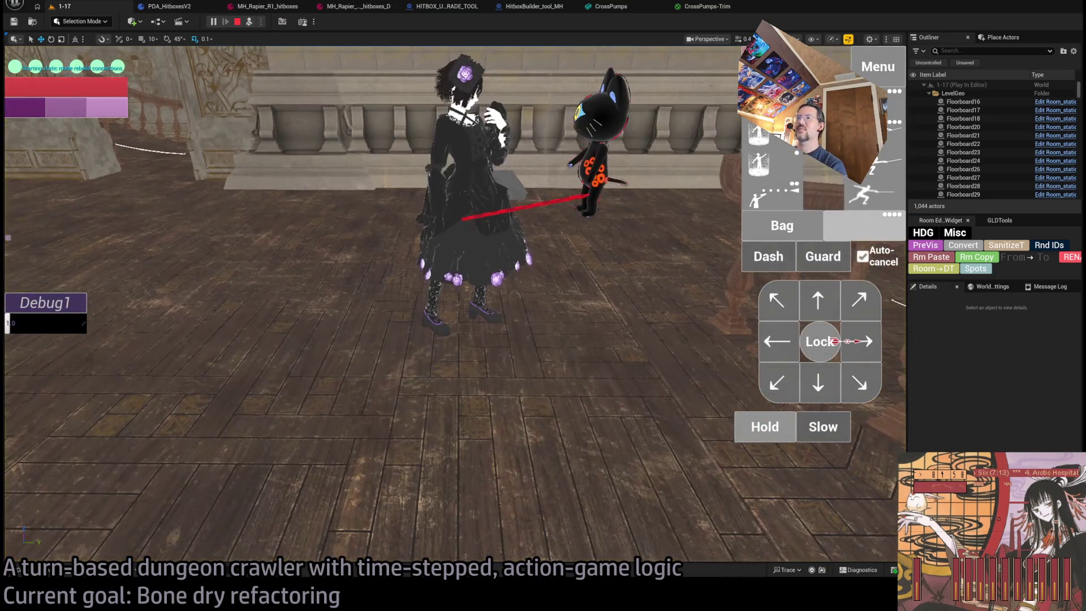
scroll(455, 304, up, 10)
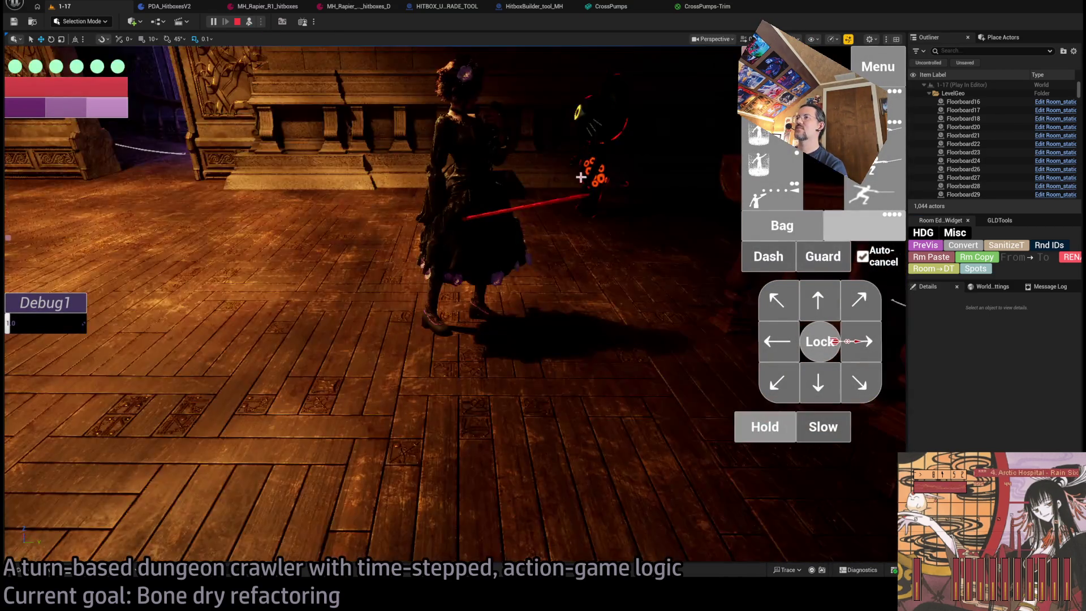
key(Escape)
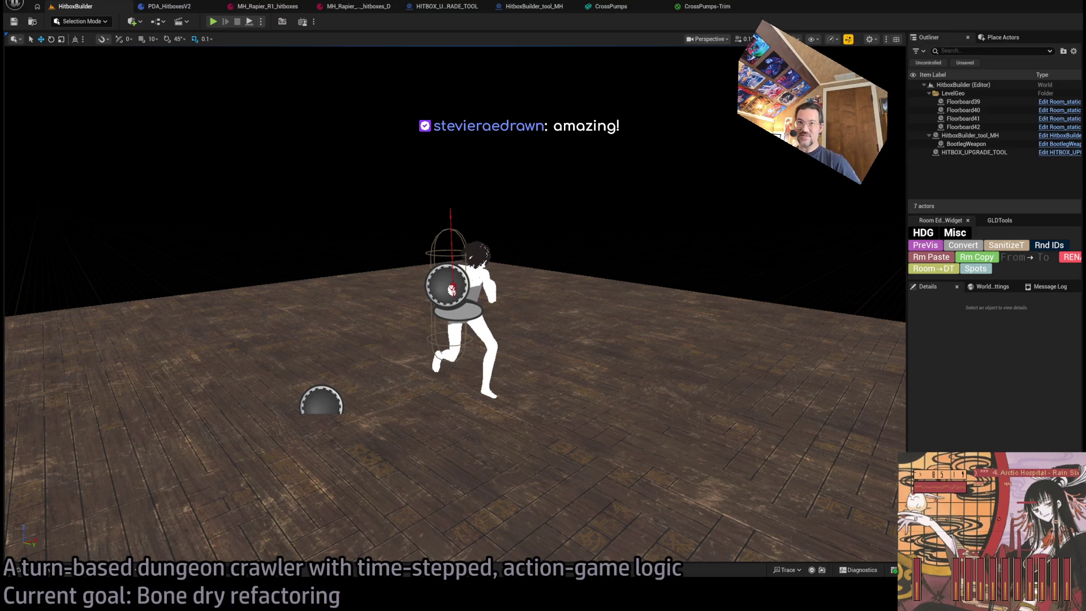
Orbit the viewport around the character, then bring up the PDA_HitboxesV2 Blueprint's function graph
drag(697, 127, 697, 127)
drag(629, 274, 630, 275)
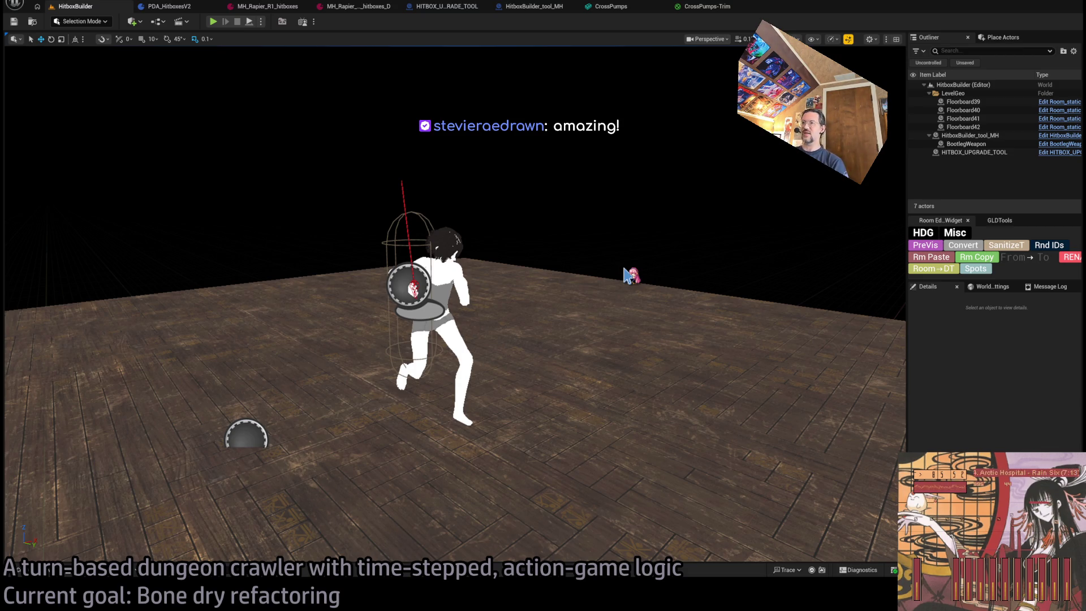
mouse_move(627, 276)
mouse_down()
mouse_move(622, 255)
mouse_move(560, 271)
mouse_up()
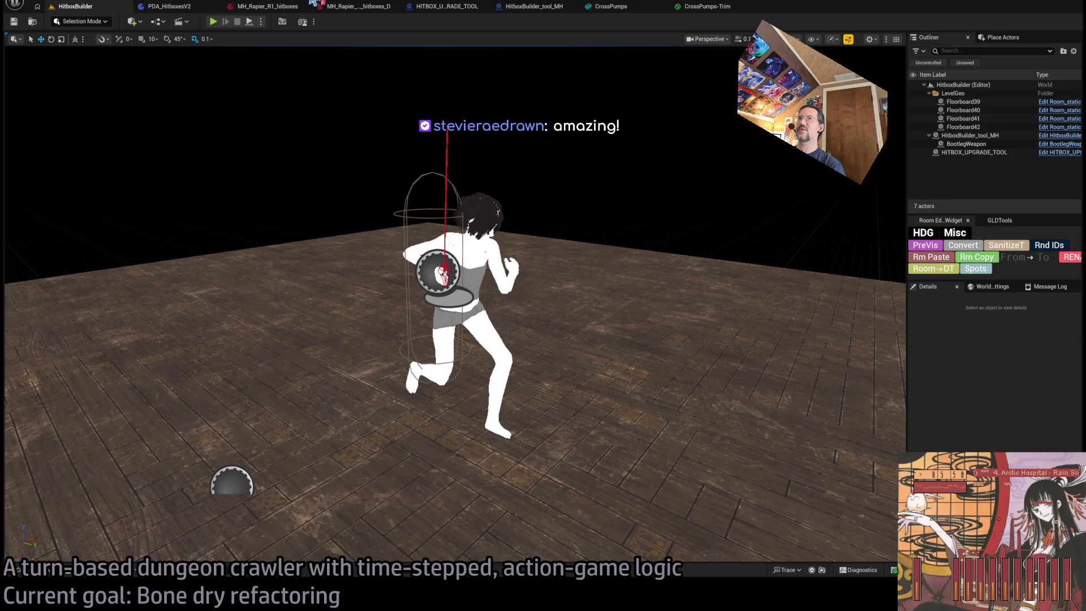
click(170, 6)
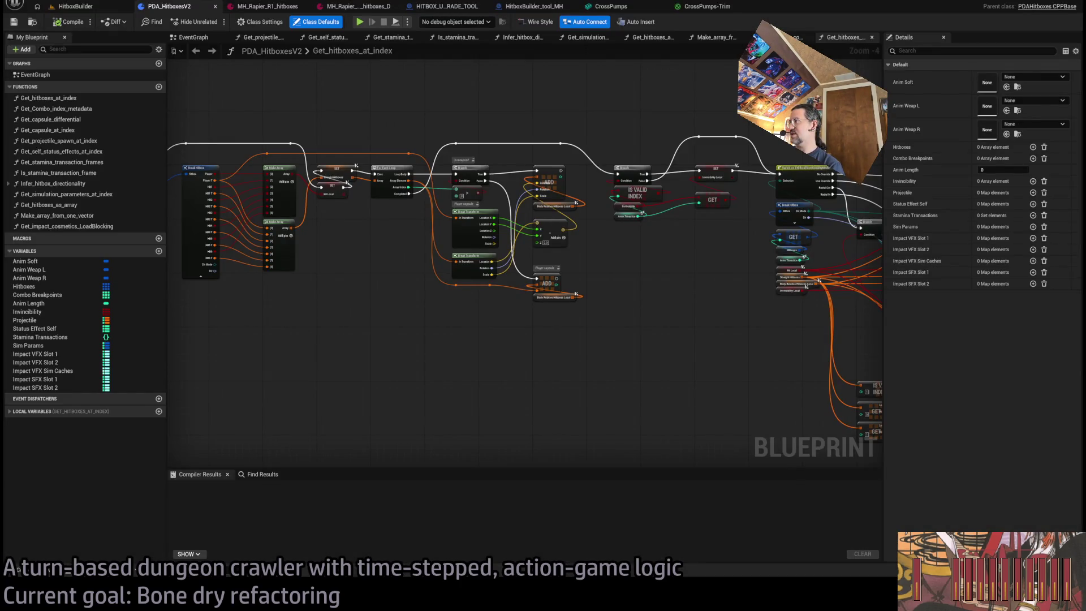
Pan through Get_hitboxes_at_index, selecting the local variable, Break Hitbox, Make Array and SET nodes
drag(375, 353, 539, 380)
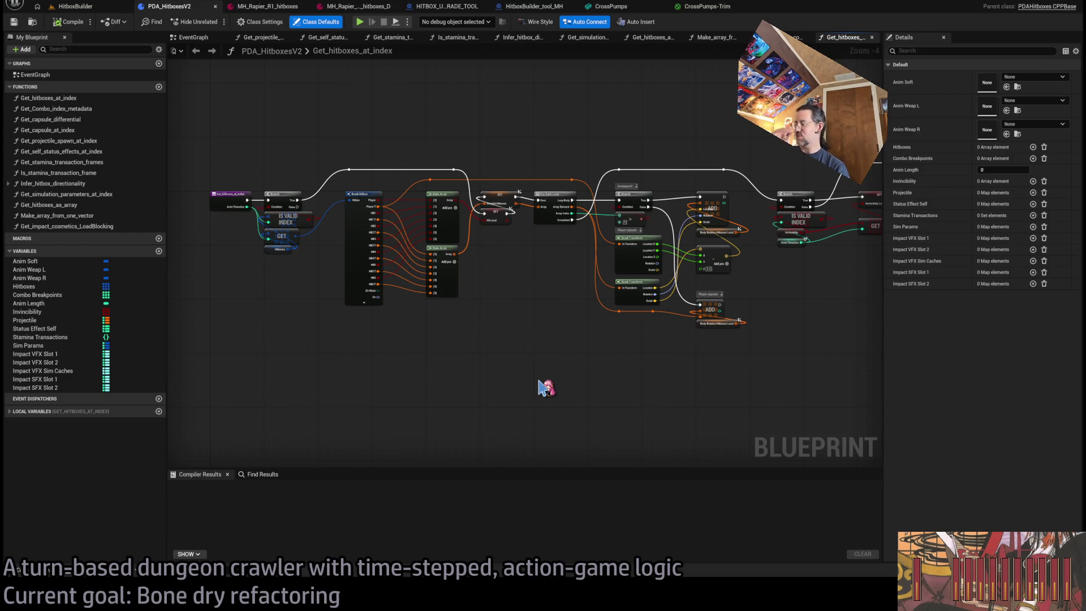
scroll(453, 343, right, 5)
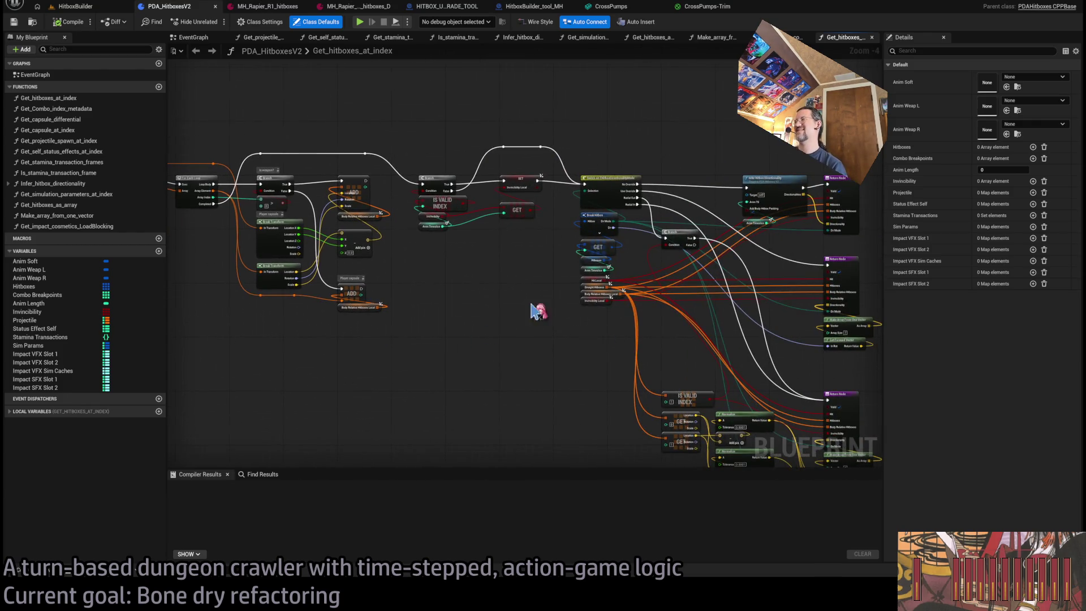
scroll(531, 305, right, 5)
click(478, 302)
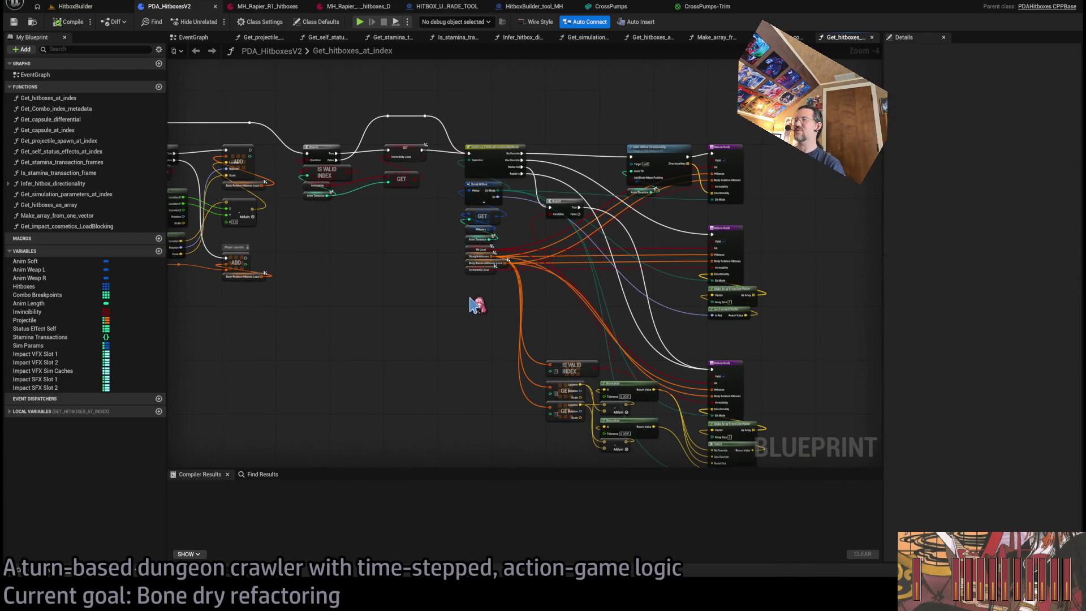
scroll(483, 323, up, 2)
drag(511, 327, 439, 269)
scroll(440, 269, up, 4)
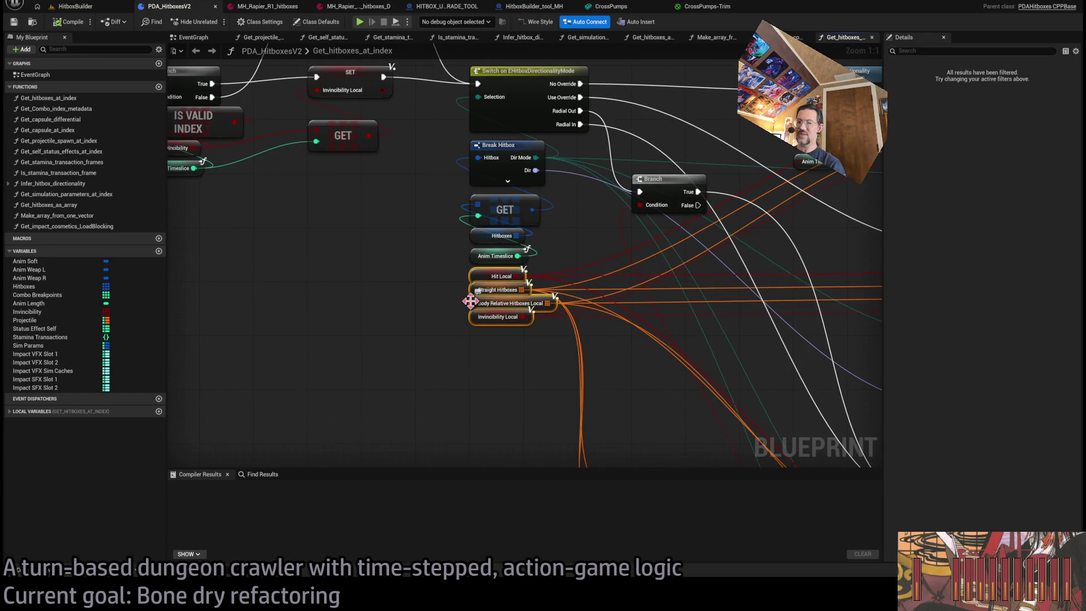
scroll(558, 359, down, 3)
mouse_move(498, 364)
mouse_down()
mouse_move(601, 232)
mouse_move(451, 243)
mouse_move(509, 259)
mouse_move(640, 330)
mouse_up()
mouse_move(604, 121)
mouse_down()
mouse_move(361, 388)
mouse_move(390, 388)
mouse_move(388, 400)
mouse_up()
click(497, 398)
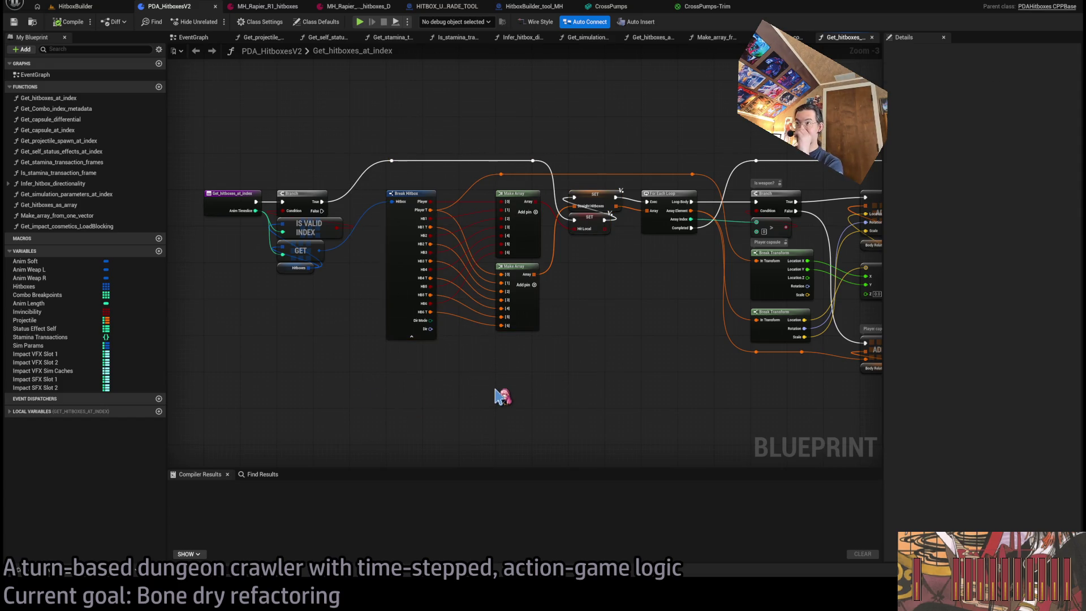
Bring the Switch on EHitboxDirectionalityMode and Break Hitbox nodes into view, then open HITBOX_UPGRADE_TOOL
scroll(509, 390, up, 3)
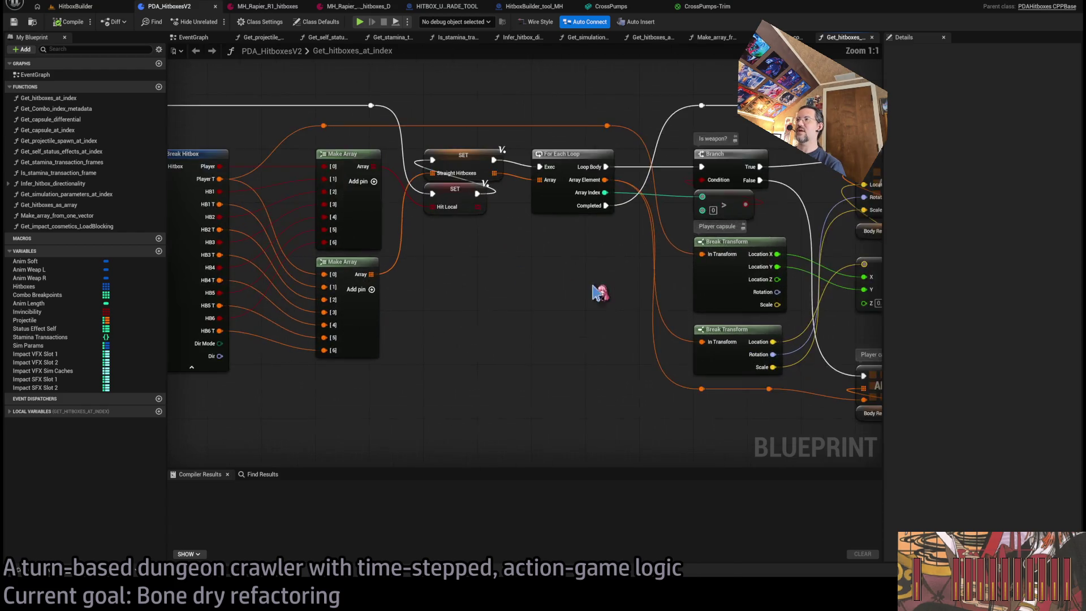
drag(551, 314, 273, 320)
mouse_move(470, 325)
mouse_down()
mouse_move(315, 186)
mouse_move(389, 288)
mouse_up()
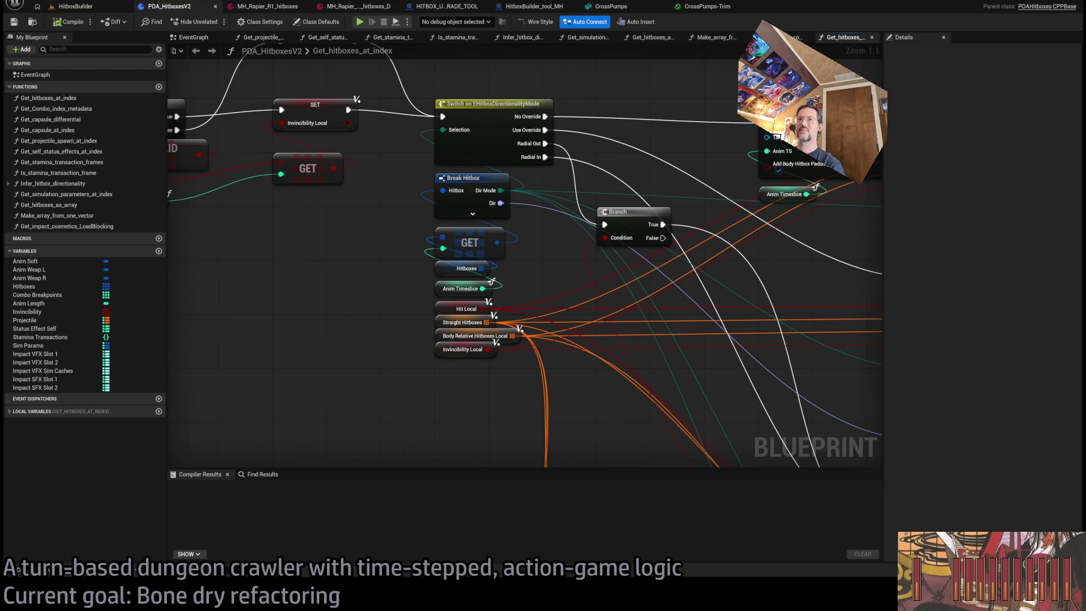
scroll(346, 317, down, 2)
scroll(346, 309, up, 2)
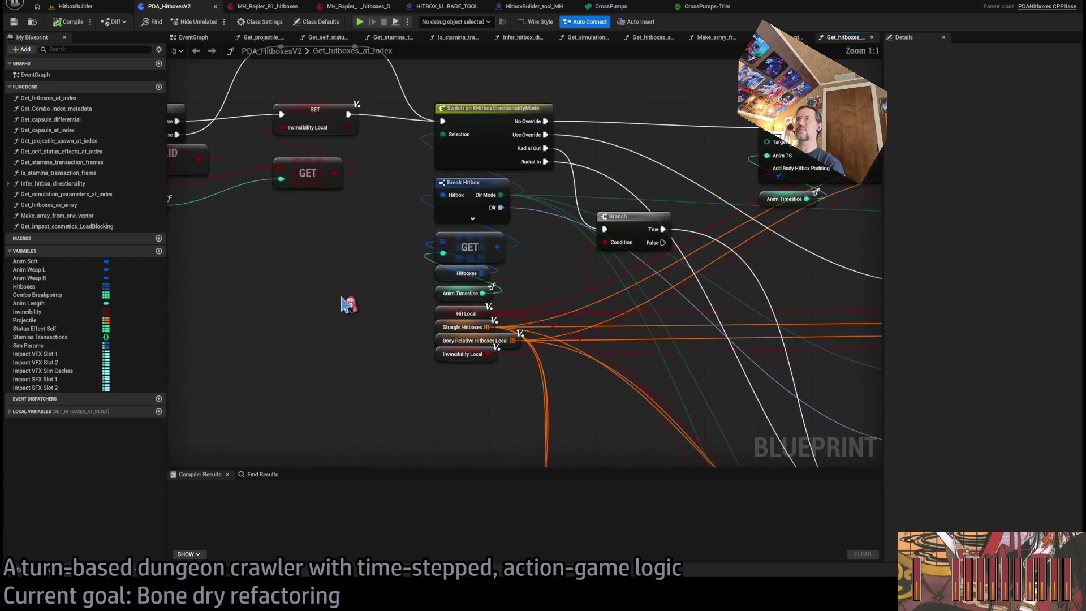
click(462, 10)
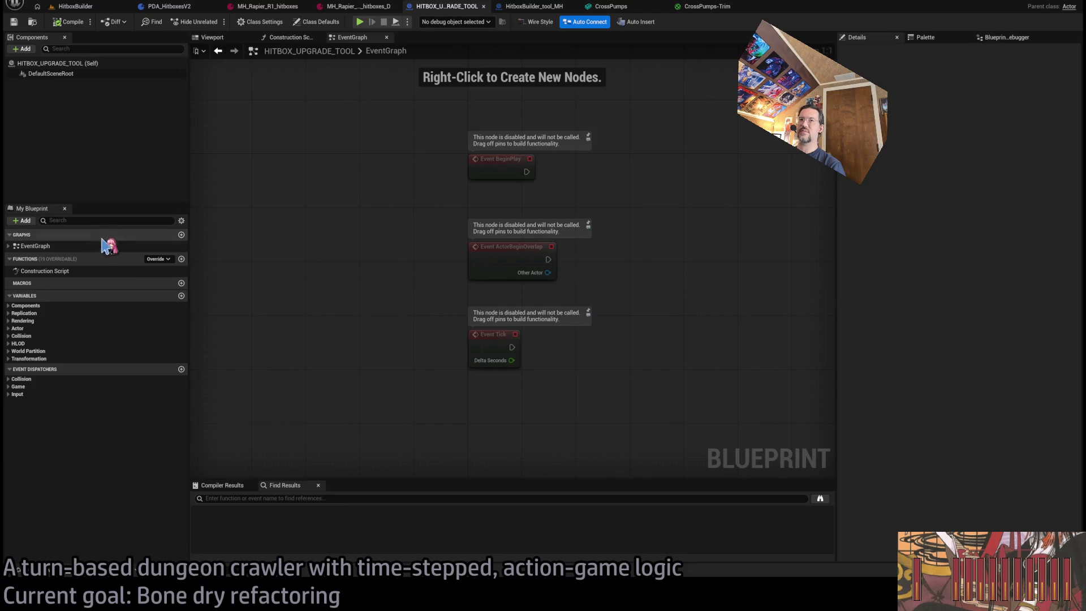
Copy the PDA Hitboxes variable from HitboxBuilder_tool_MH, close that tab, and paste it into HITBOX_UPGRADE_TOOL
click(512, 7)
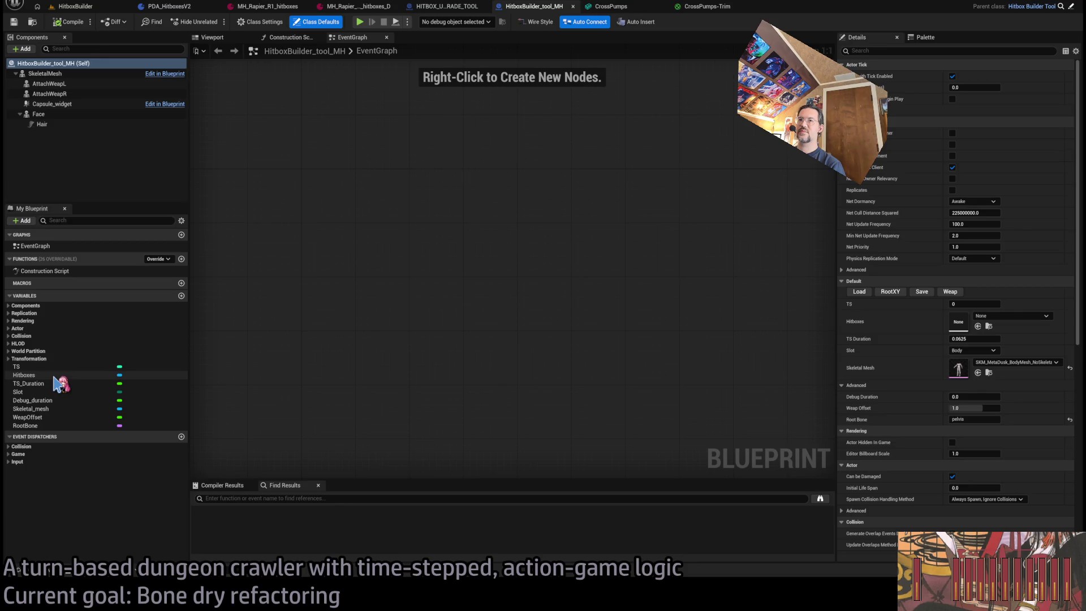
click(55, 376)
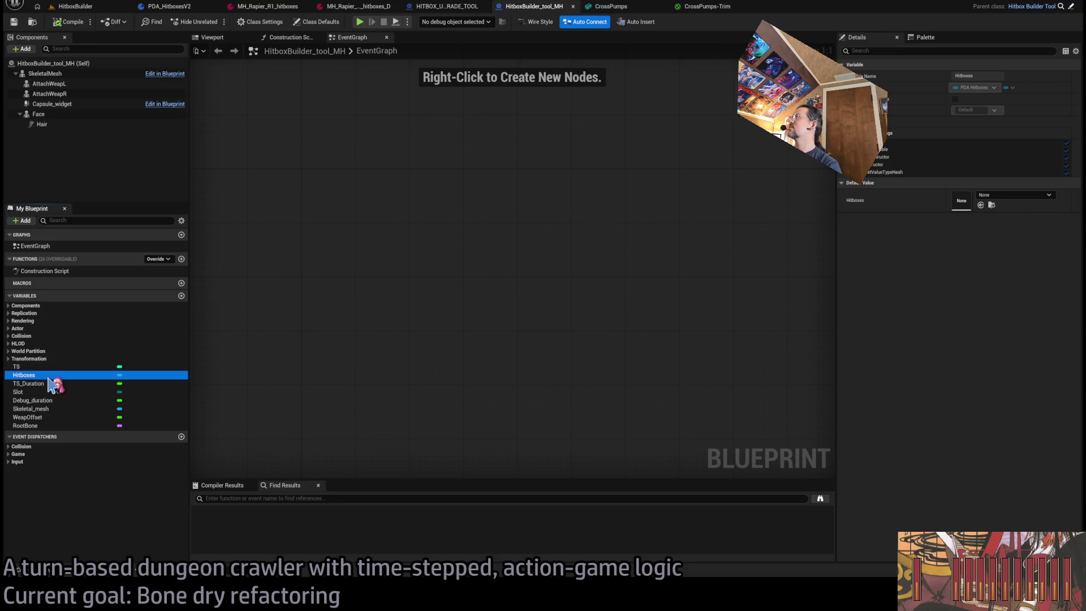
click(430, 7)
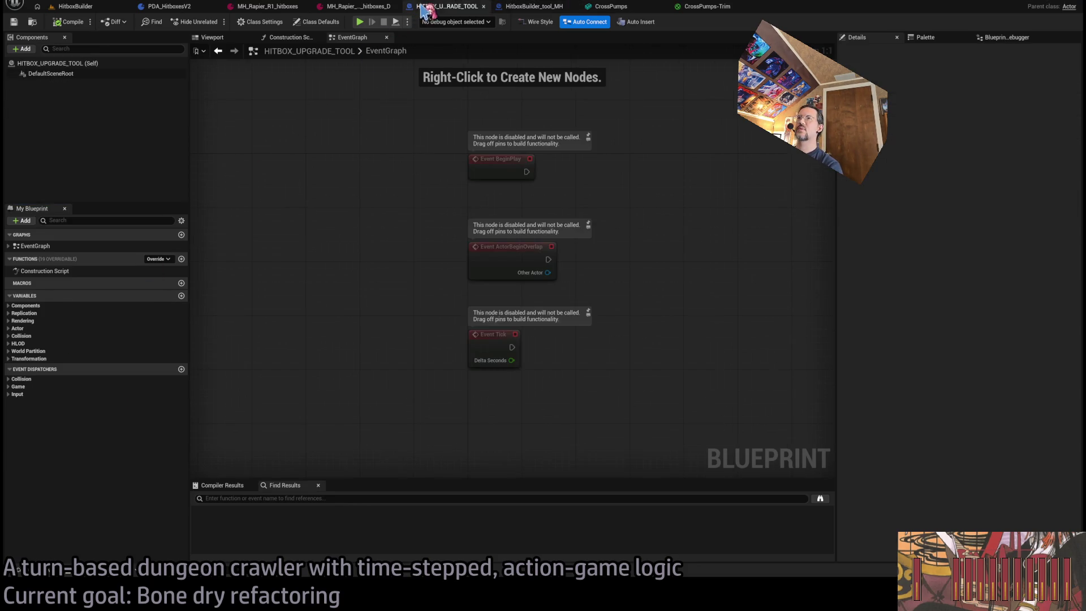
click(535, 6)
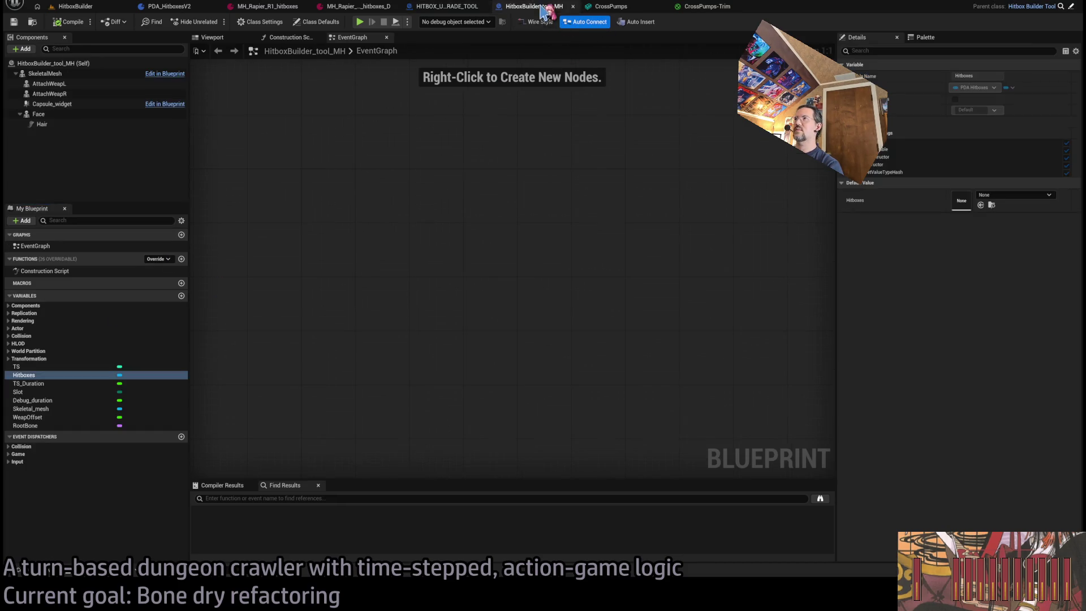
click(55, 384)
key(Up)
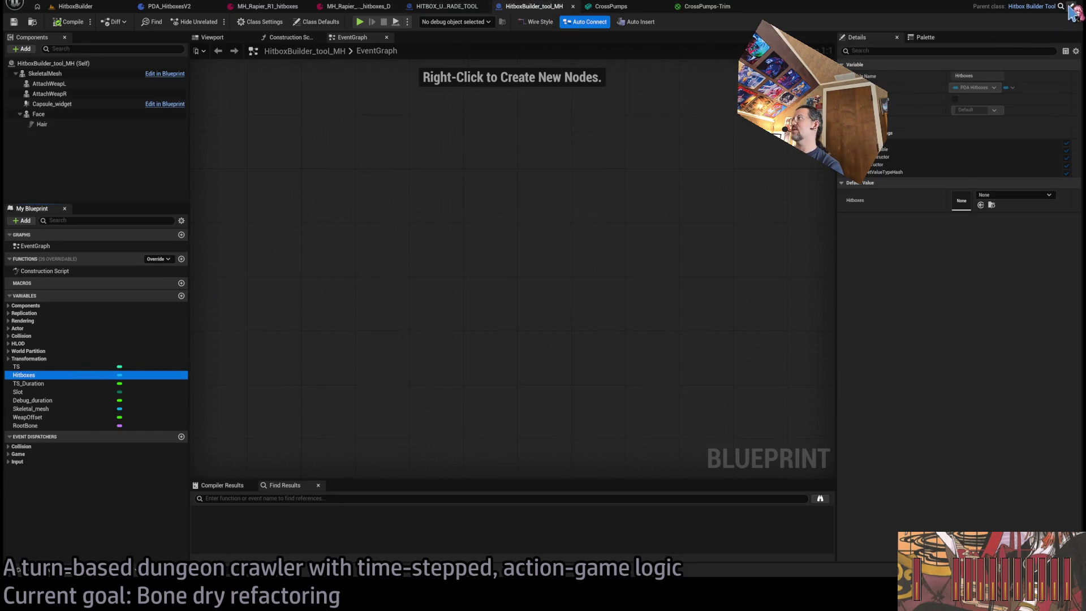
click(573, 6)
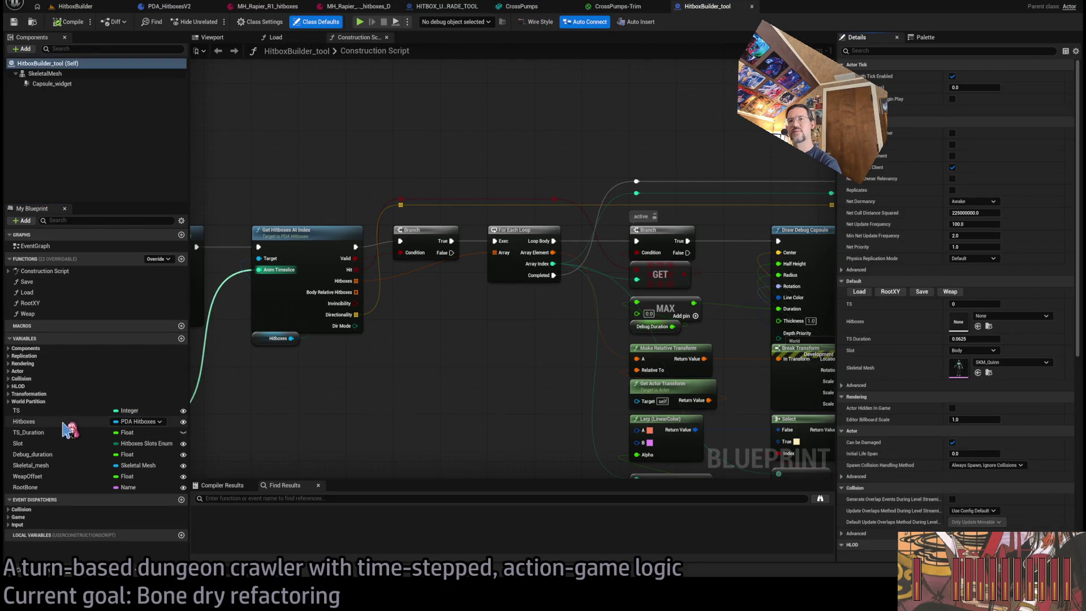
click(447, 7)
click(84, 344)
key(ctrl+v)
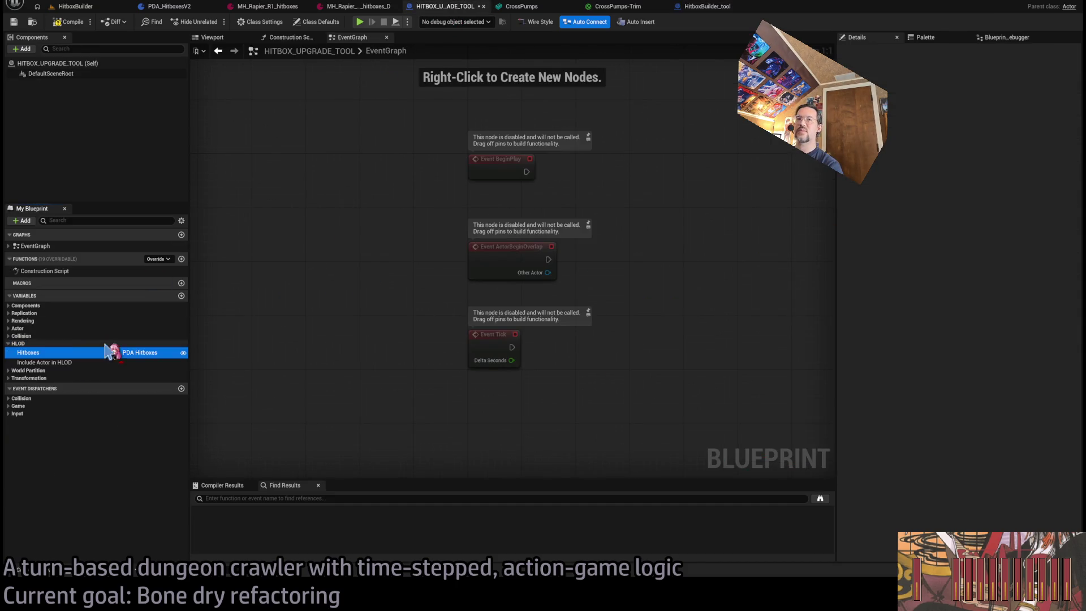
Rename the pasted Hitboxes variable to H_OLD
click(43, 353)
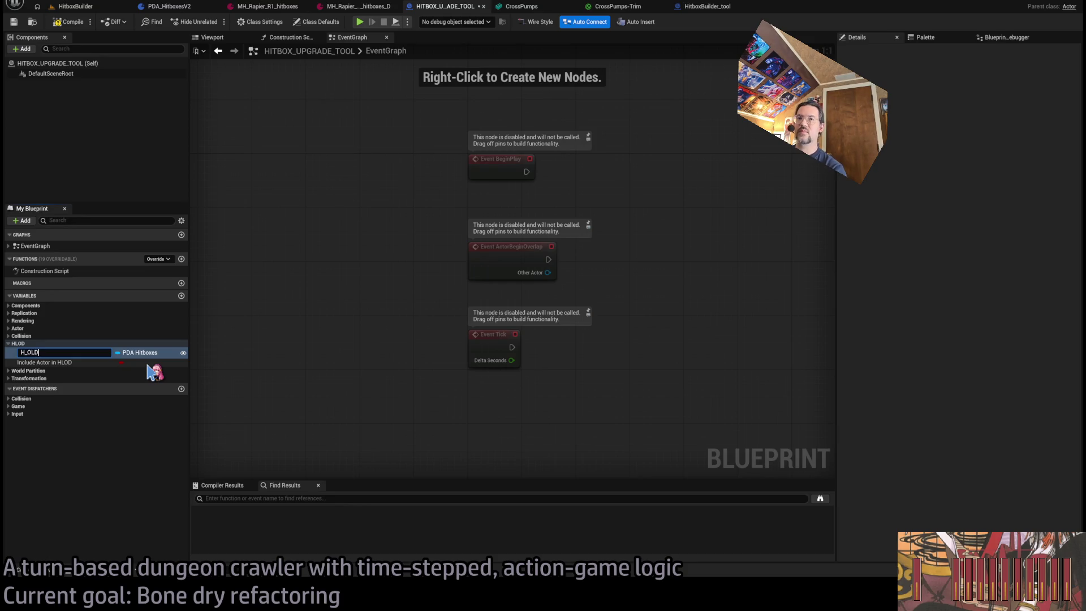
key(Return)
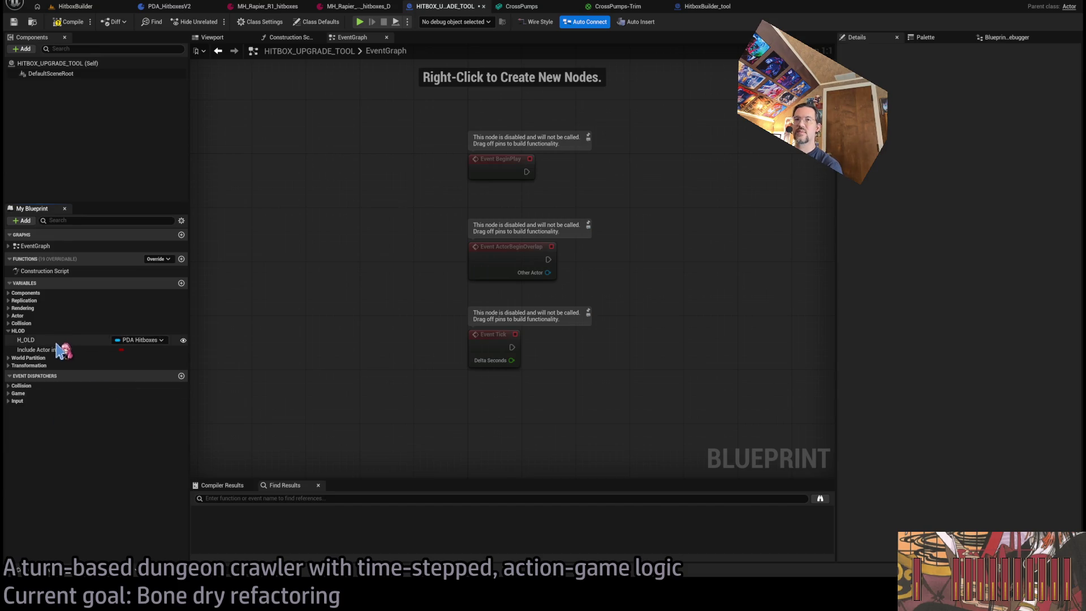
click(57, 342)
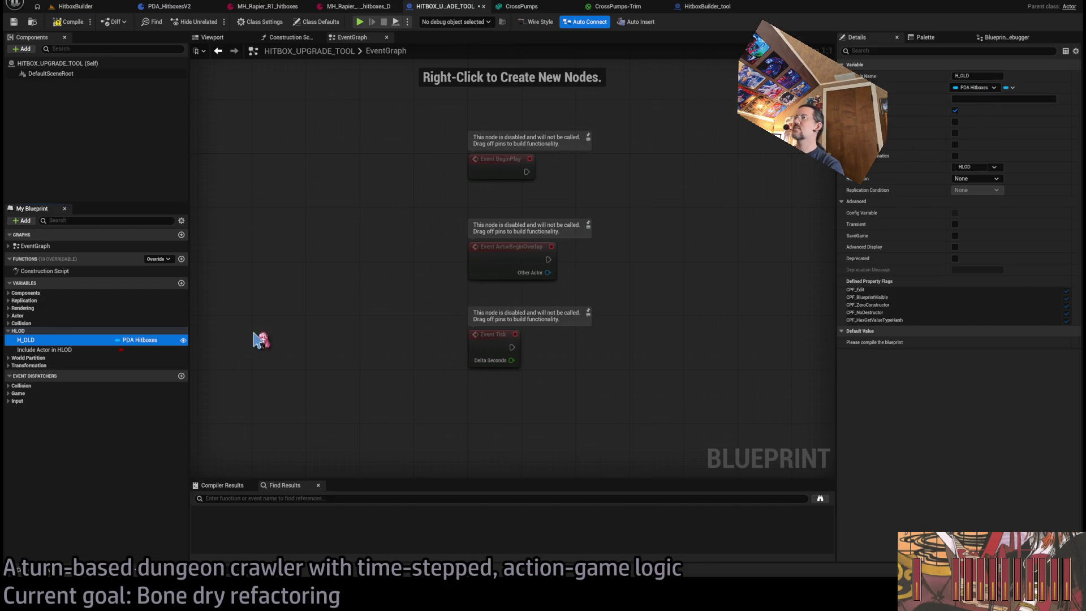
click(57, 342)
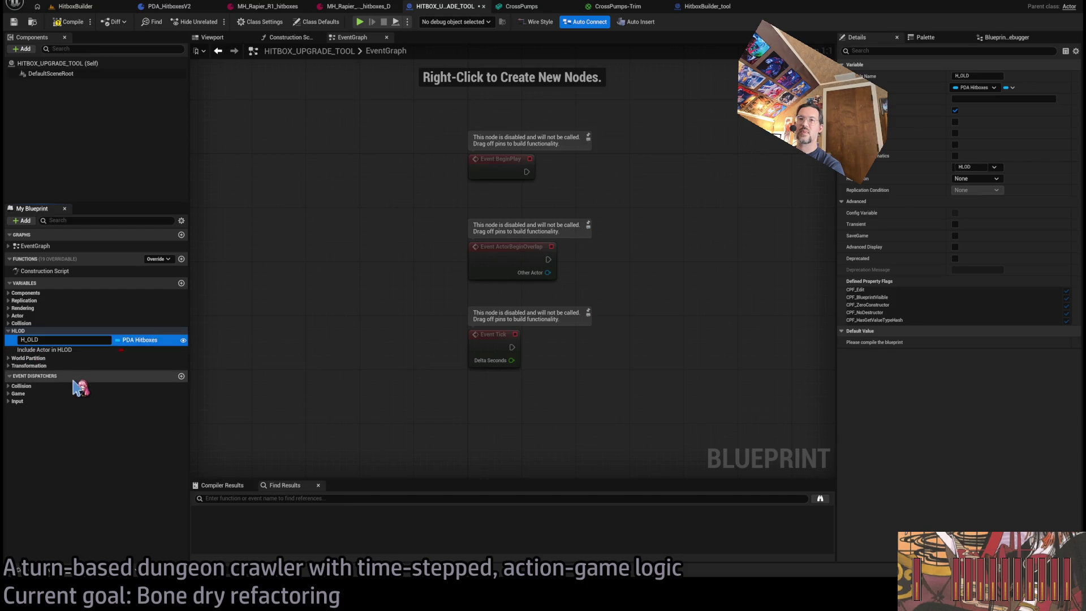
key(Return)
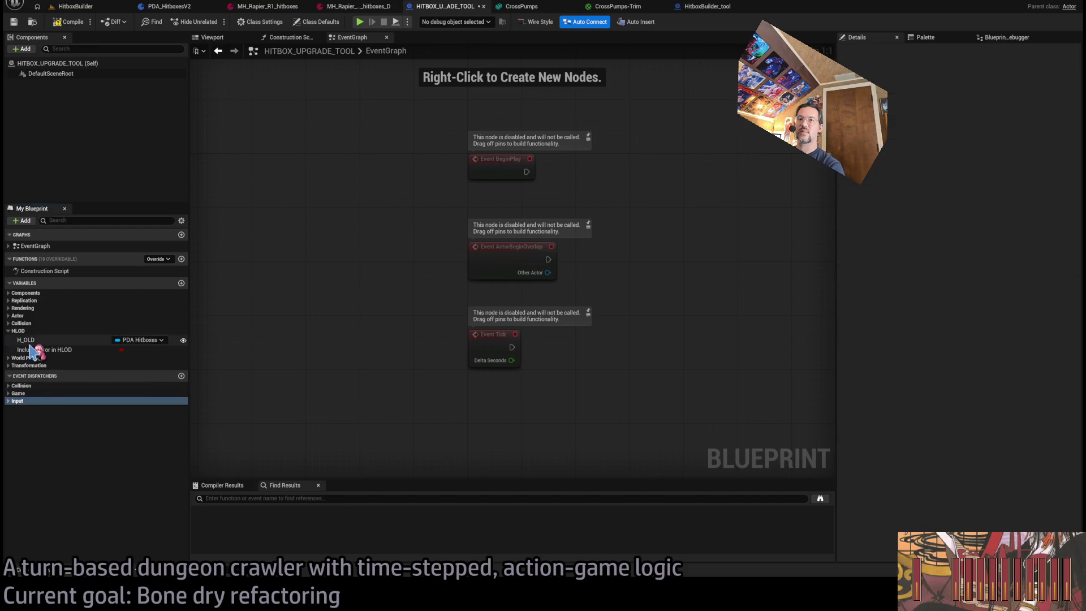
Duplicate H_OLD as H_NEW, change its type to PDA Hitboxes V2, and compile
key(ctrl+d)
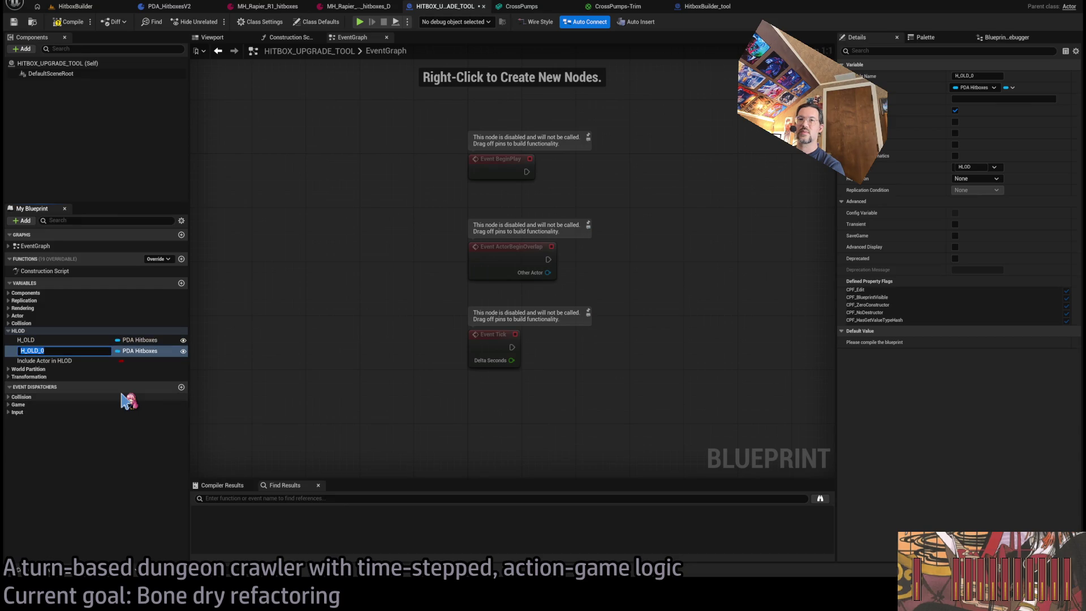
text(H_NEW)
key(Return)
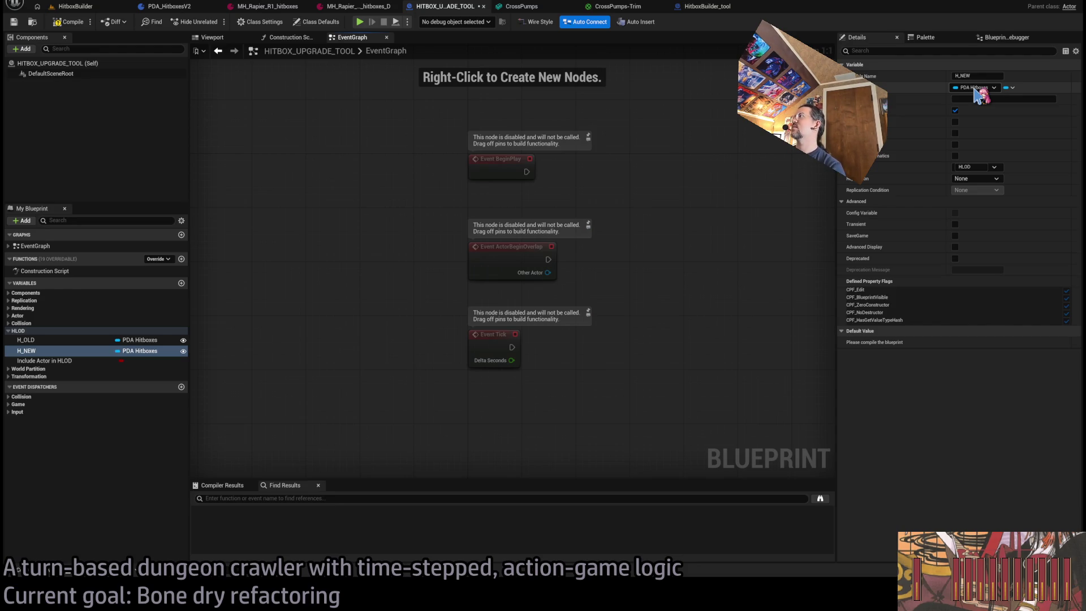
click(974, 88)
click(894, 177)
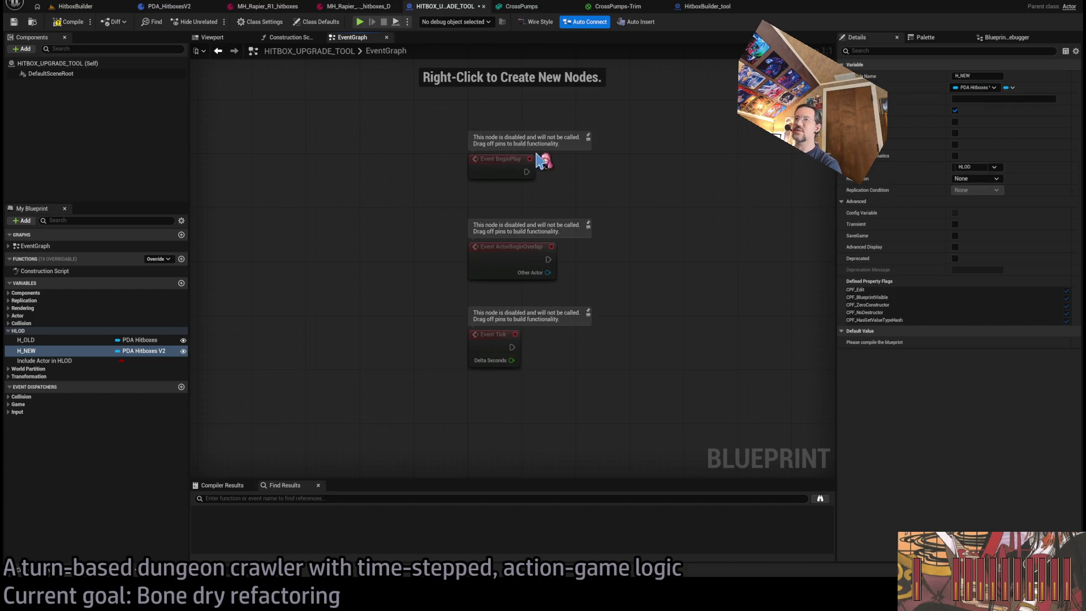
click(70, 23)
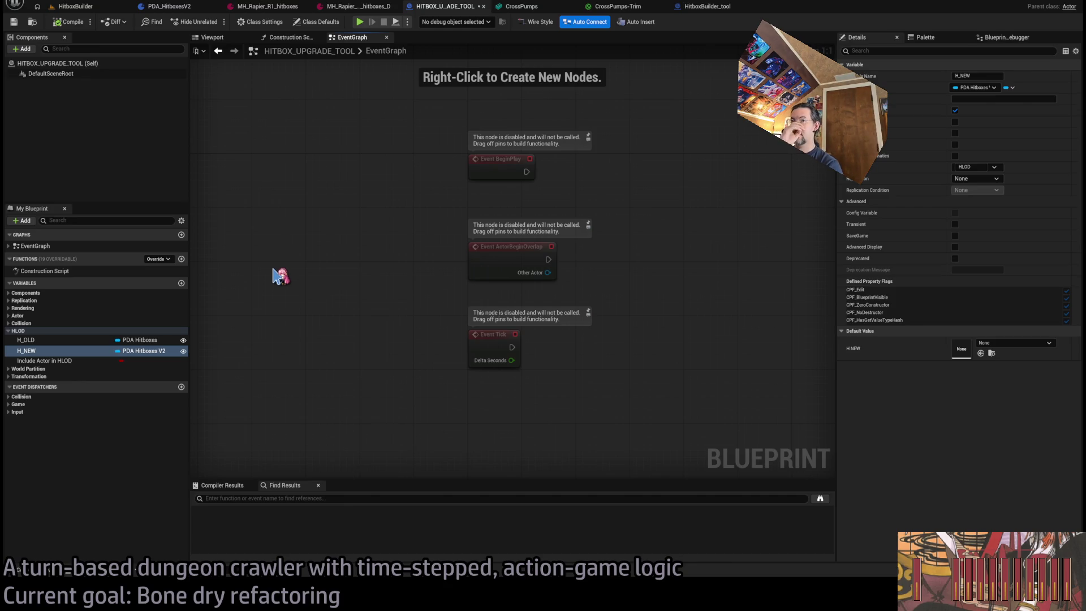
Add a new function named XFER and tick an option in its Details
click(181, 259)
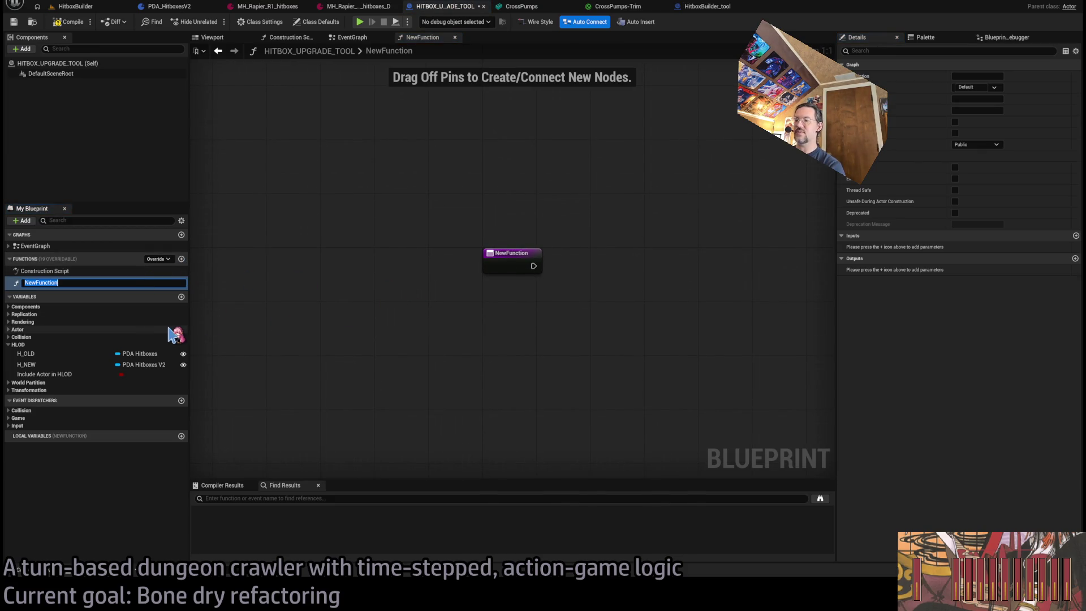
text(XFER)
key(Return)
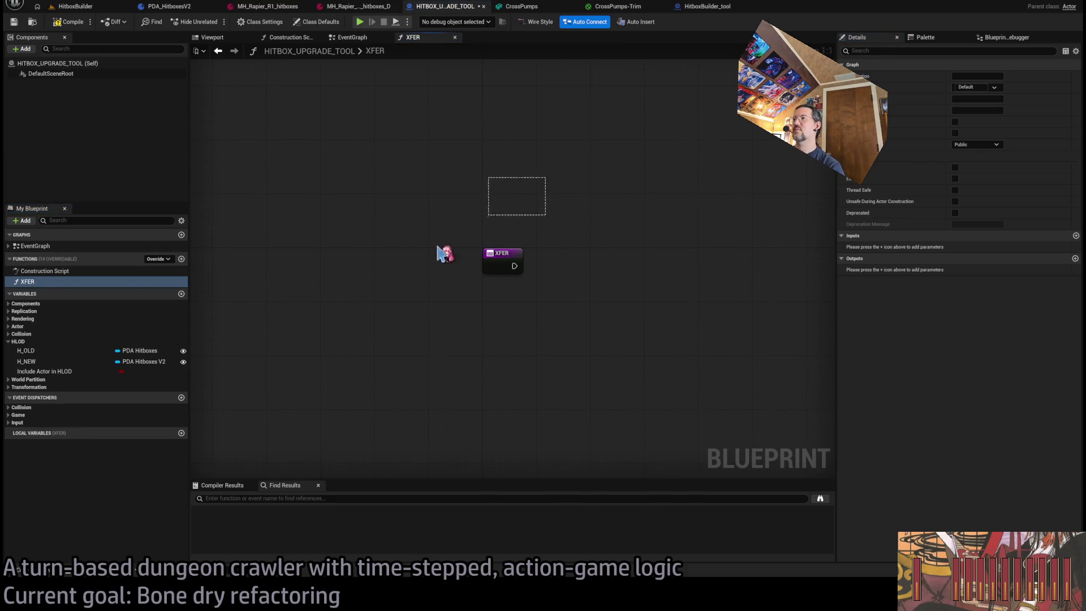
drag(444, 254, 618, 287)
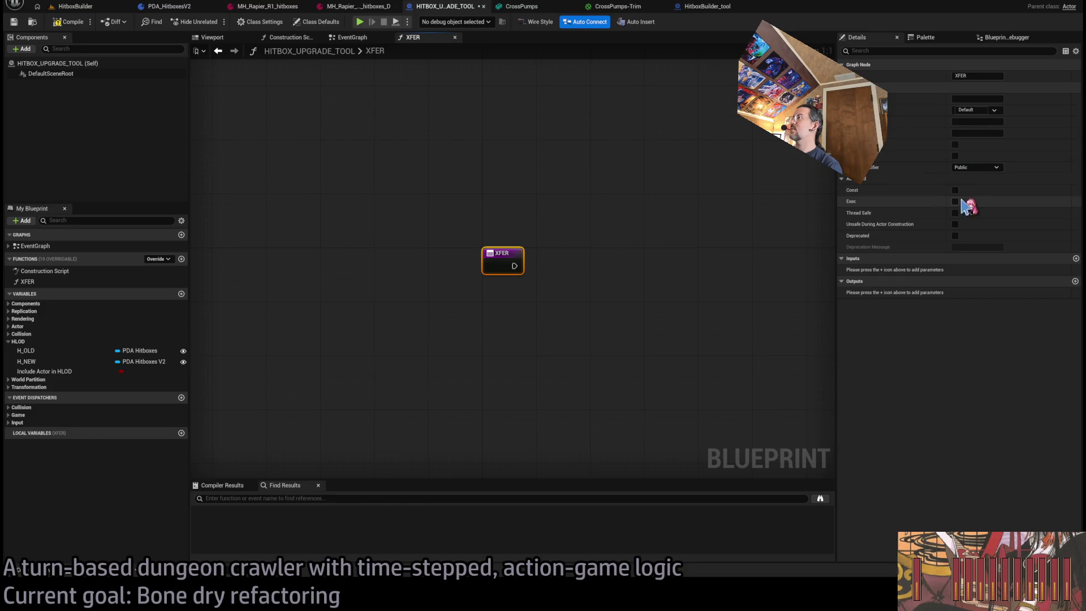
click(955, 156)
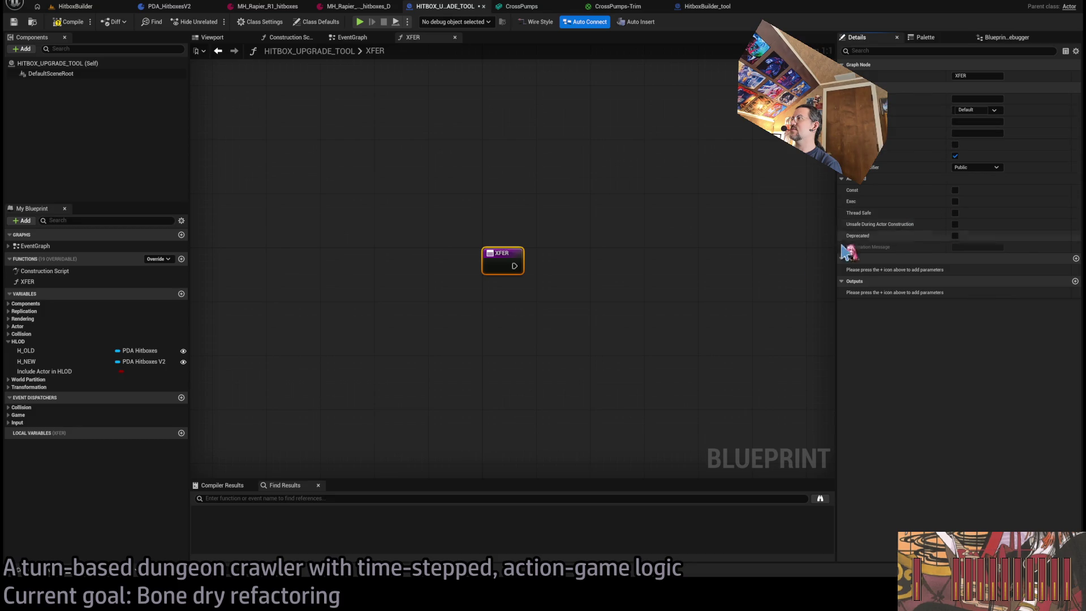
drag(654, 281, 505, 268)
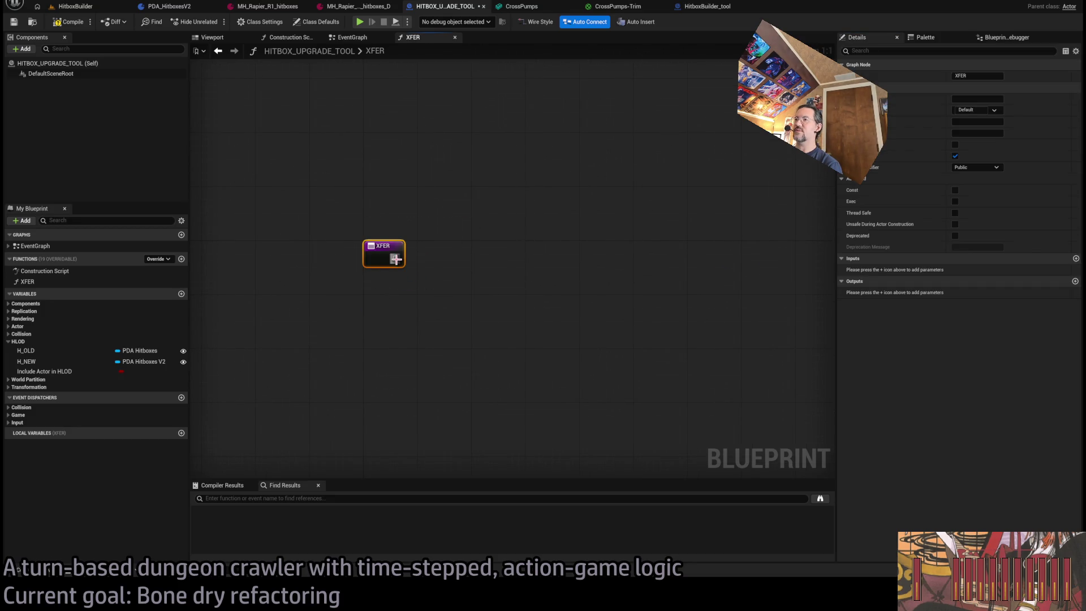
Place H_OLD and H_NEW getter nodes in the XFER graph
click(35, 351)
drag(396, 361, 396, 363)
mouse_move(31, 362)
mouse_down()
mouse_move(402, 408)
mouse_move(414, 421)
mouse_move(375, 366)
mouse_up()
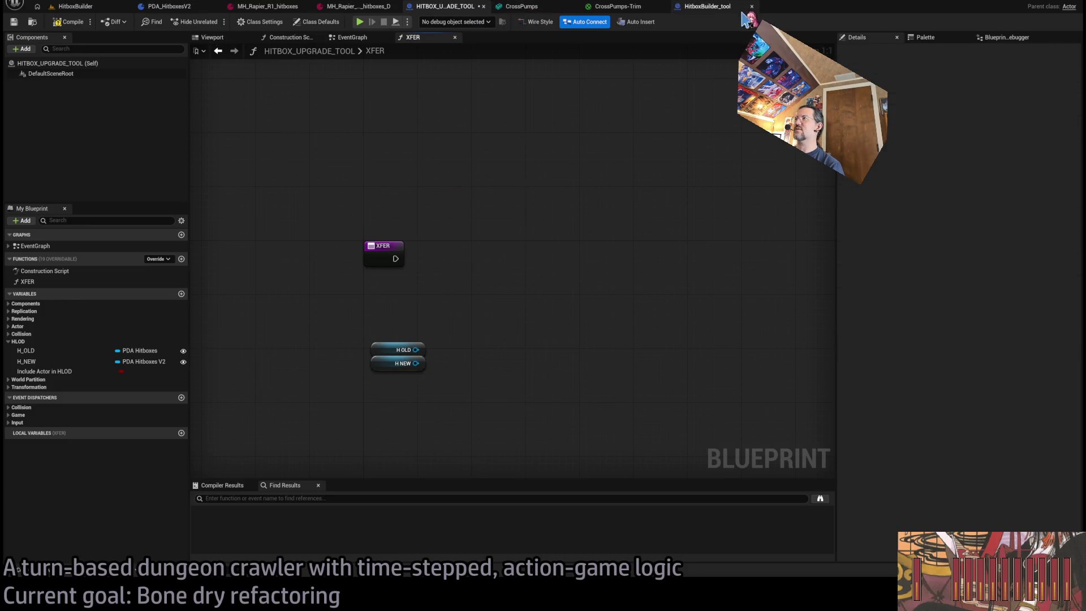
click(724, 8)
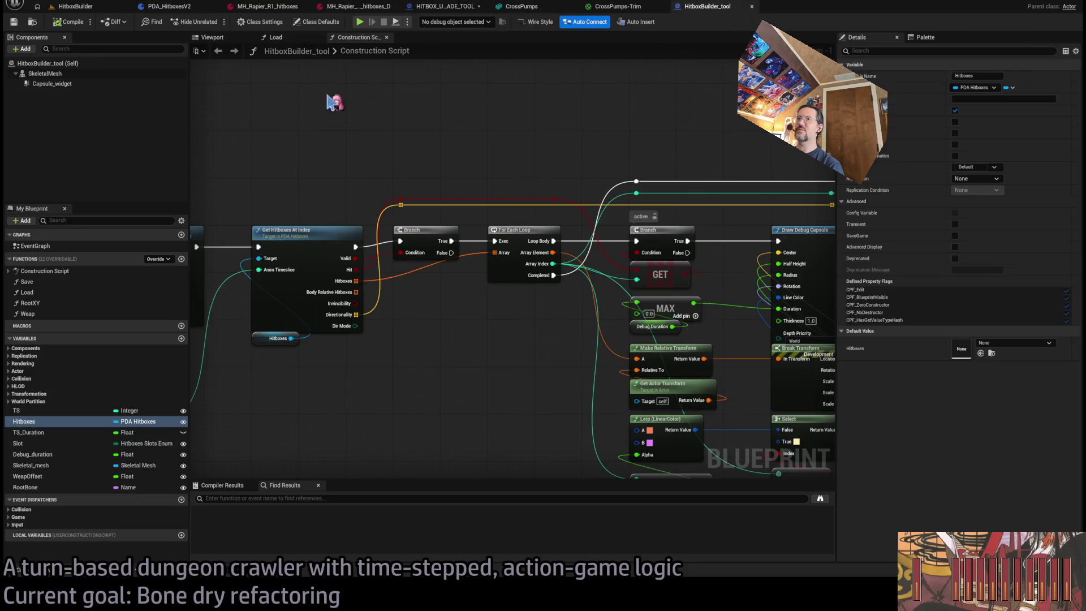
In HitboxBuilder_tool, open the RootXY, Load and Save graphs and select Save's Begin Transaction and Hitboxes nodes
double_click(45, 303)
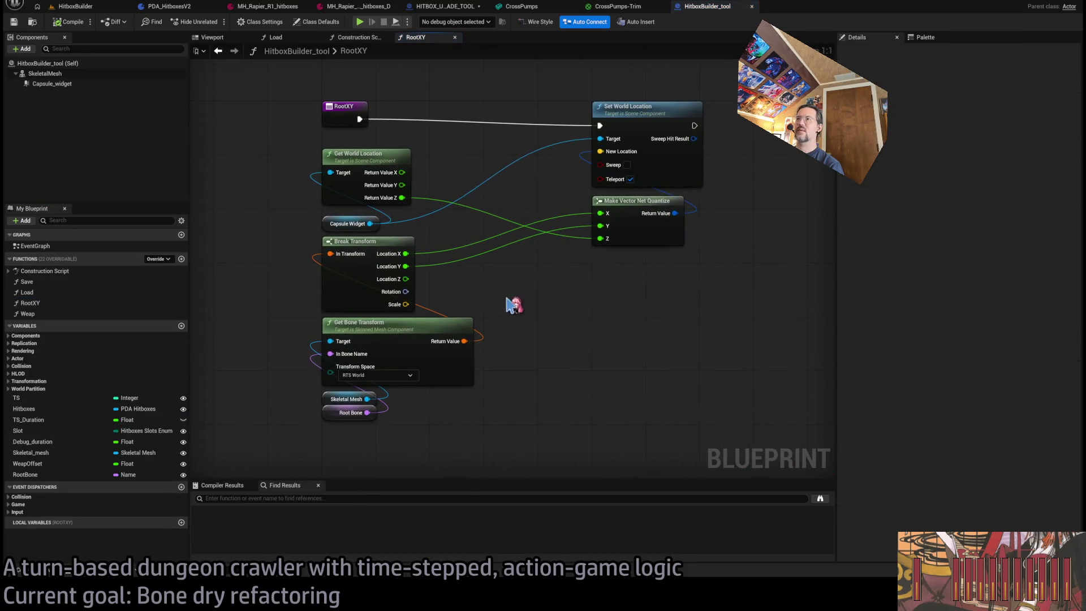
double_click(51, 292)
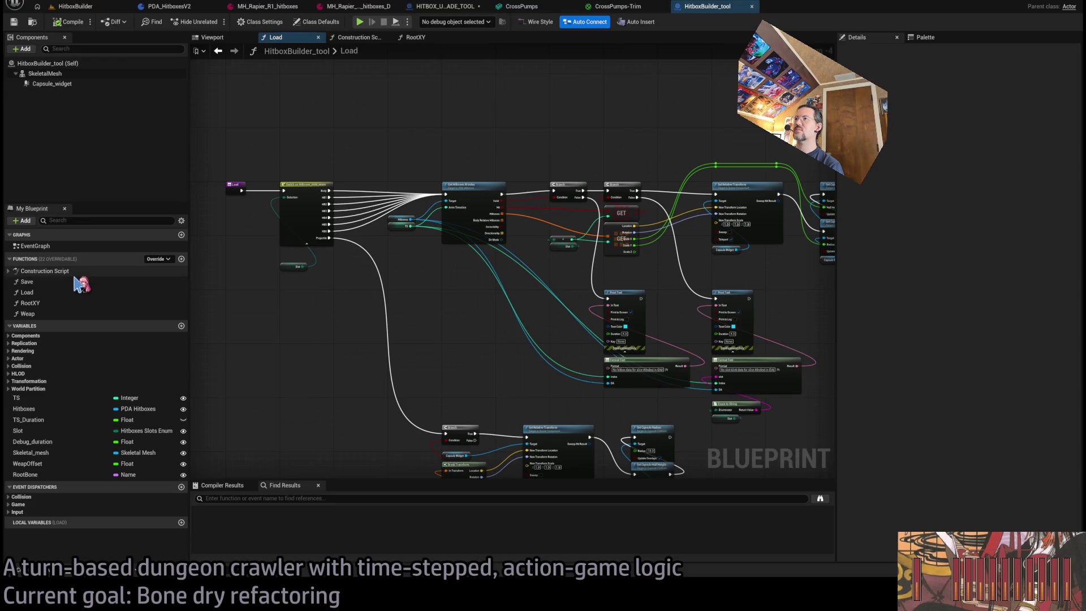
double_click(61, 283)
scroll(485, 255, up, 6)
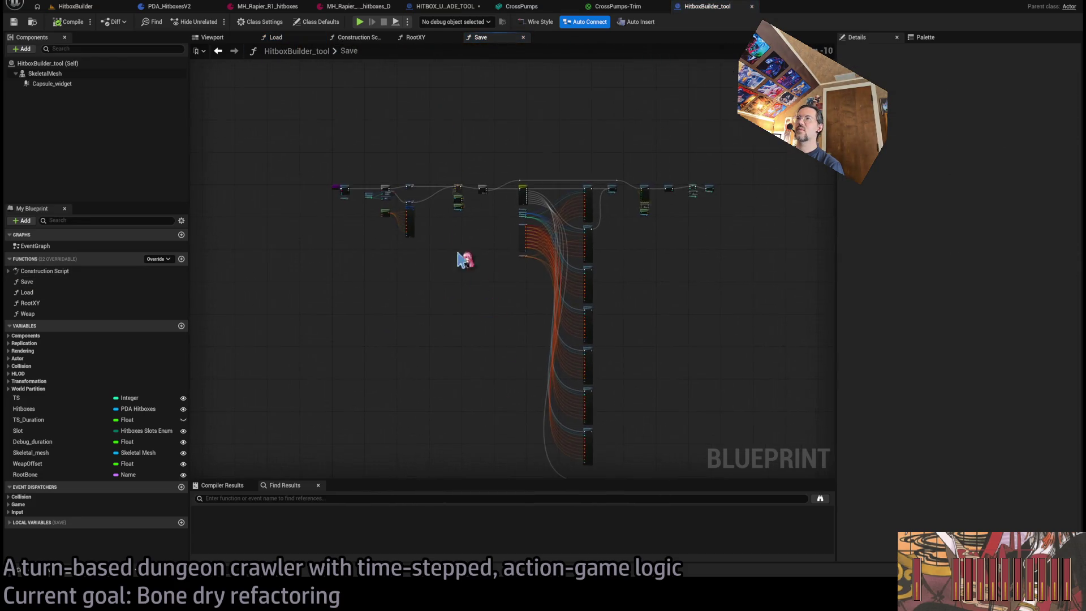
mouse_move(471, 278)
mouse_down()
mouse_move(509, 189)
mouse_move(739, 351)
mouse_move(307, 328)
mouse_move(686, 350)
mouse_up()
mouse_move(380, 140)
mouse_down()
mouse_move(451, 141)
mouse_move(407, 234)
mouse_up()
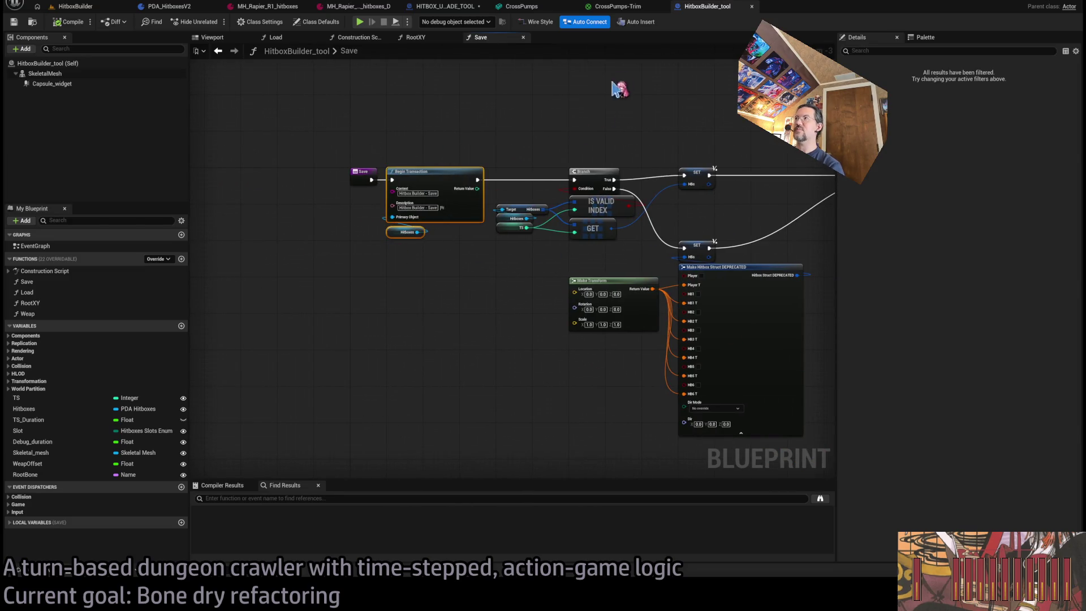
Close the CrossPumps mesh and CrossPumps-Trim material editors and return to HITBOX_UPGRADE_TOOL
click(642, 11)
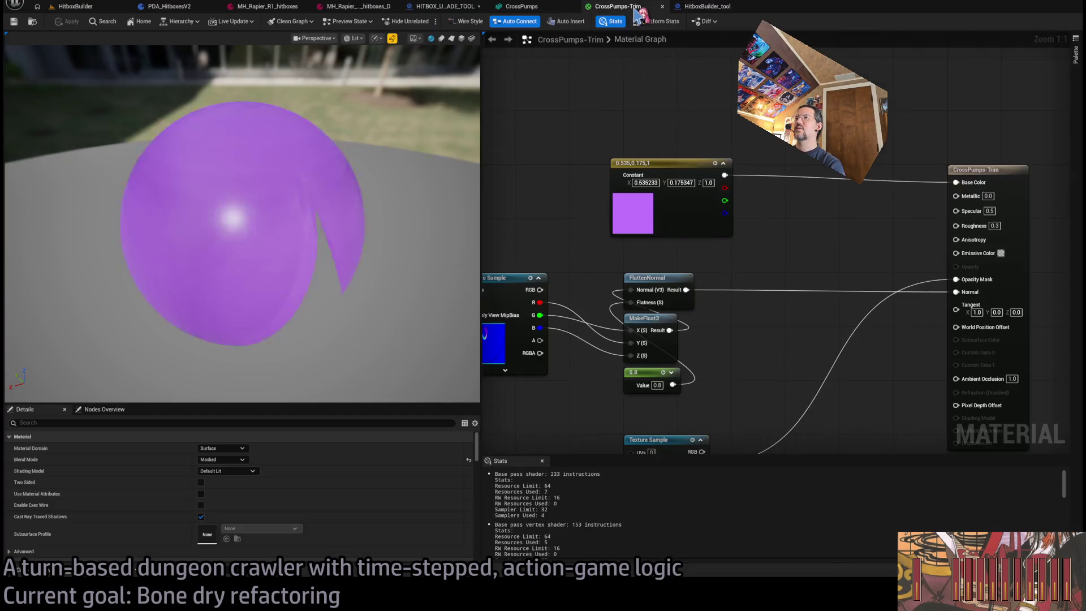
click(704, 10)
click(522, 7)
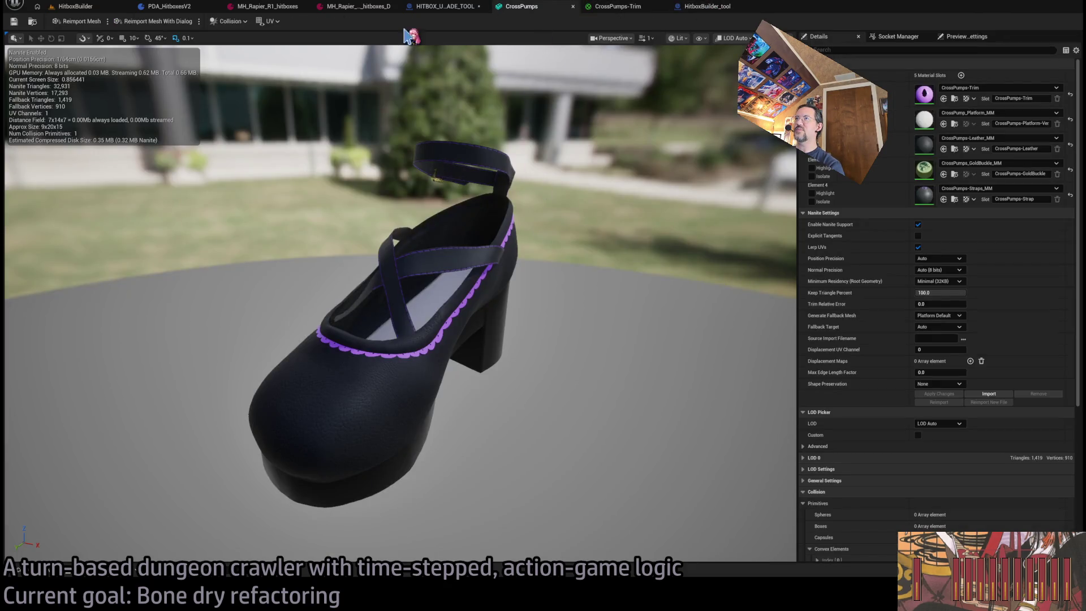
middle_click(518, 10)
middle_click(517, 10)
drag(445, 6, 544, 7)
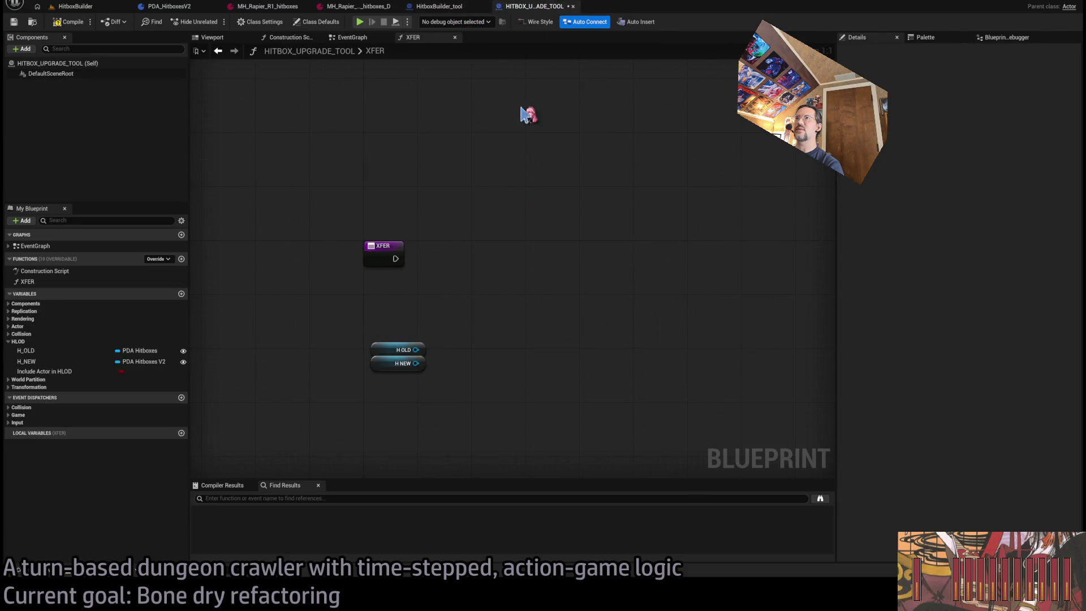
Paste a Begin Transaction into XFER and set its Context and Description to 'XFer Hitboxes'
key(ctrl+v)
drag(523, 246, 503, 260)
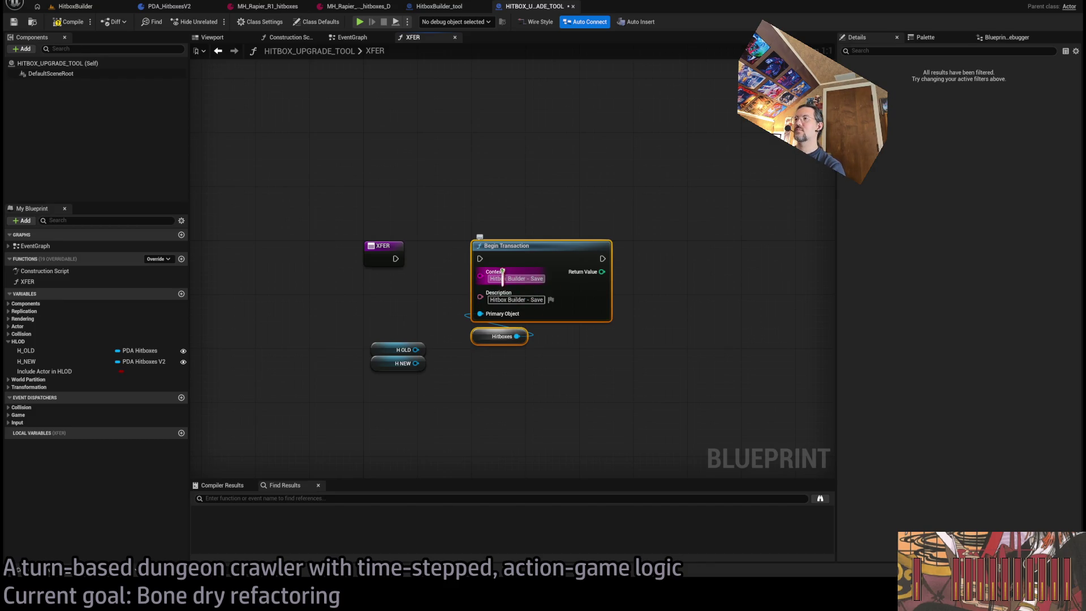
key(BackSpace)
click(586, 285)
text(XFer Hitboxes)
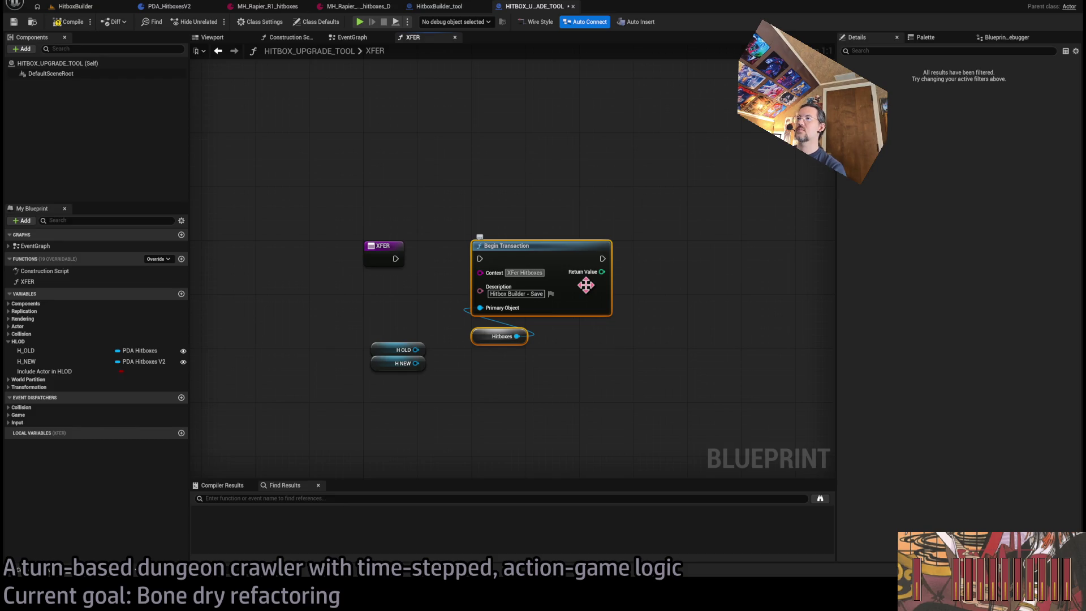
key(ctrl+v)
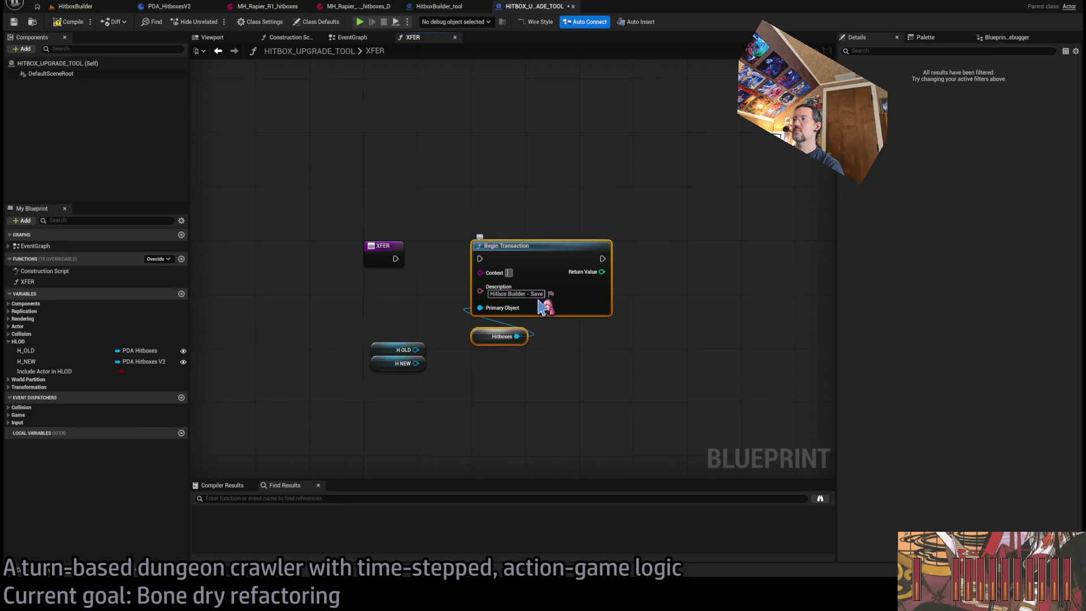
click(577, 366)
Wire XFER's execution into Begin Transaction, delete the Hitboxes getter, and feed H NEW into Primary Object
drag(474, 315, 478, 310)
drag(395, 258, 480, 259)
click(478, 338)
key(Delete)
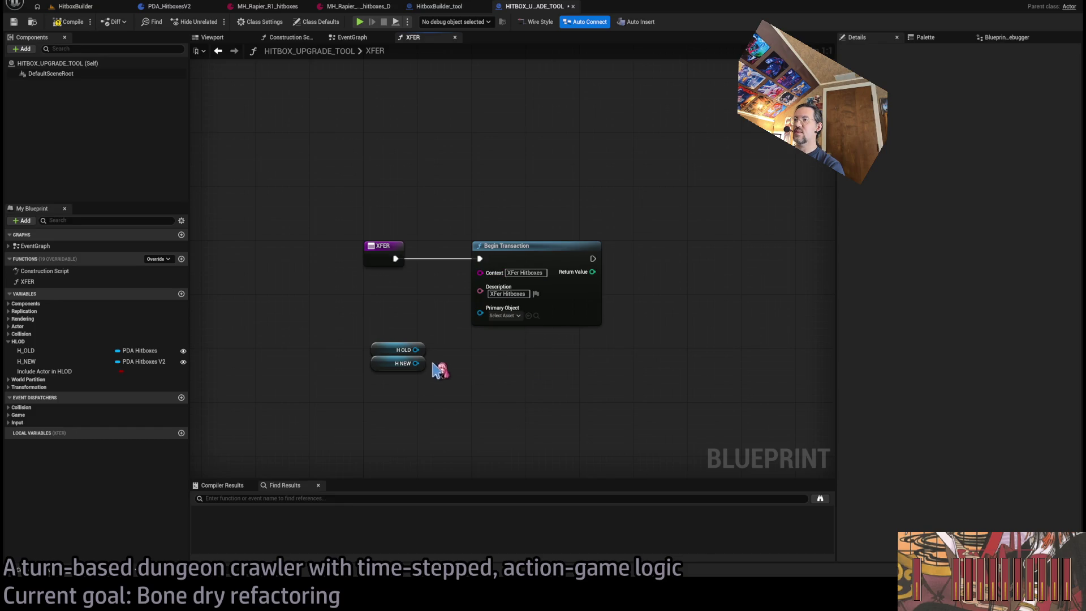
mouse_move(416, 363)
mouse_down()
mouse_move(497, 316)
mouse_move(480, 310)
mouse_up()
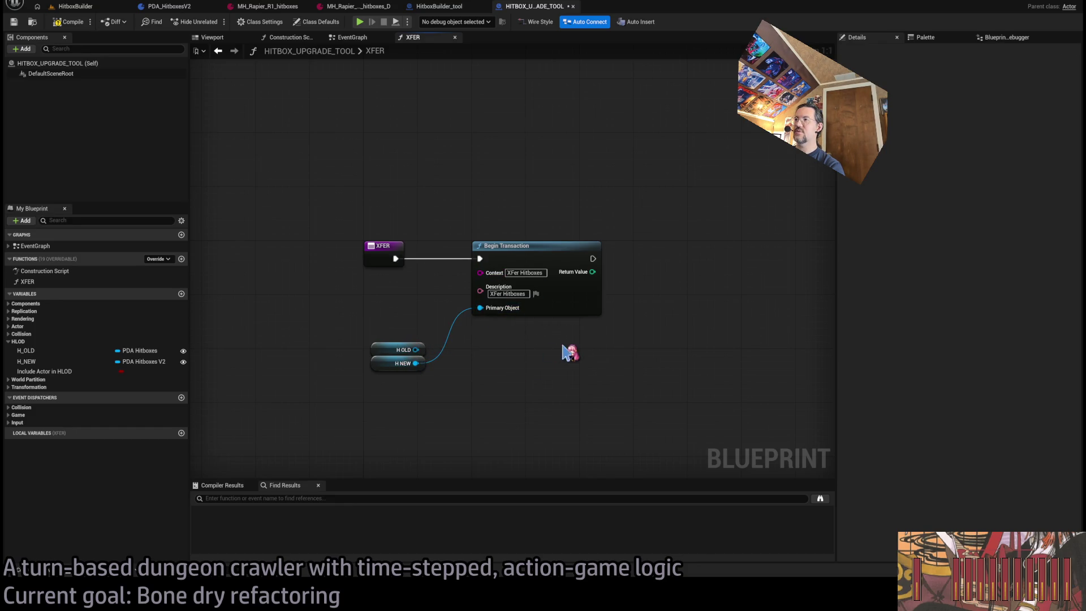
Compare against the HitboxBuilder_tool Save graph and rearrange the H OLD and H NEW getters in XFER
click(452, 7)
scroll(451, 181, up, 1)
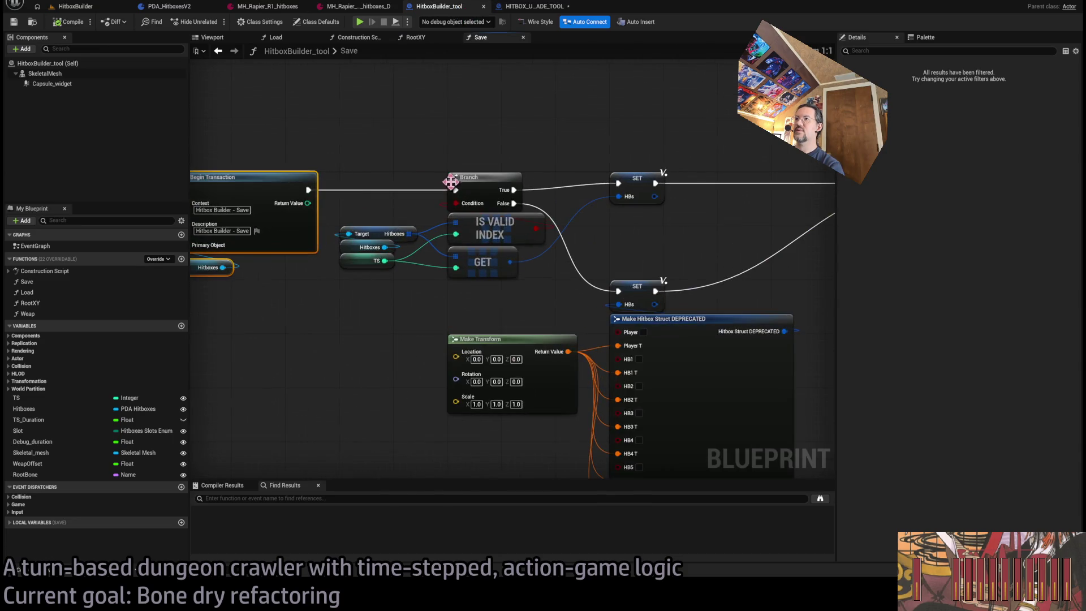
click(534, 7)
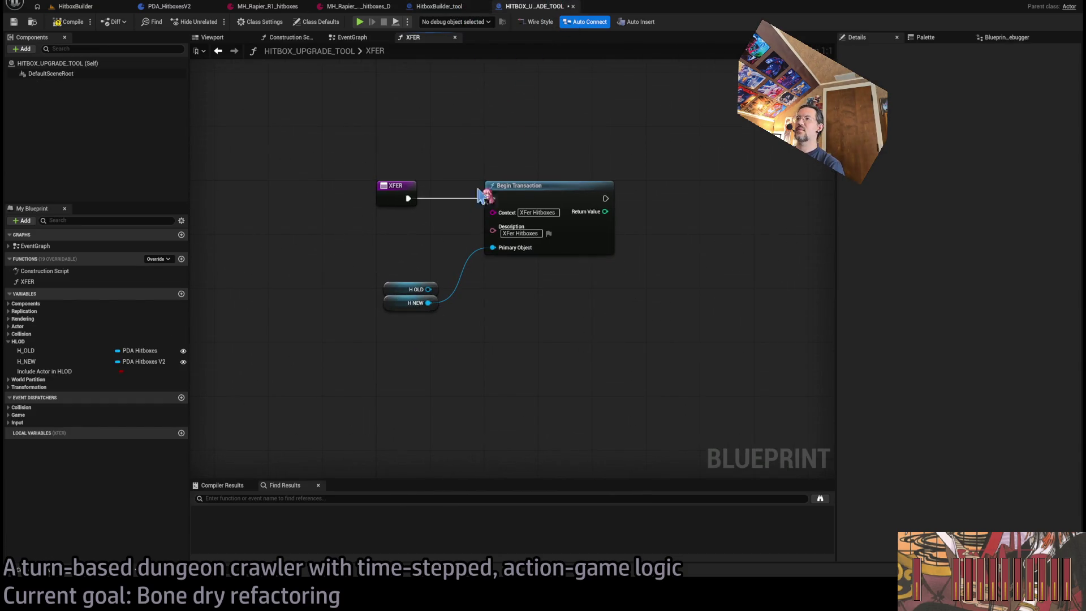
scroll(569, 196, up, 5)
mouse_move(701, 159)
mouse_down()
mouse_move(376, 358)
mouse_move(419, 347)
mouse_move(686, 340)
mouse_up()
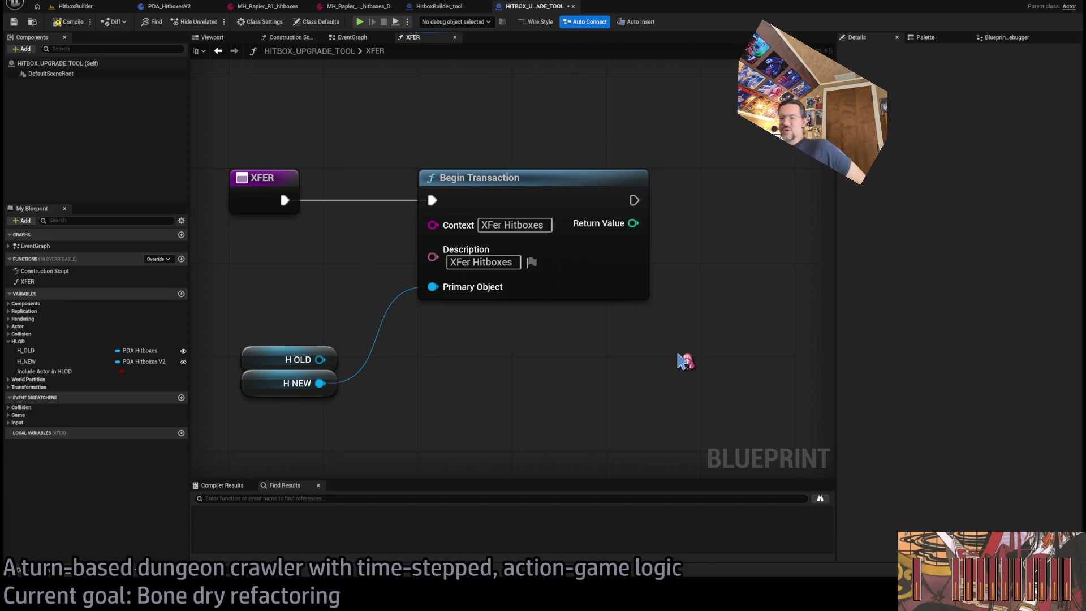
scroll(507, 345, up, 1)
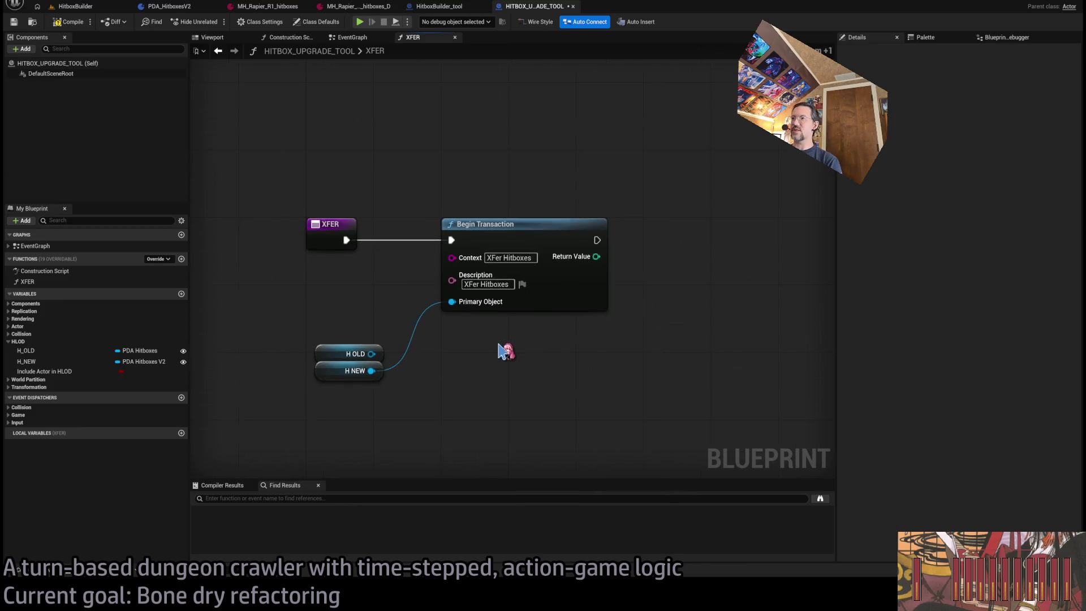
scroll(512, 346, down, 6)
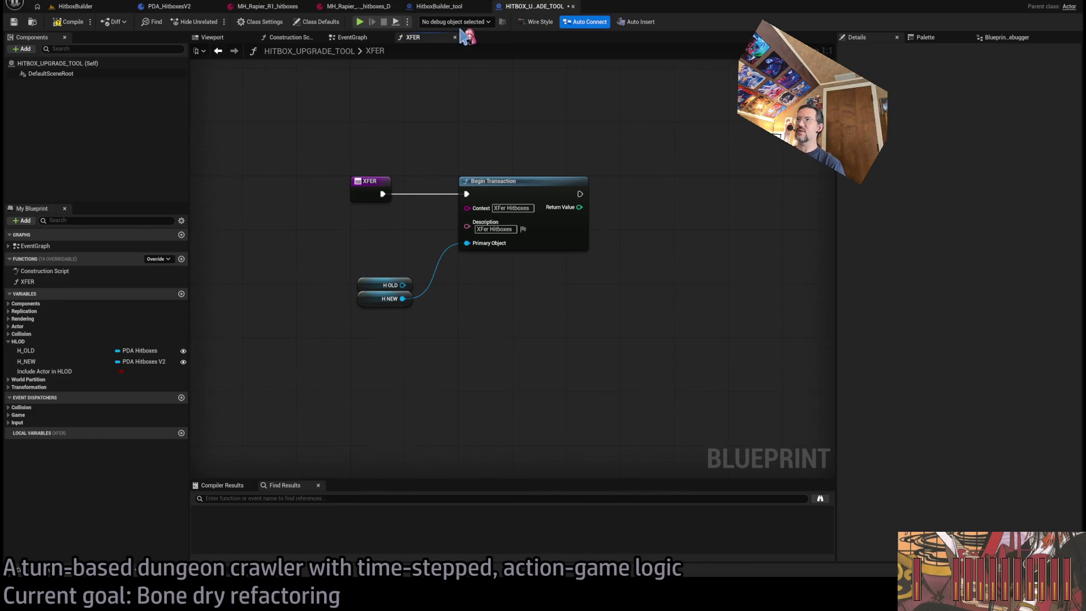
drag(377, 274, 343, 248)
drag(384, 298, 493, 266)
click(439, 6)
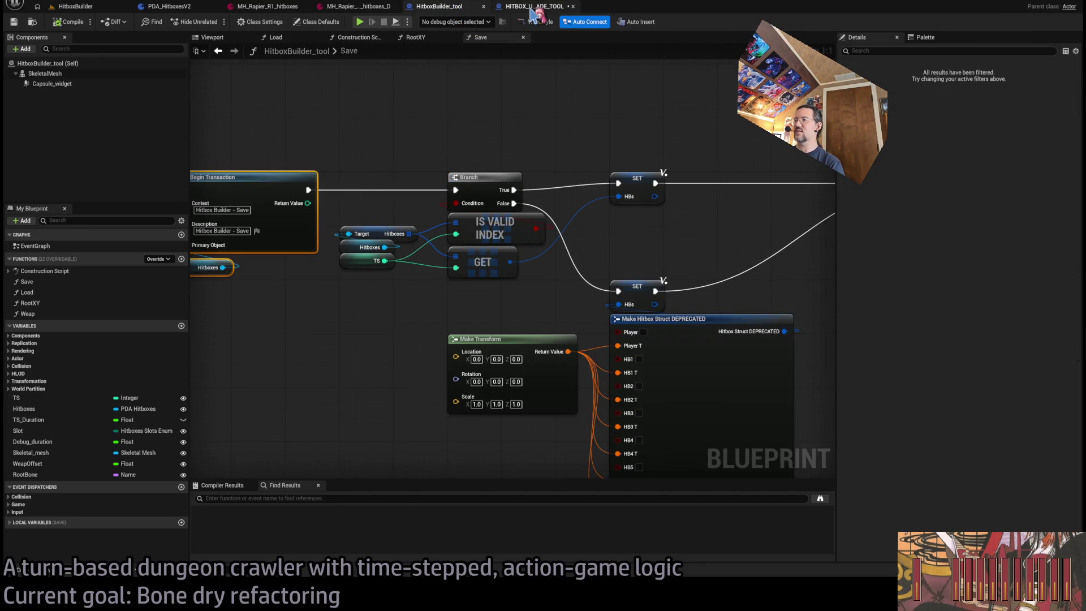
Inspect the Save graph's Begin Transaction, the Target, Hitboxes and TS nodes, and Transact Object
mouse_move(407, 175)
mouse_down()
mouse_move(359, 163)
mouse_move(317, 338)
mouse_up()
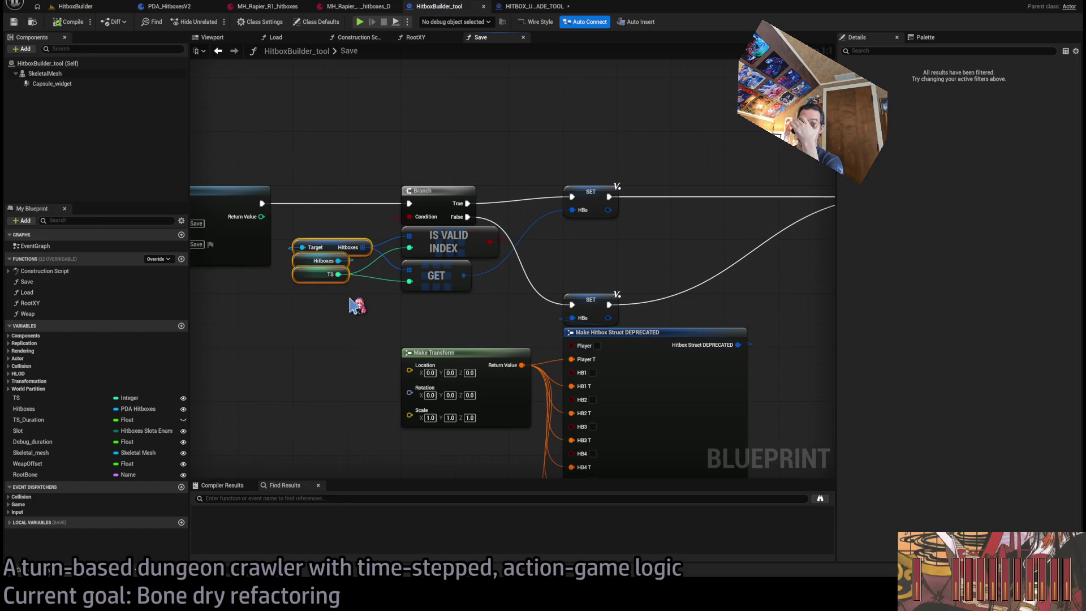
click(364, 310)
drag(364, 318, 400, 323)
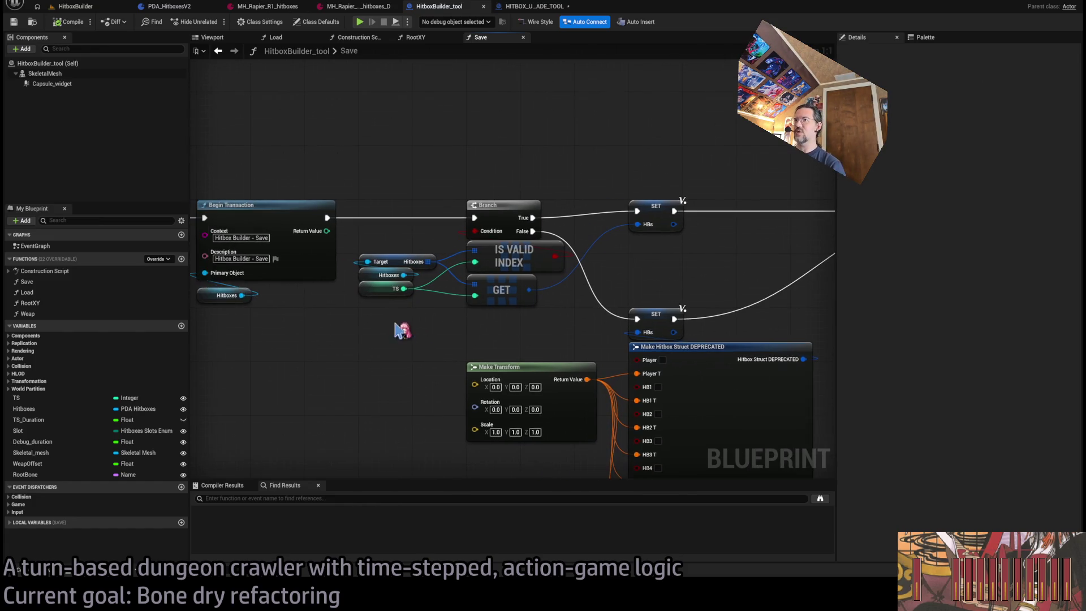
drag(648, 161, 189, 177)
mouse_move(545, 177)
mouse_down()
mouse_move(577, 165)
mouse_move(422, 125)
mouse_move(473, 235)
mouse_move(411, 170)
mouse_up()
mouse_move(444, 231)
mouse_down()
mouse_move(662, 287)
mouse_move(662, 311)
mouse_up()
click(616, 297)
Follow the Save graph right to its End Transaction, then pan back to the function's start
mouse_move(722, 279)
mouse_down()
mouse_move(601, 290)
mouse_move(502, 272)
mouse_move(307, 280)
mouse_up()
click(561, 232)
click(552, 248)
scroll(552, 271, up, 6)
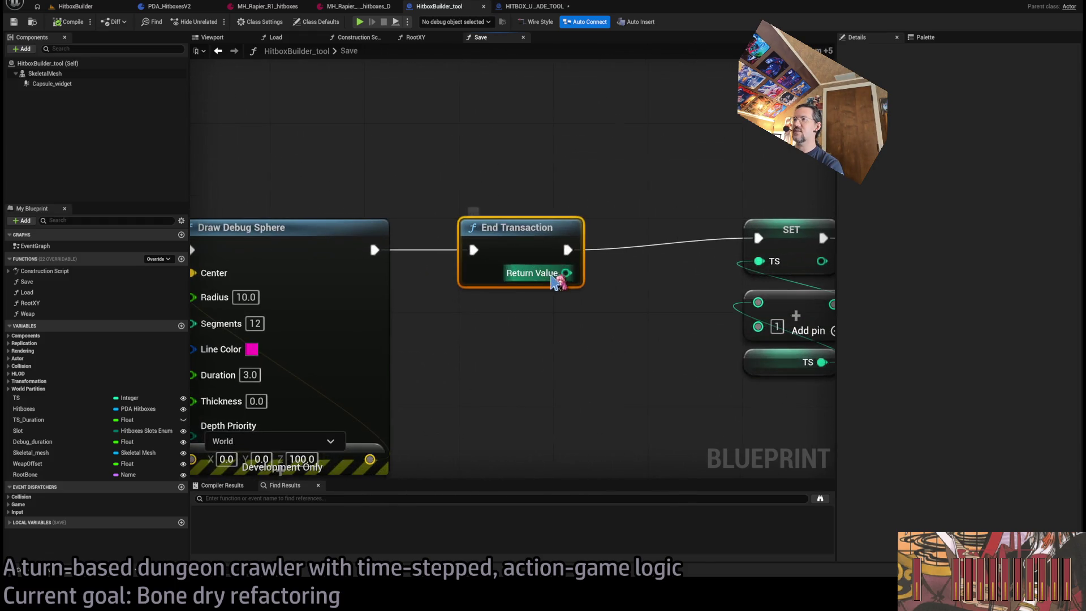
scroll(509, 294, down, 6)
scroll(650, 316, up, 3)
mouse_move(650, 316)
mouse_down()
mouse_move(566, 266)
mouse_move(497, 261)
mouse_move(440, 85)
mouse_up()
click(530, 7)
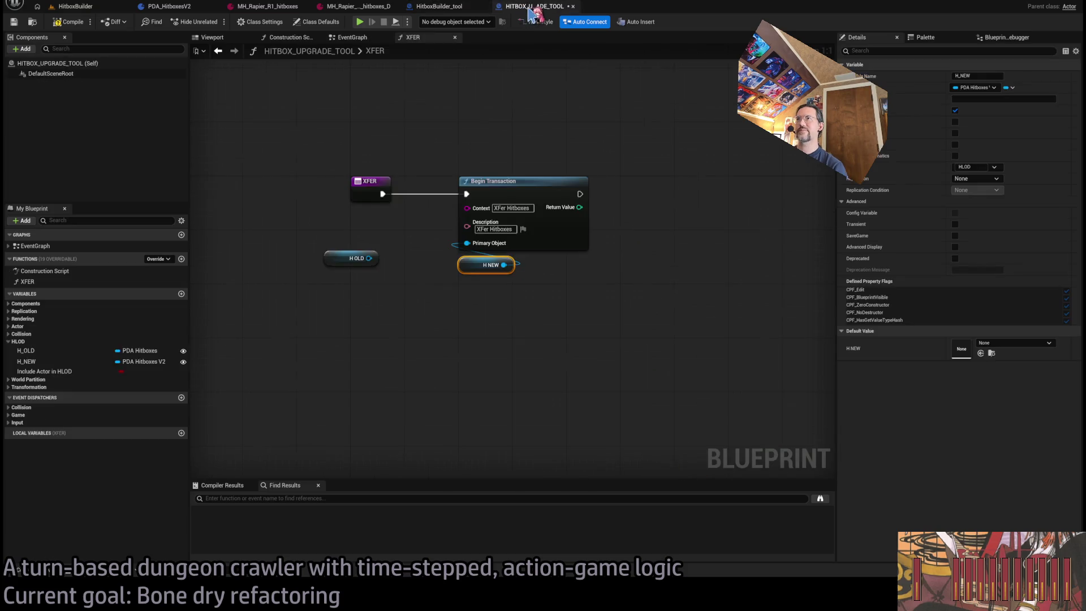
Move H OLD down out of the way and add a SET Anim Length node targeting H NEW
click(442, 291)
drag(475, 310, 447, 332)
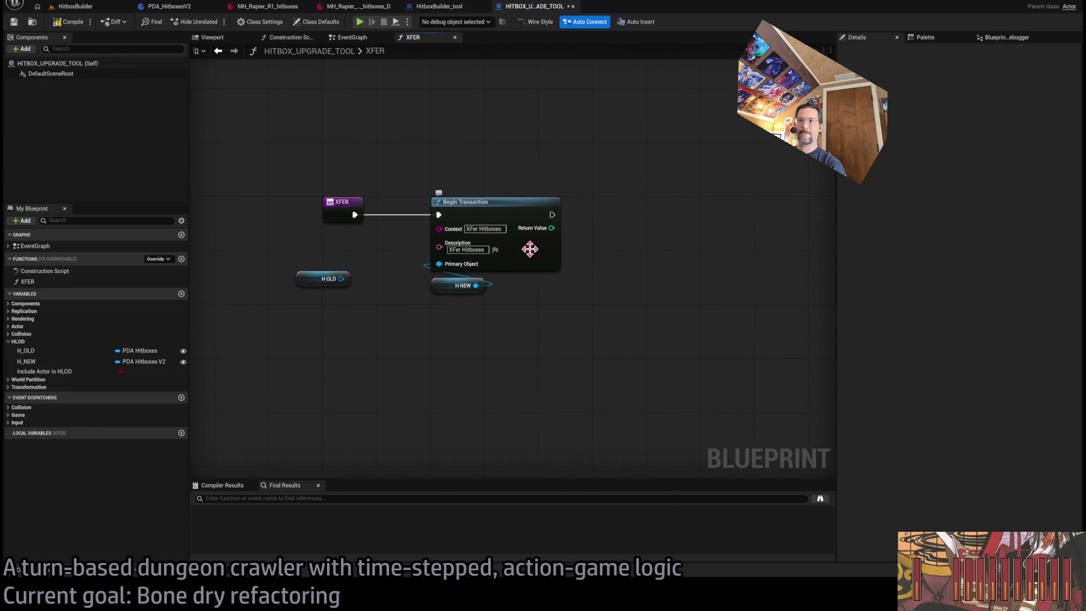
drag(324, 280, 372, 381)
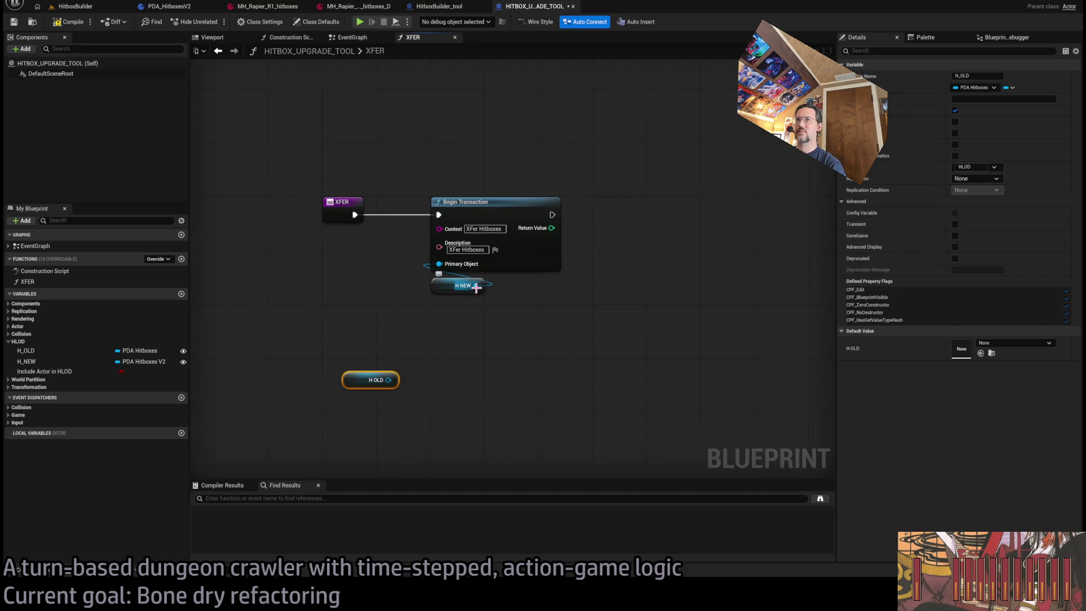
mouse_move(476, 286)
mouse_down()
mouse_move(646, 324)
mouse_move(615, 259)
mouse_move(685, 296)
mouse_move(654, 330)
mouse_move(765, 424)
mouse_up()
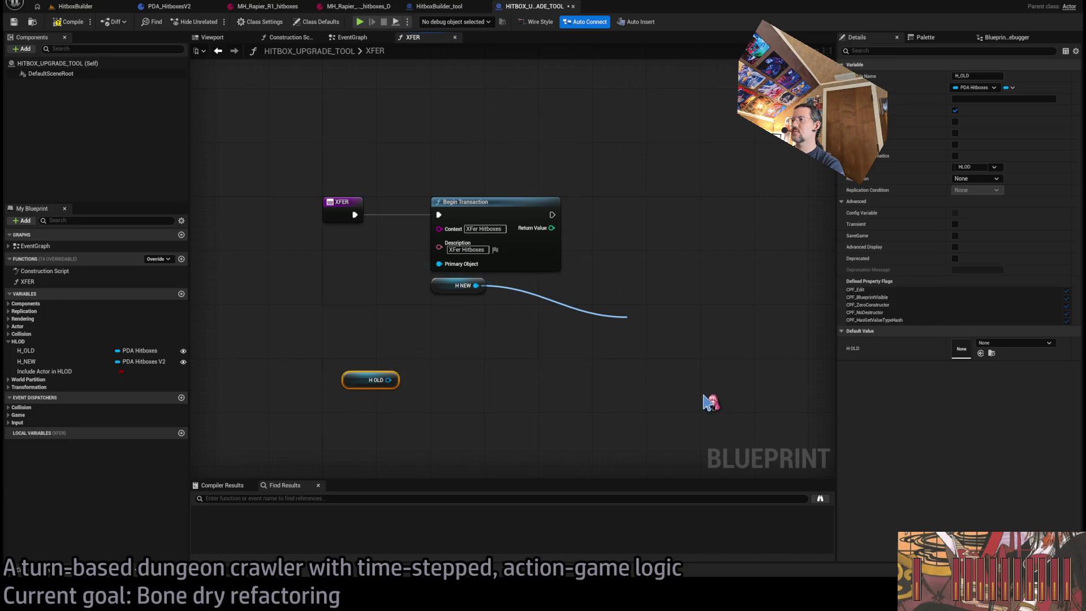
drag(521, 363, 806, 238)
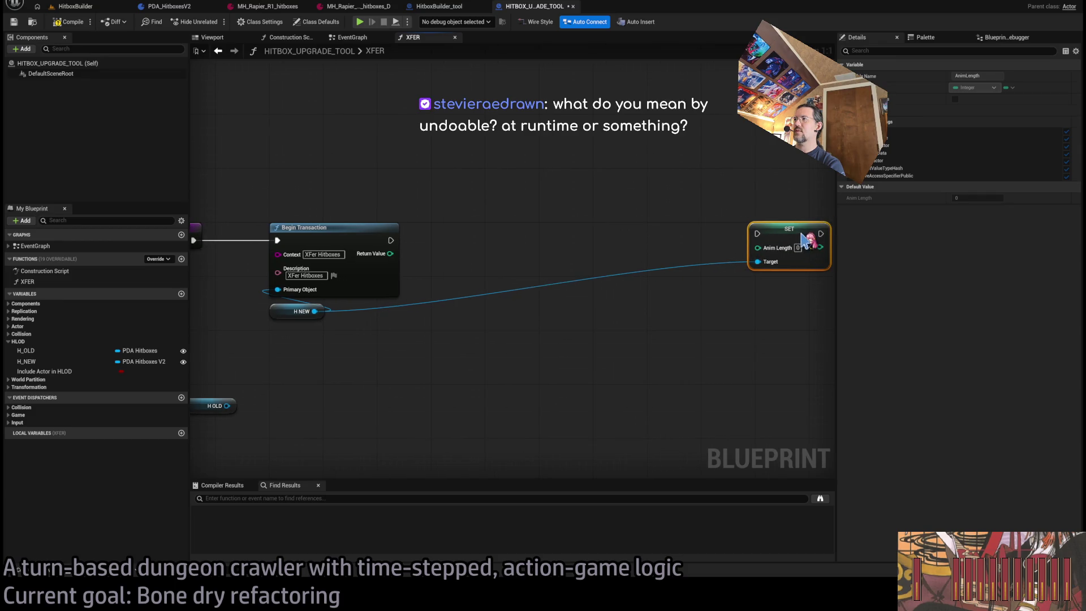
scroll(344, 341, down, 3)
Add SET Anim Soft, Anim Weap L, Anim Weap R and Combo Breakpoints nodes on H NEW
mouse_move(287, 316)
mouse_down()
mouse_move(683, 347)
mouse_move(728, 382)
mouse_move(726, 467)
mouse_move(674, 424)
mouse_up()
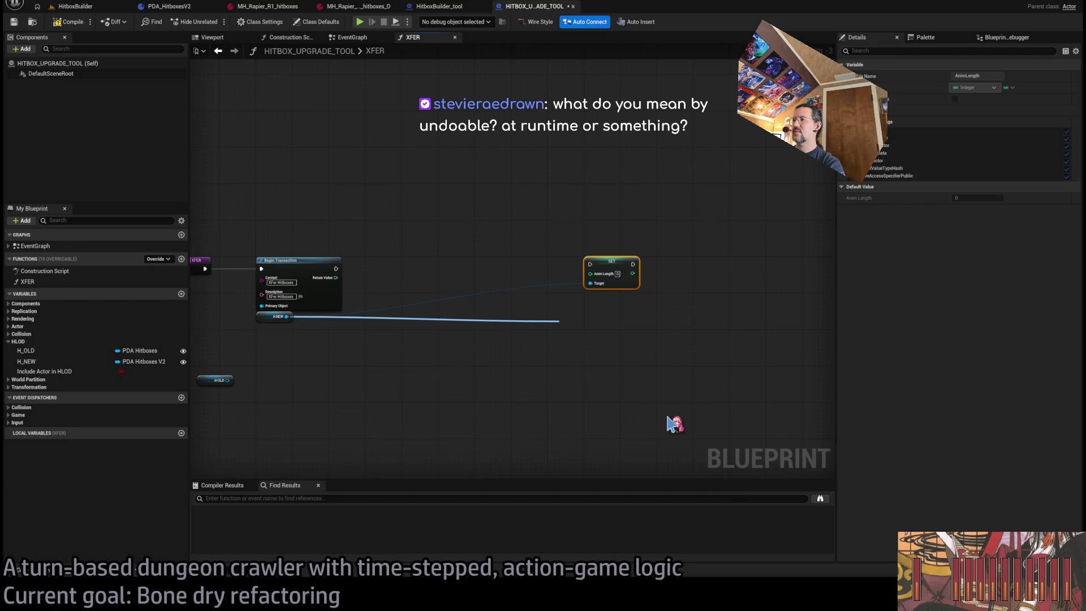
click(651, 405)
mouse_move(288, 318)
mouse_down()
mouse_move(335, 342)
mouse_move(573, 381)
mouse_move(685, 432)
mouse_move(717, 482)
mouse_up()
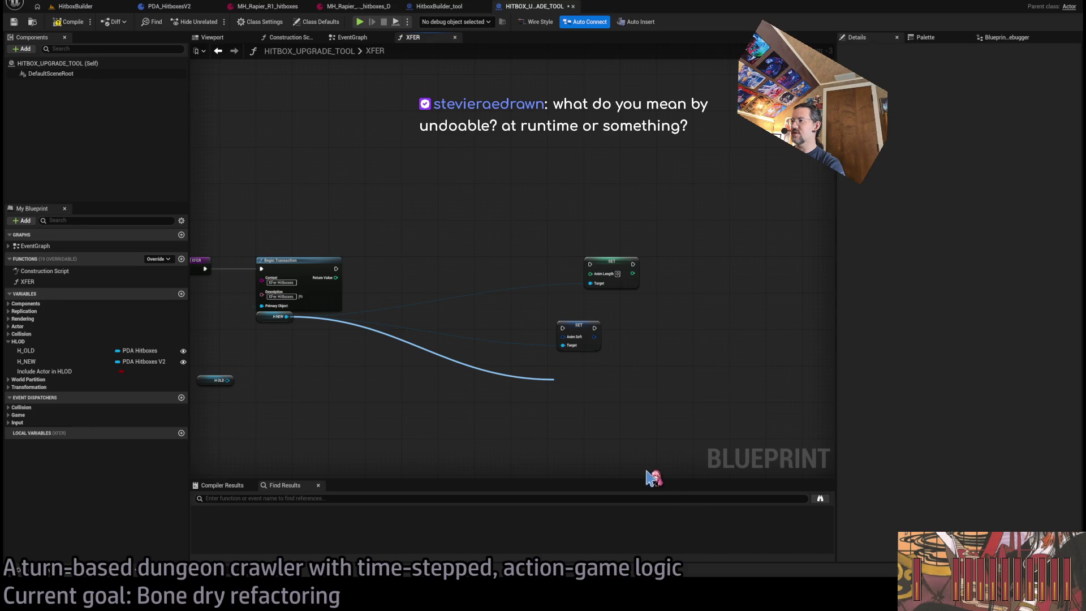
click(591, 433)
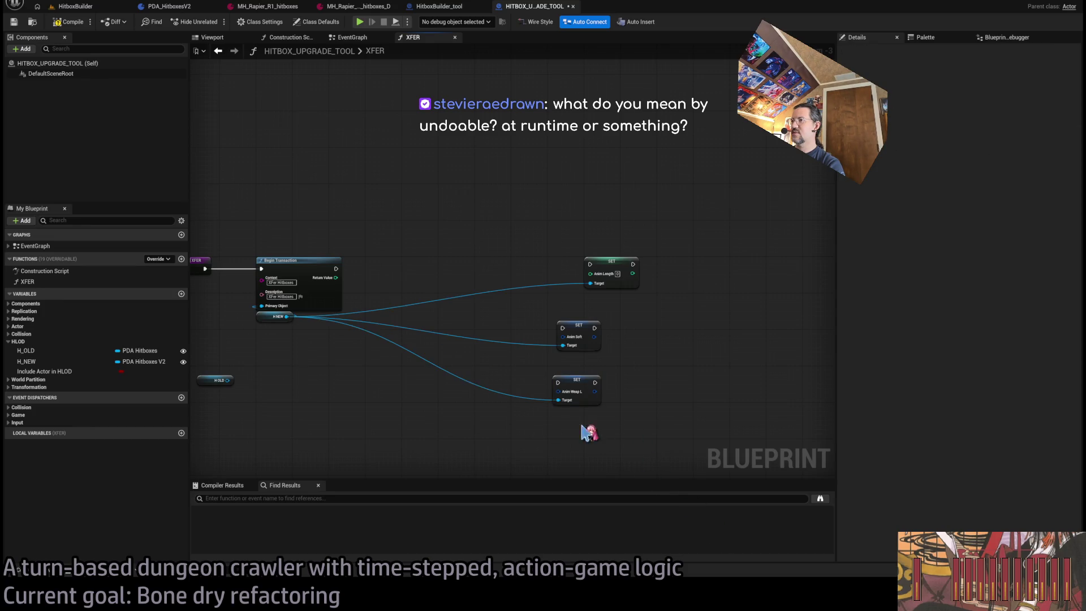
mouse_move(288, 317)
mouse_down()
mouse_move(538, 449)
mouse_move(557, 422)
mouse_up()
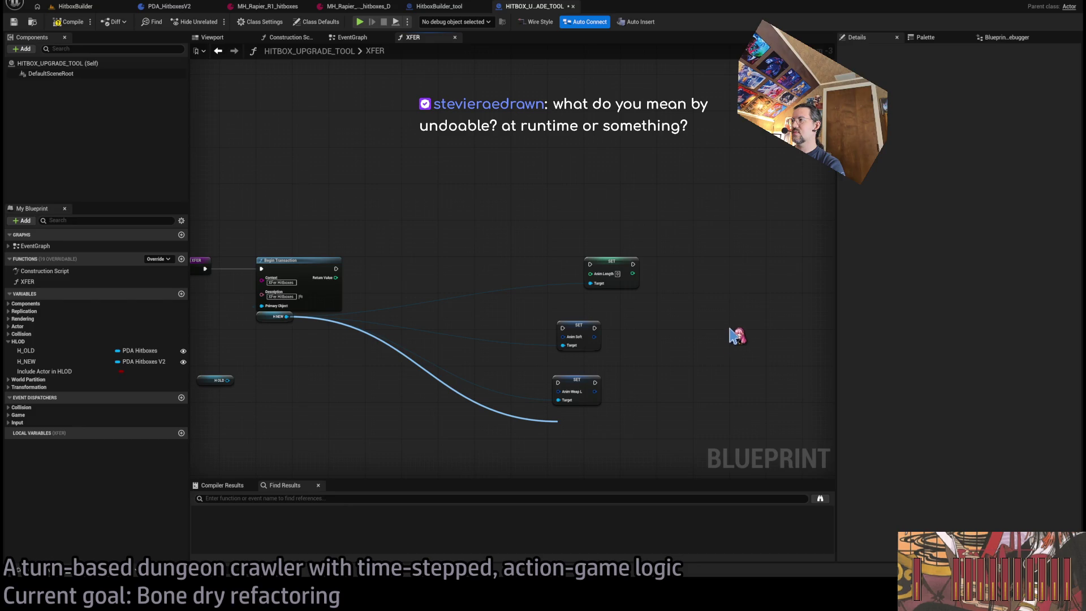
click(638, 326)
mouse_move(287, 317)
mouse_down()
mouse_move(531, 470)
mouse_move(562, 456)
mouse_up()
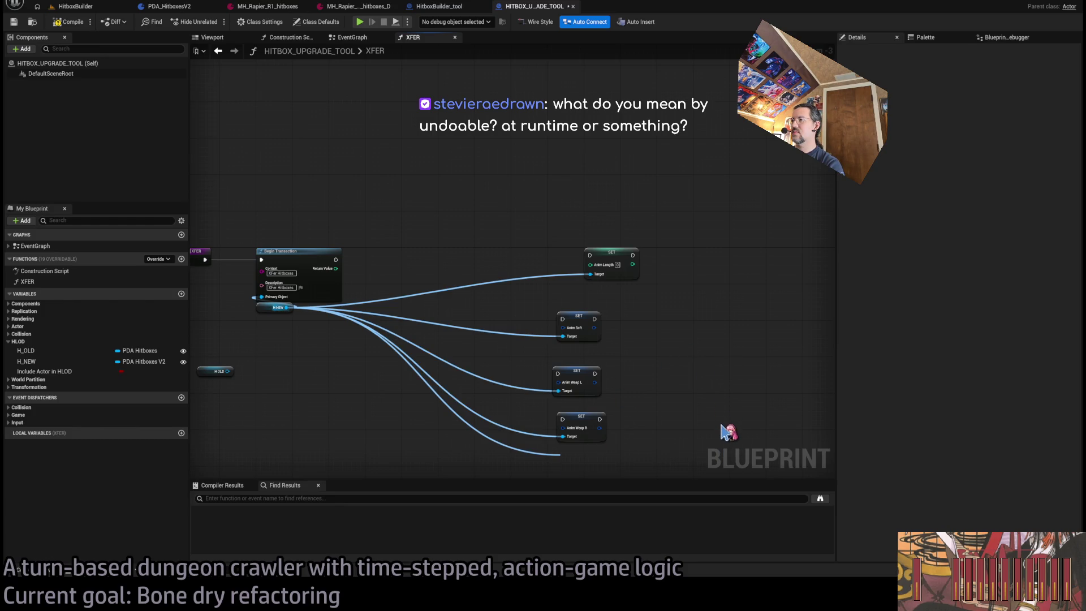
drag(371, 310, 376, 206)
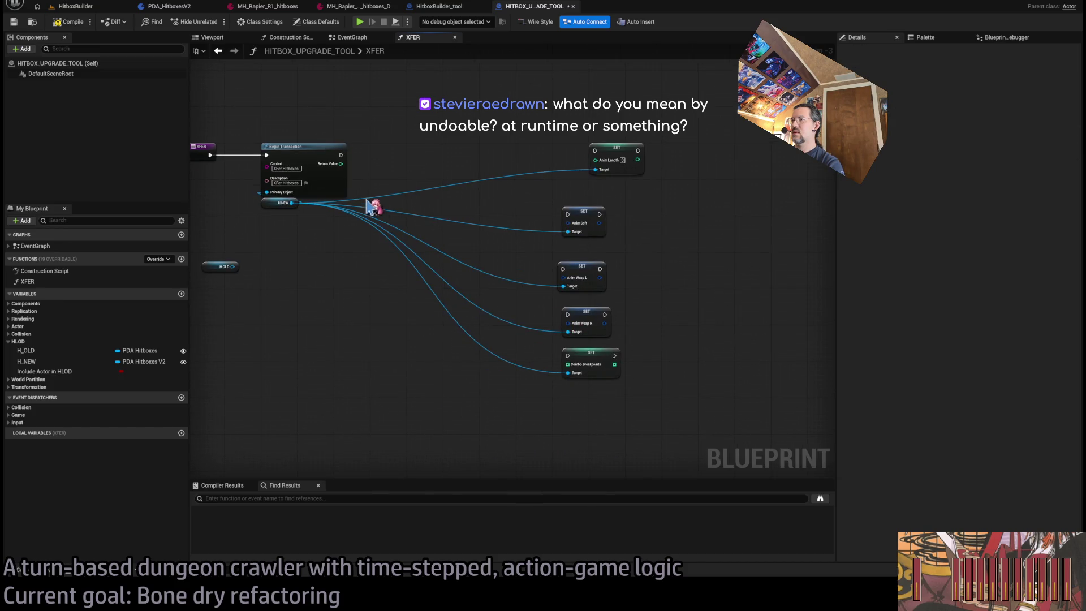
drag(342, 164, 571, 404)
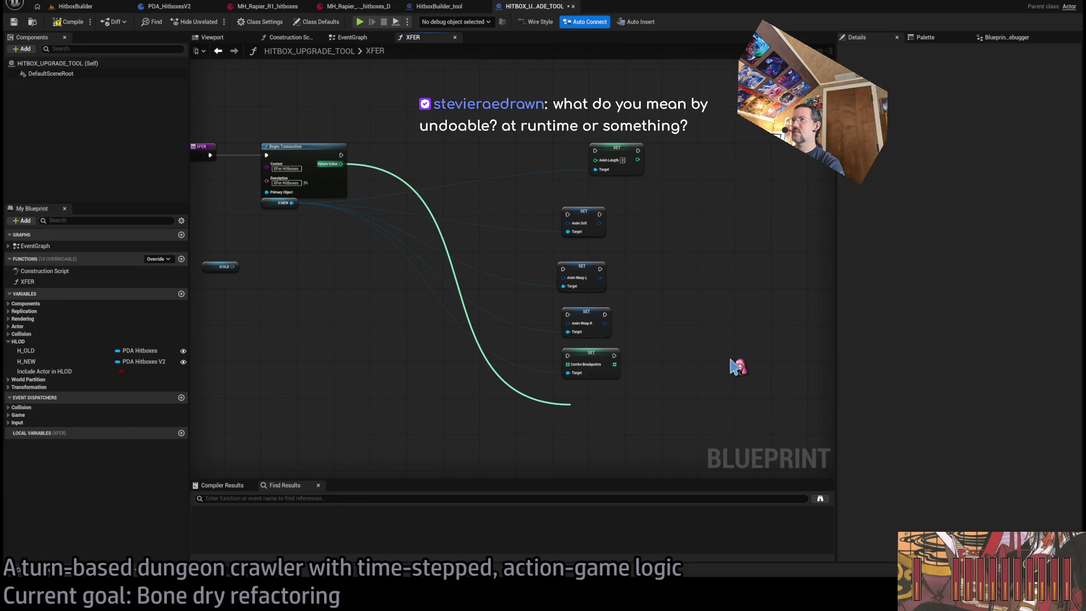
Add SET Impact SFX Slot 1, Hitboxes and Impact SFX Slot 2 nodes on H NEW, stacked in a column
drag(291, 203, 572, 422)
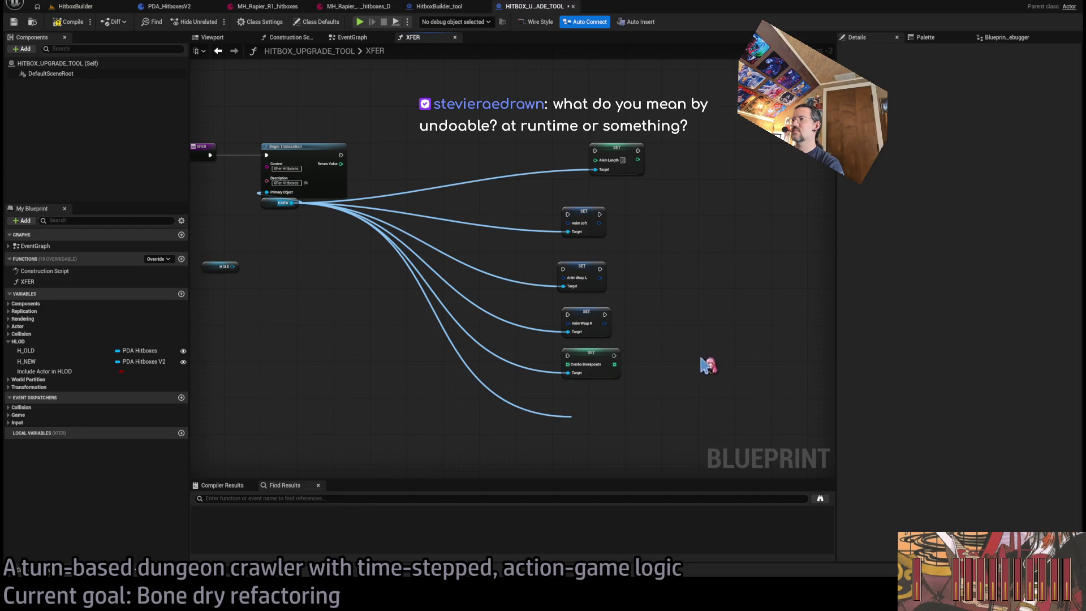
click(655, 376)
drag(604, 417, 594, 387)
mouse_move(291, 203)
mouse_down()
mouse_move(570, 436)
mouse_move(560, 430)
mouse_up()
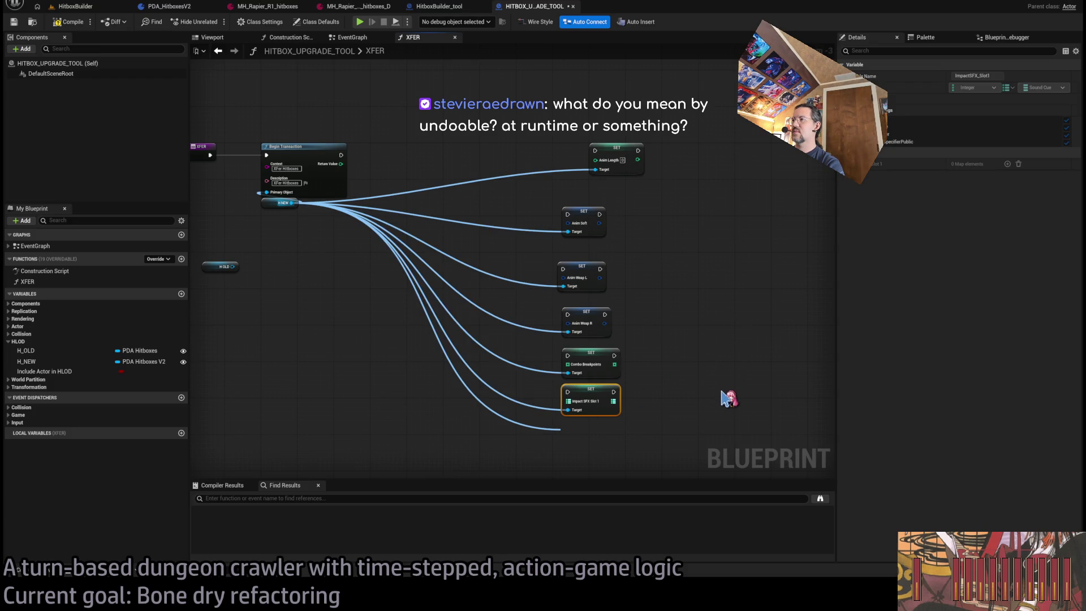
click(583, 412)
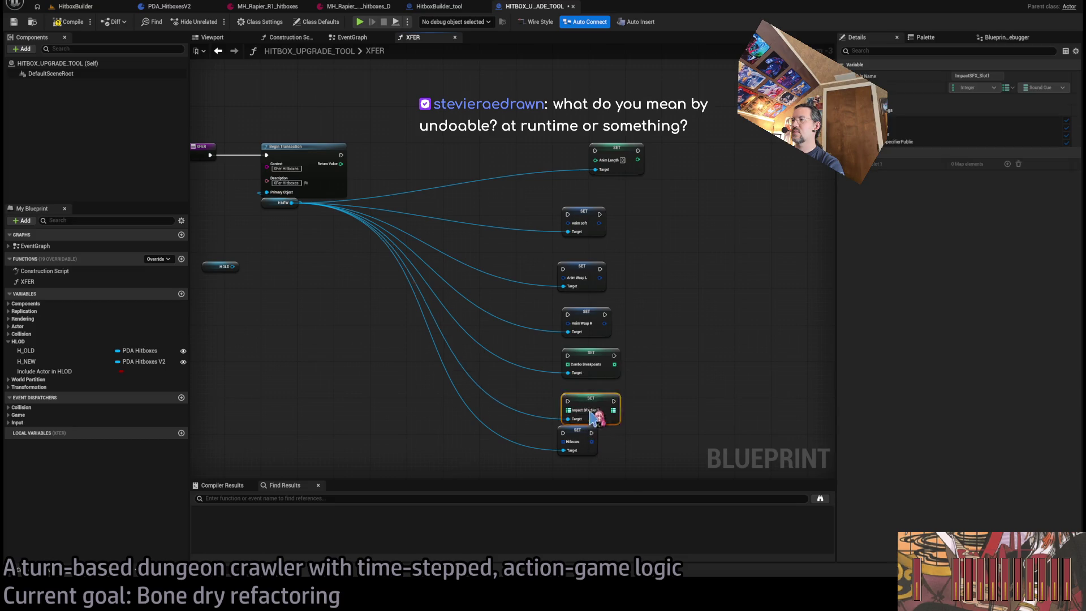
drag(574, 376, 571, 340)
drag(574, 413, 574, 386)
drag(280, 167, 494, 426)
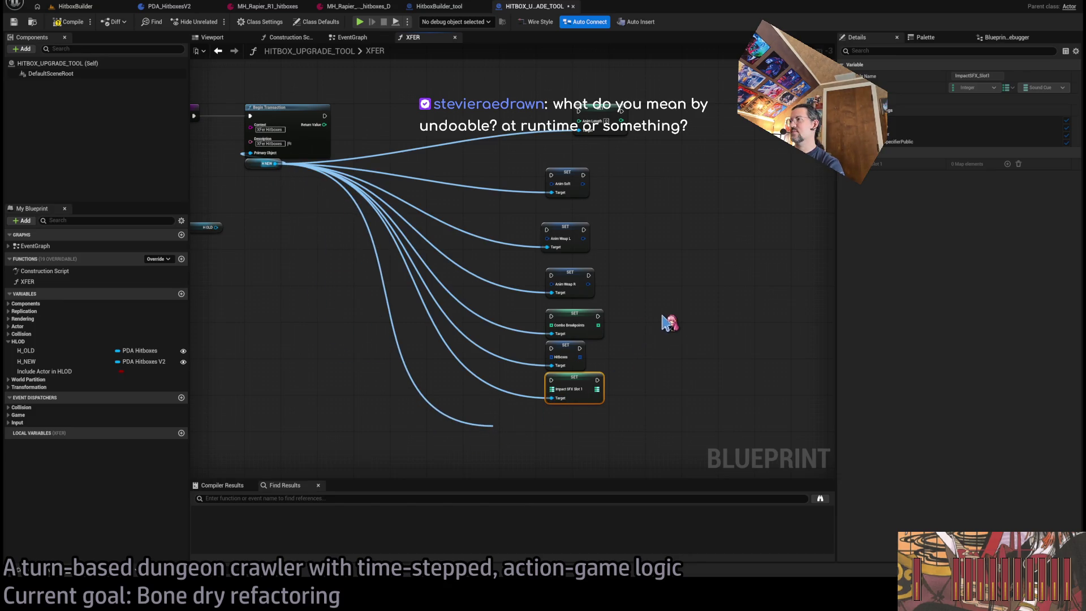
drag(532, 424, 577, 405)
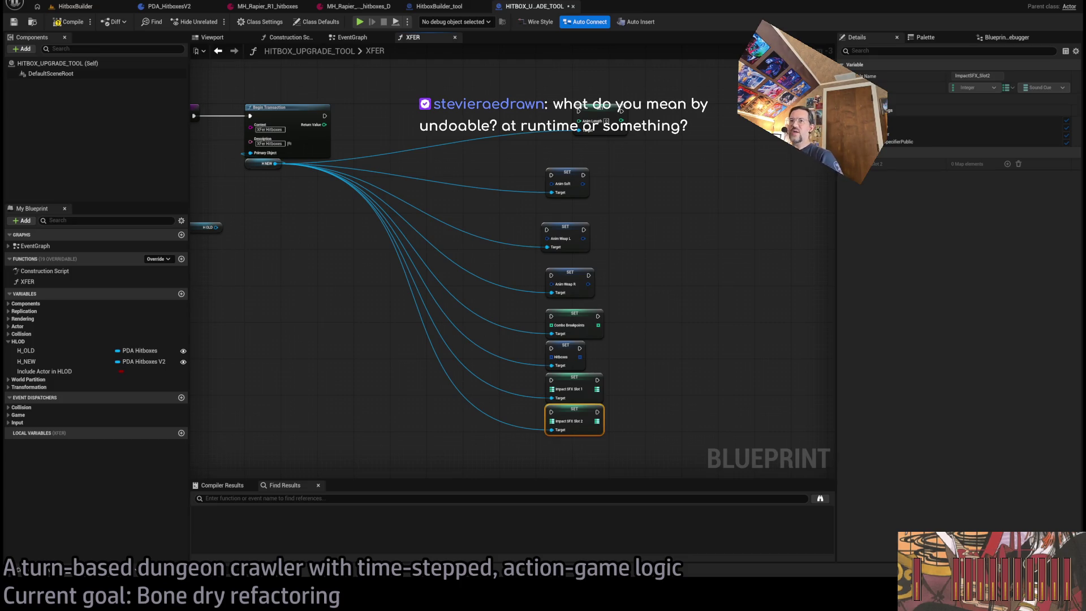
Zoom out over the XFER graph, then select the HITBOX_UPGRADE_TOOL actor in the HitboxBuilder level
scroll(243, 150, up, 2)
scroll(396, 240, up, 1)
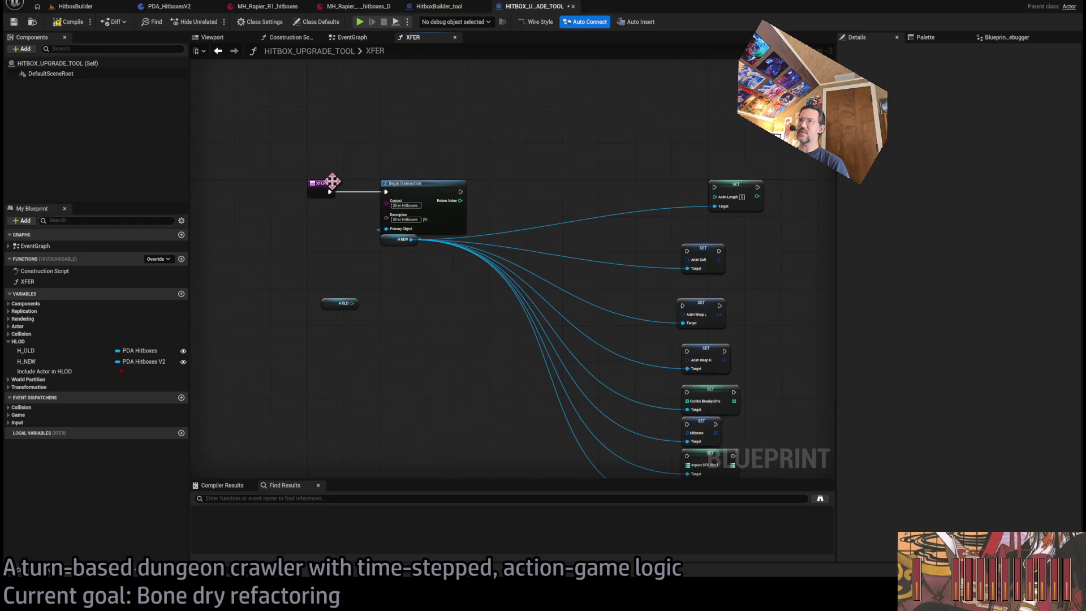
scroll(334, 181, up, 1)
scroll(340, 156, up, 1)
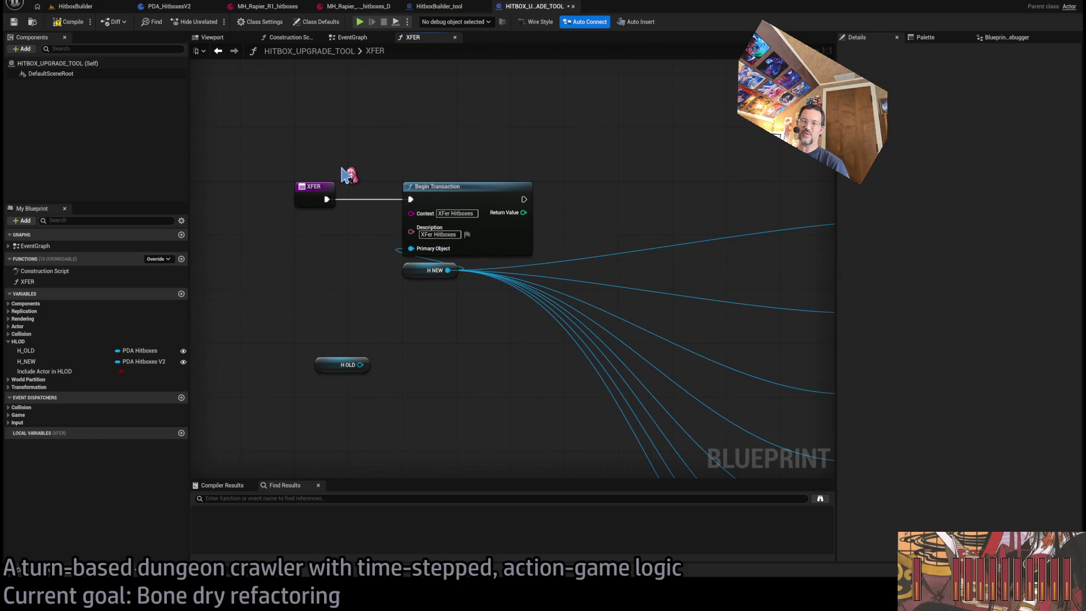
drag(400, 206, 308, 277)
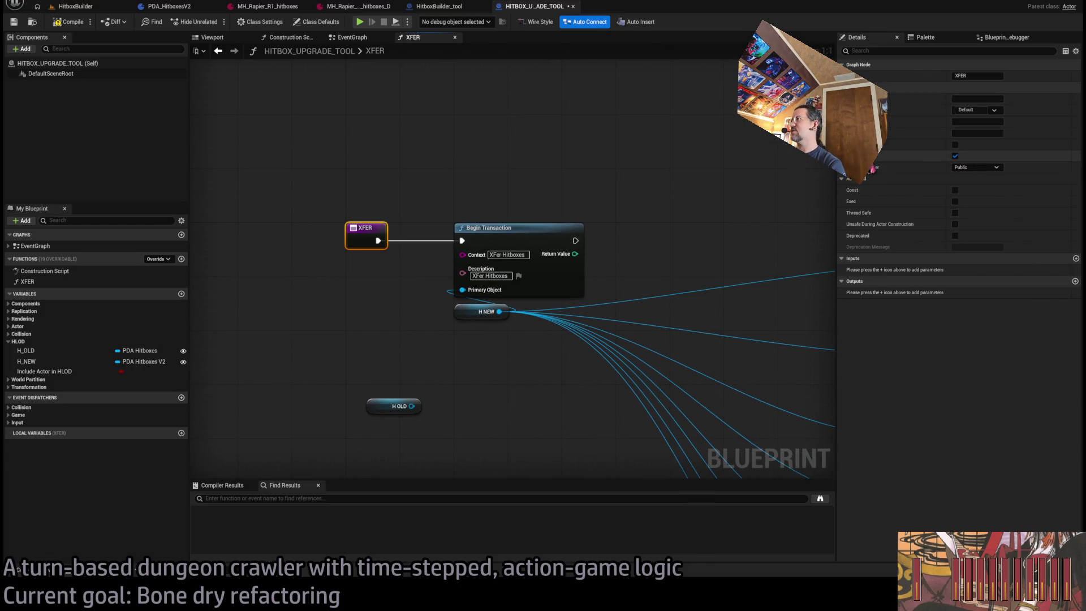
click(703, 203)
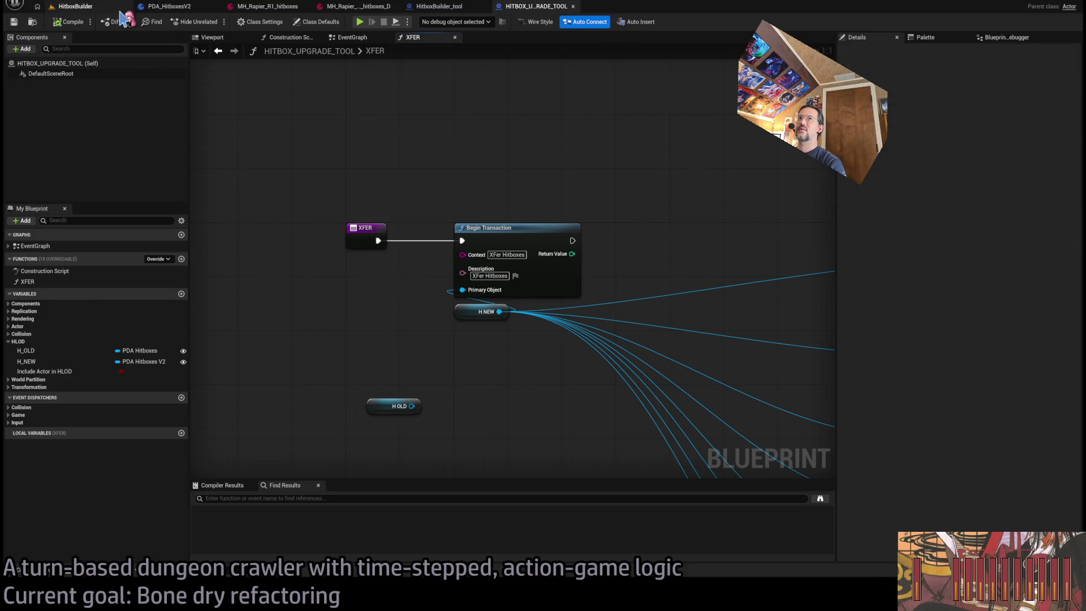
click(75, 7)
click(230, 485)
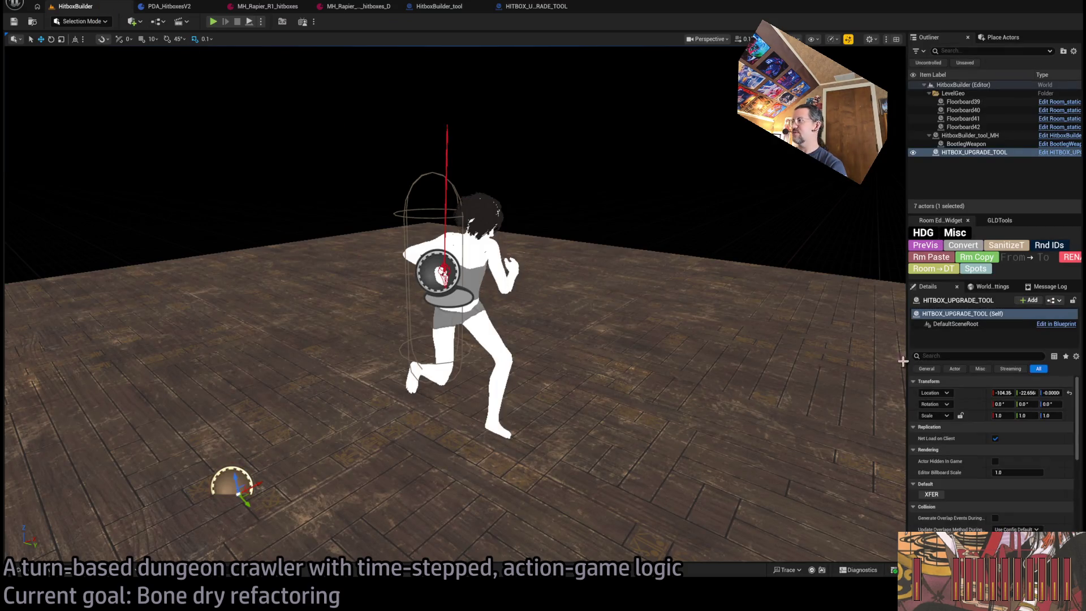
Scroll the actor's Details panel, then check the XFER graph's entry node
scroll(980, 418, down, 5)
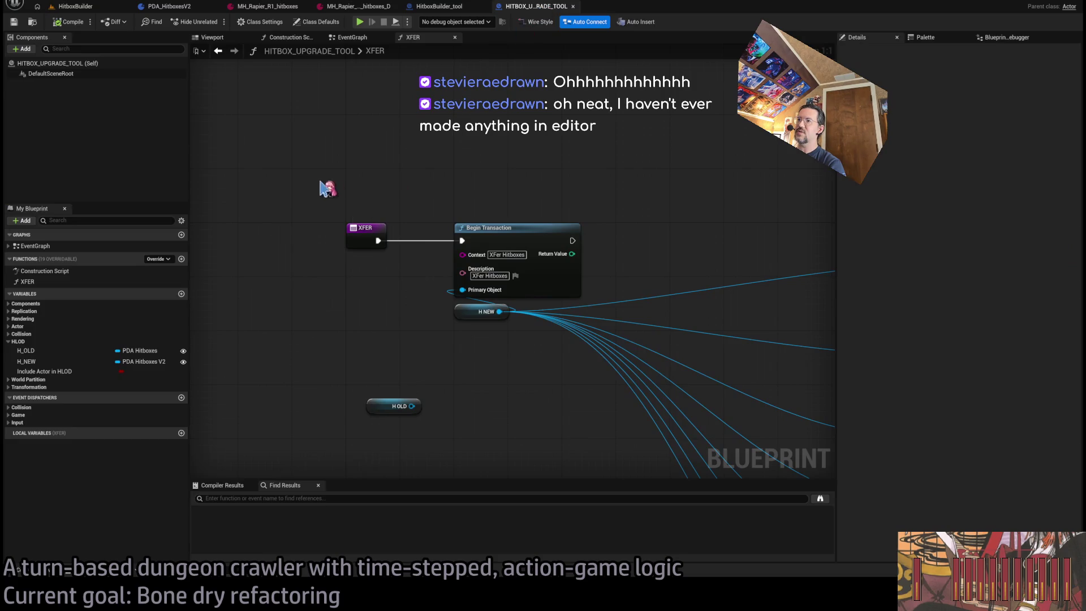
click(535, 6)
drag(333, 184, 478, 402)
click(370, 471)
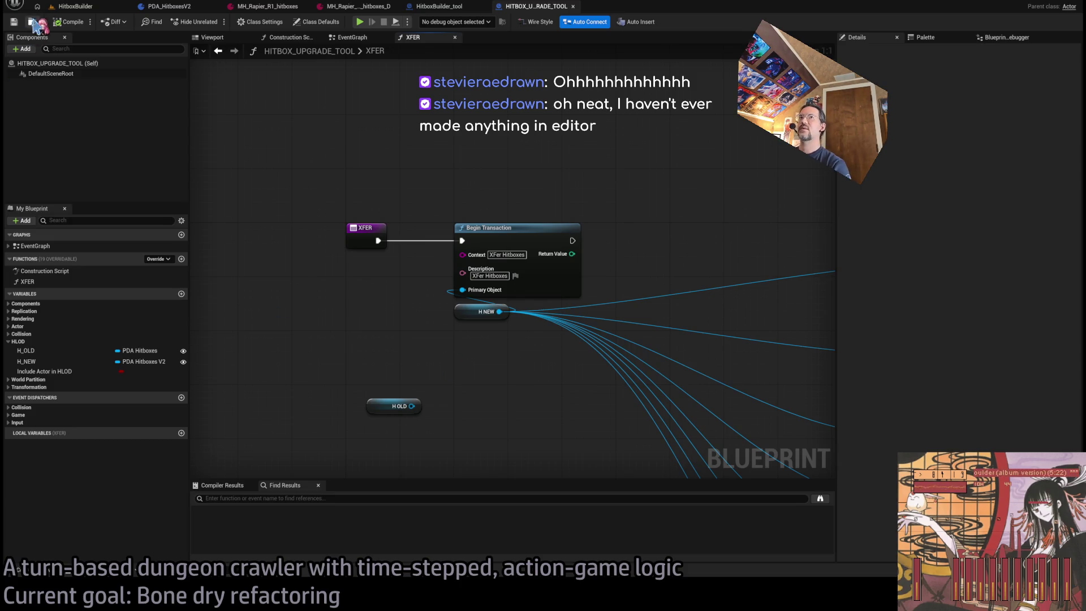
Resize the HitboxBuilder level's Outliner and Details panels and its viewport
click(73, 7)
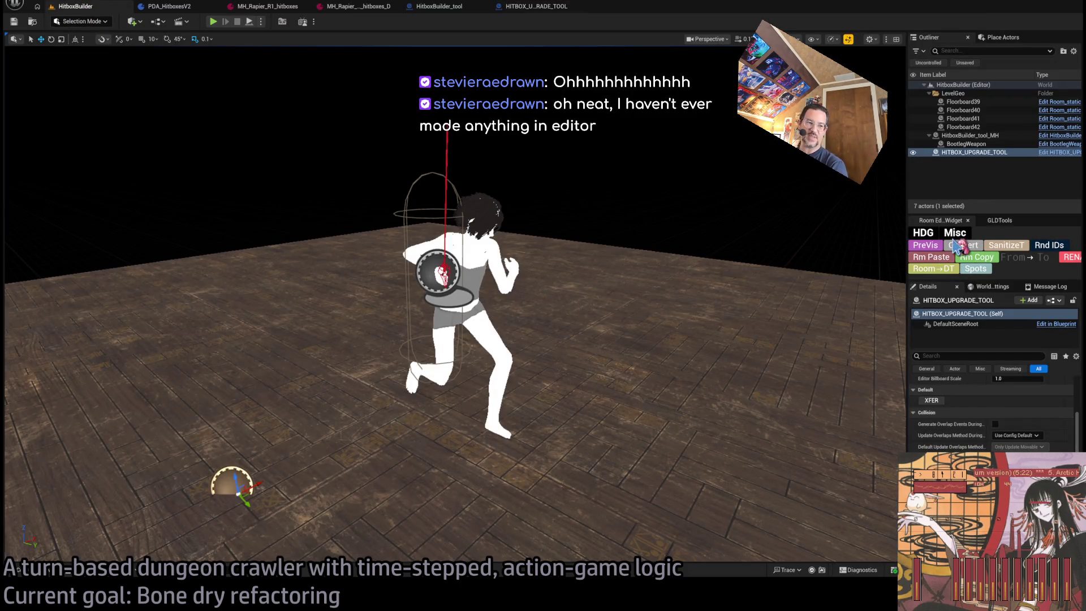
drag(907, 222, 390, 220)
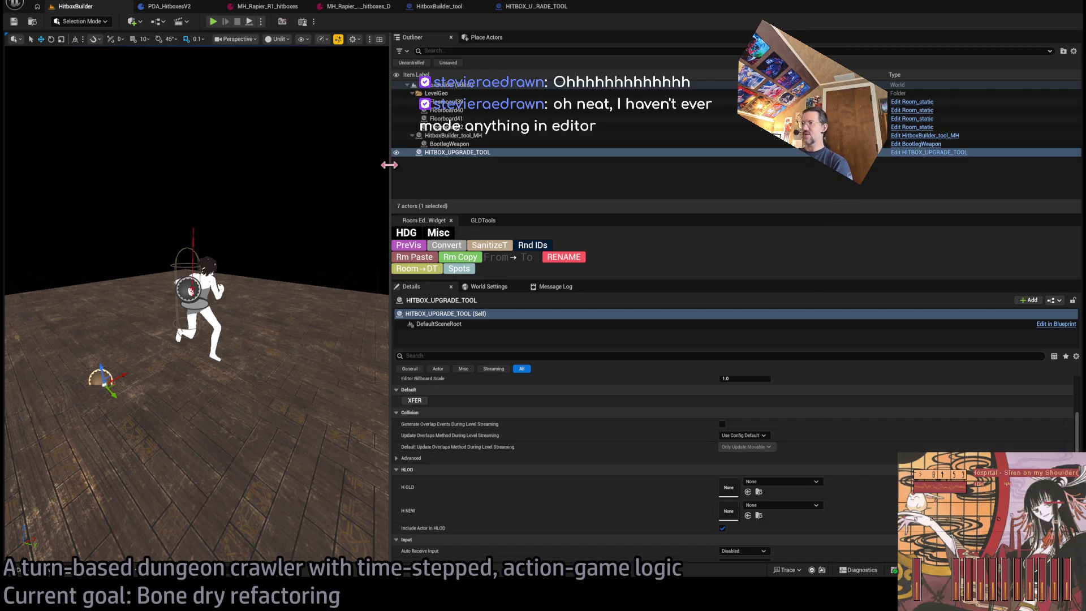
mouse_move(389, 164)
mouse_down()
mouse_move(837, 255)
mouse_move(881, 339)
mouse_move(878, 370)
mouse_up()
drag(878, 370, 875, 367)
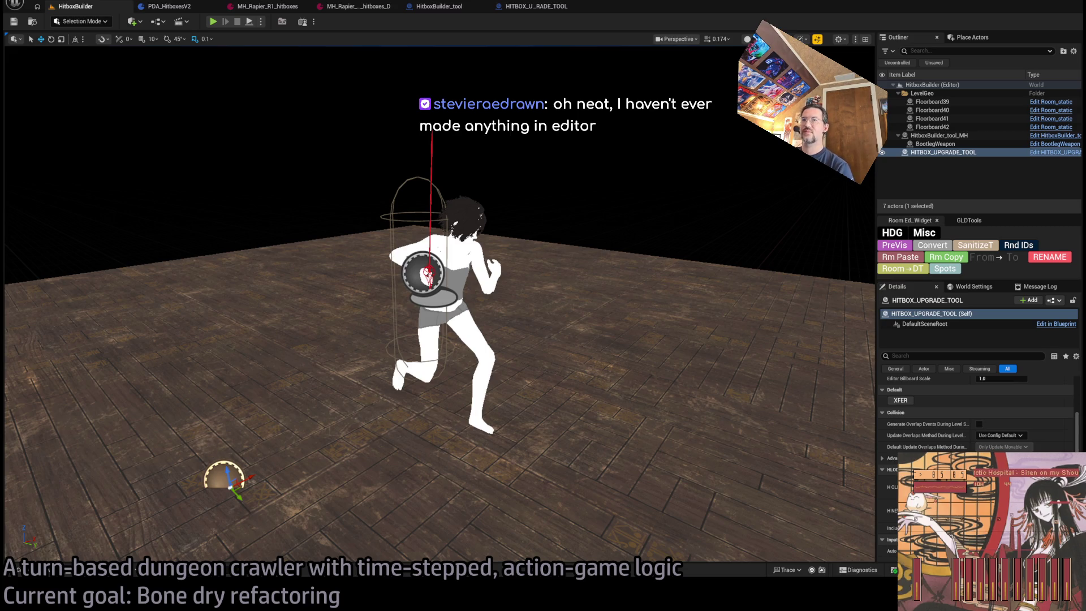
click(447, 7)
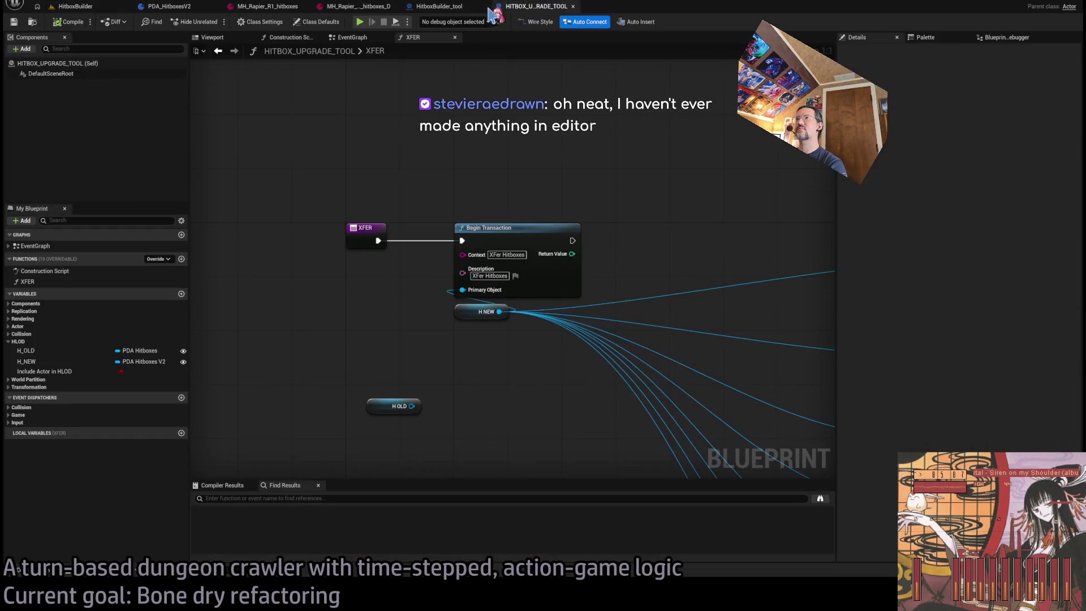
Stack Anim Length, Anim Soft, Anim Weap L/R, Combo Breakpoints, Hitboxes and Impact SFX Slots 1–2 vertically
scroll(615, 165, down, 3)
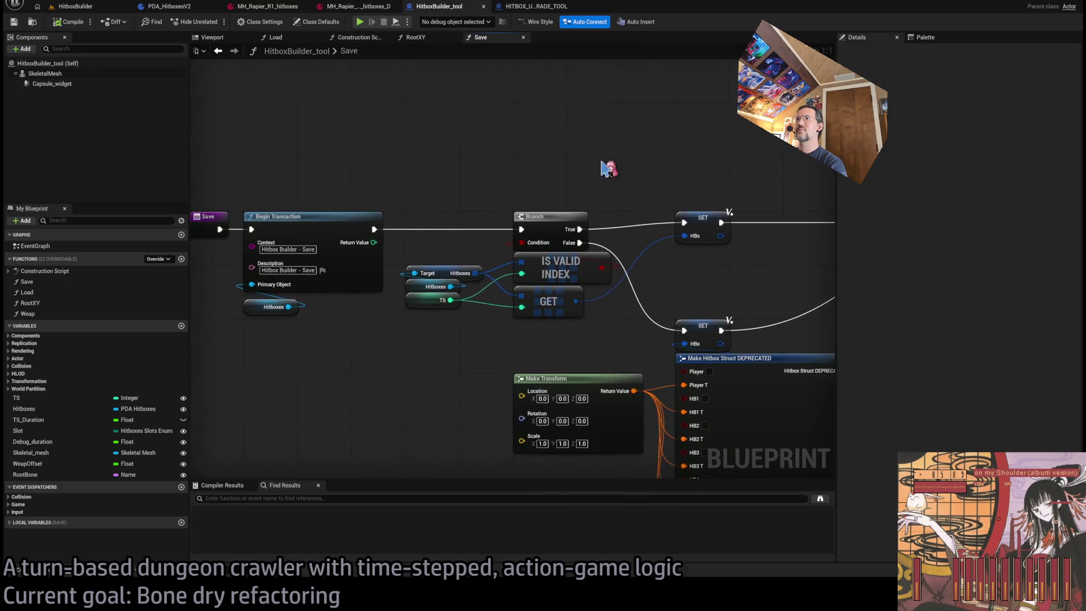
click(535, 6)
drag(614, 214, 400, 142)
drag(686, 139, 633, 140)
drag(645, 232, 621, 193)
drag(626, 313, 623, 242)
drag(623, 337, 615, 247)
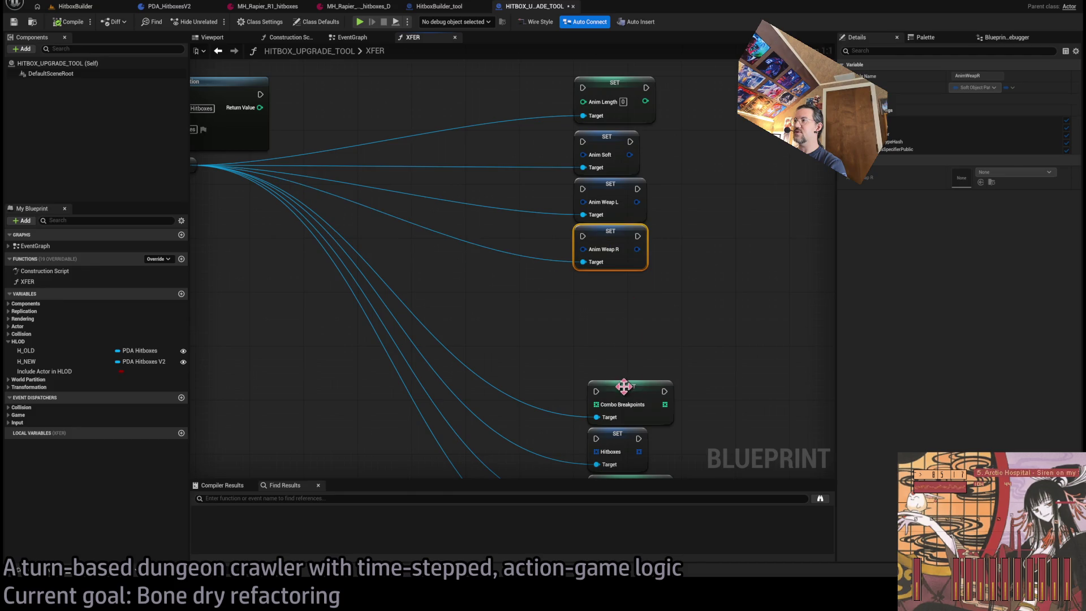
drag(624, 387, 605, 280)
drag(611, 322, 594, 222)
drag(614, 373, 600, 265)
drag(612, 421, 599, 333)
drag(670, 444, 603, 116)
Chain execution from Begin Transaction through each SET node in sequence, fixing the Impact SFX Slot 2 link
mouse_move(396, 107)
mouse_down()
mouse_move(365, 141)
mouse_move(645, 396)
mouse_move(692, 413)
mouse_up()
drag(759, 413, 692, 366)
mouse_move(760, 366)
mouse_down()
mouse_move(692, 319)
mouse_move(691, 271)
mouse_up()
drag(761, 276, 691, 224)
drag(747, 224, 692, 176)
mouse_move(748, 176)
mouse_down()
mouse_move(723, 135)
mouse_move(692, 176)
mouse_up()
drag(746, 83, 691, 130)
key(Home)
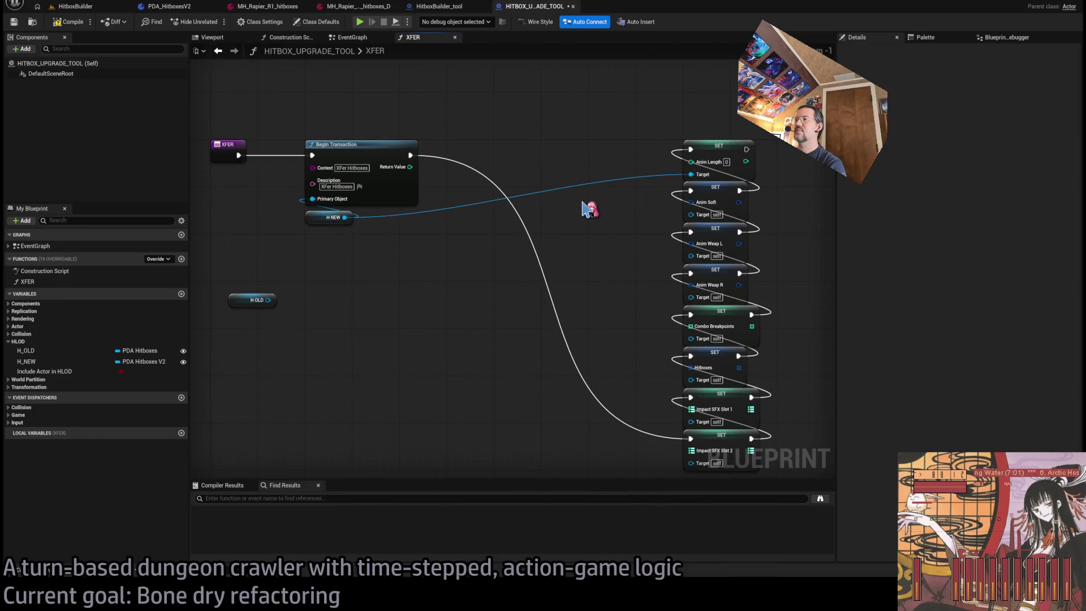
alt+click(649, 355)
key(Home)
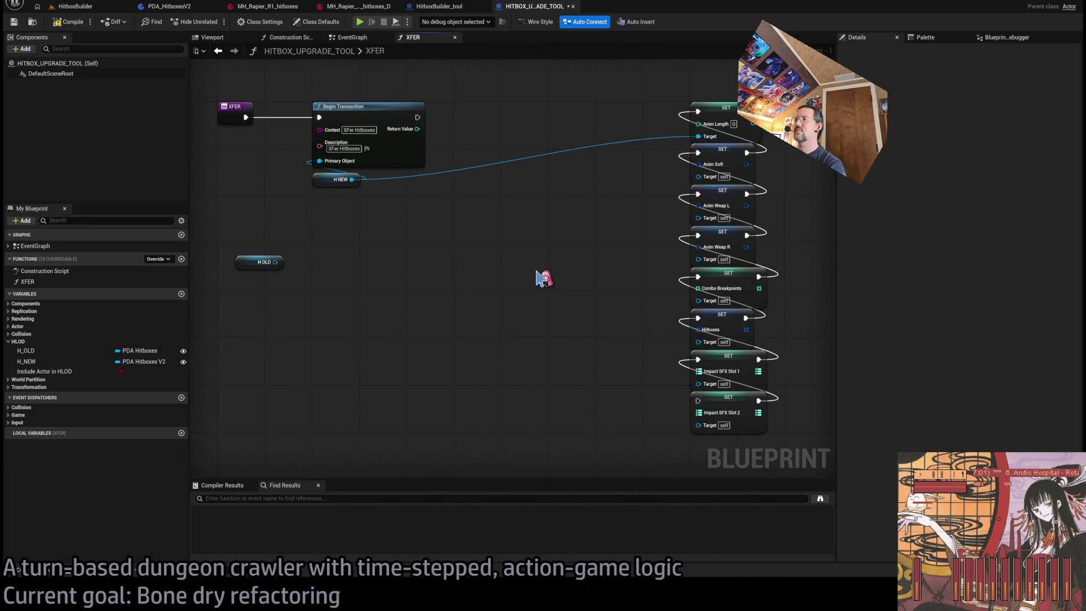
mouse_move(352, 175)
mouse_down()
mouse_move(563, 489)
mouse_move(699, 358)
mouse_up()
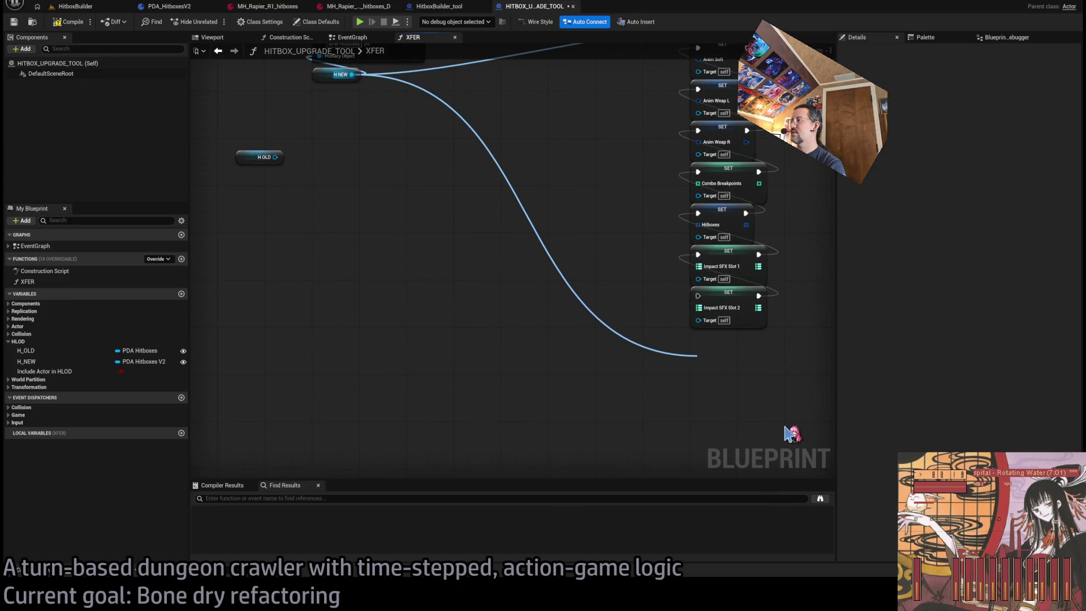
Add SET nodes on H NEW for Impact VFX Sim Caches, Impact VFX Slots 1 and 2, and Invincibility
click(756, 380)
key(Home)
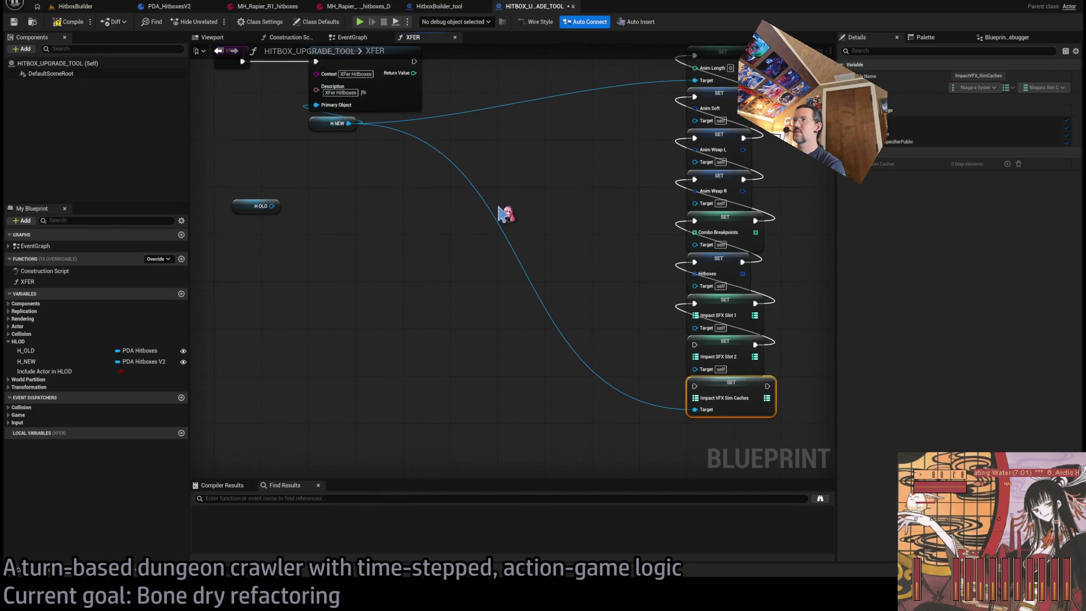
drag(347, 126, 684, 425)
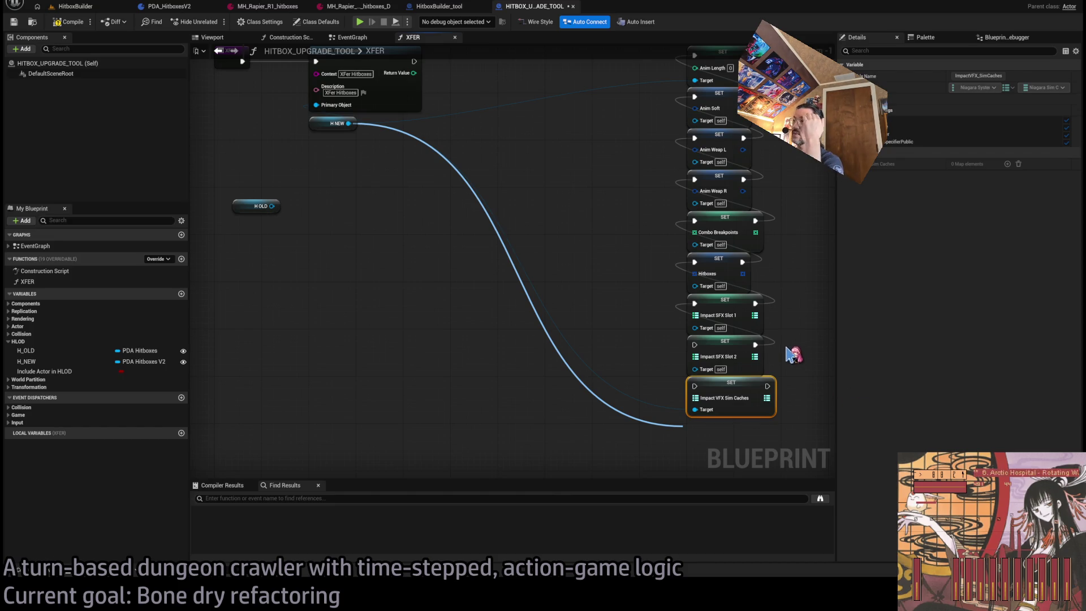
key(ctrl+v)
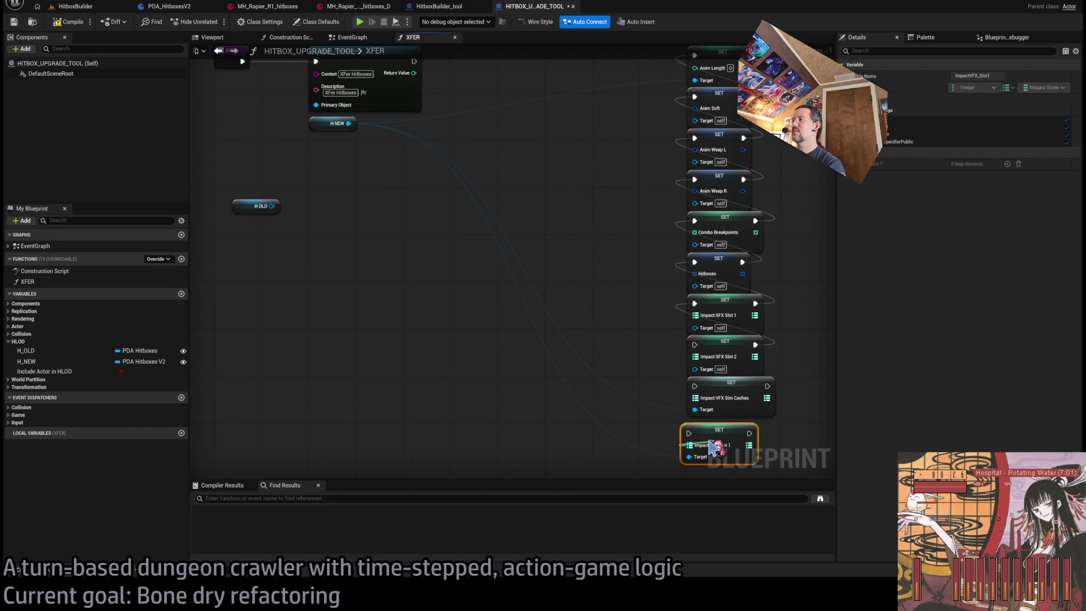
drag(671, 432, 725, 432)
mouse_move(355, 129)
mouse_down()
mouse_move(517, 320)
mouse_move(703, 444)
mouse_move(781, 394)
mouse_up()
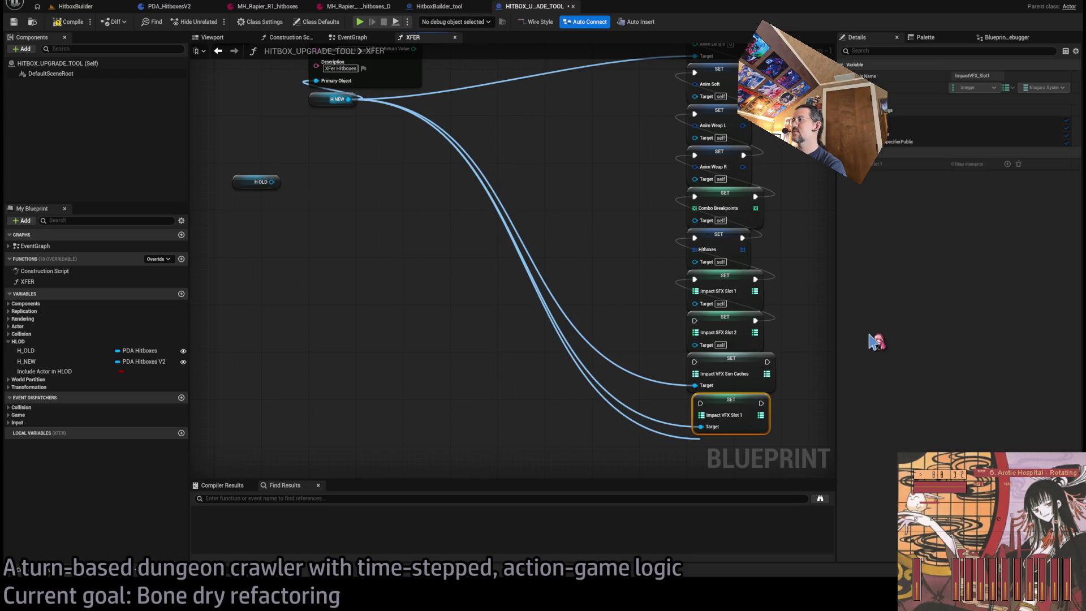
key(ctrl+v)
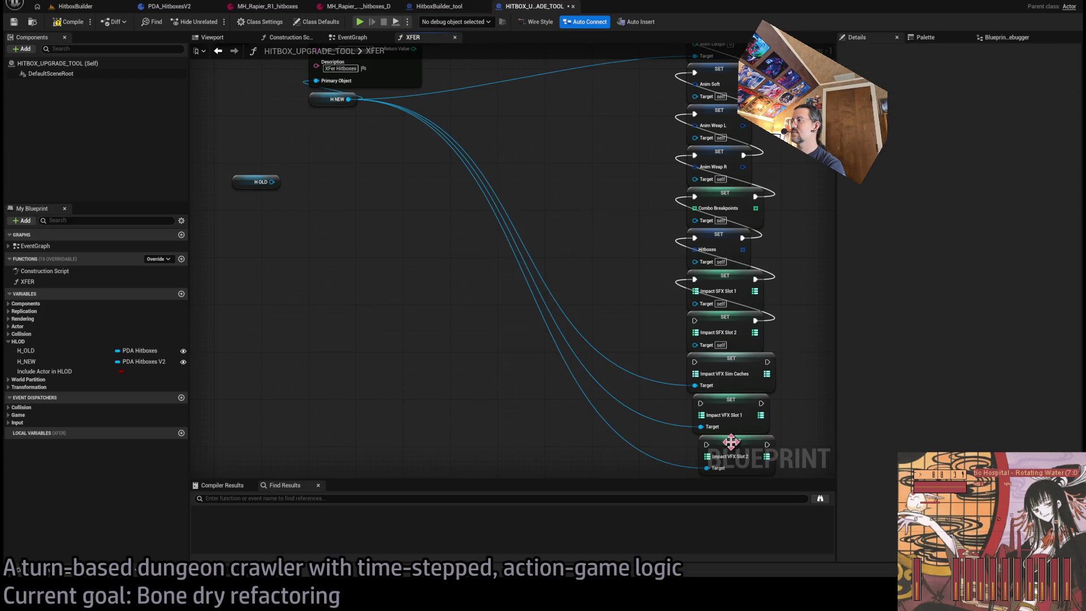
drag(703, 398, 695, 399)
mouse_move(349, 101)
mouse_down()
mouse_move(460, 502)
mouse_move(698, 383)
mouse_move(818, 403)
mouse_up()
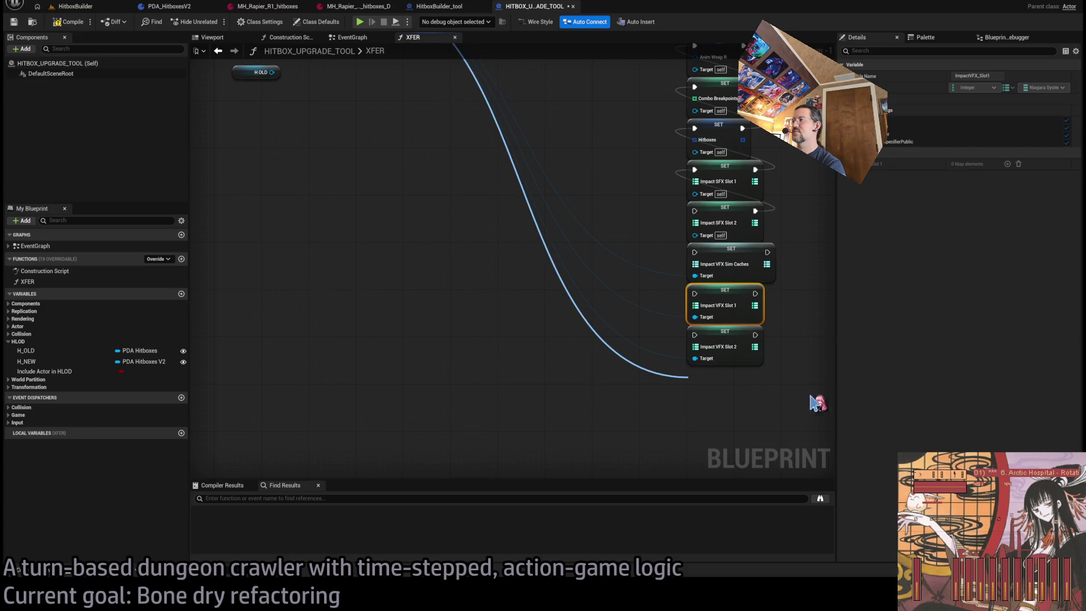
key(ctrl+v)
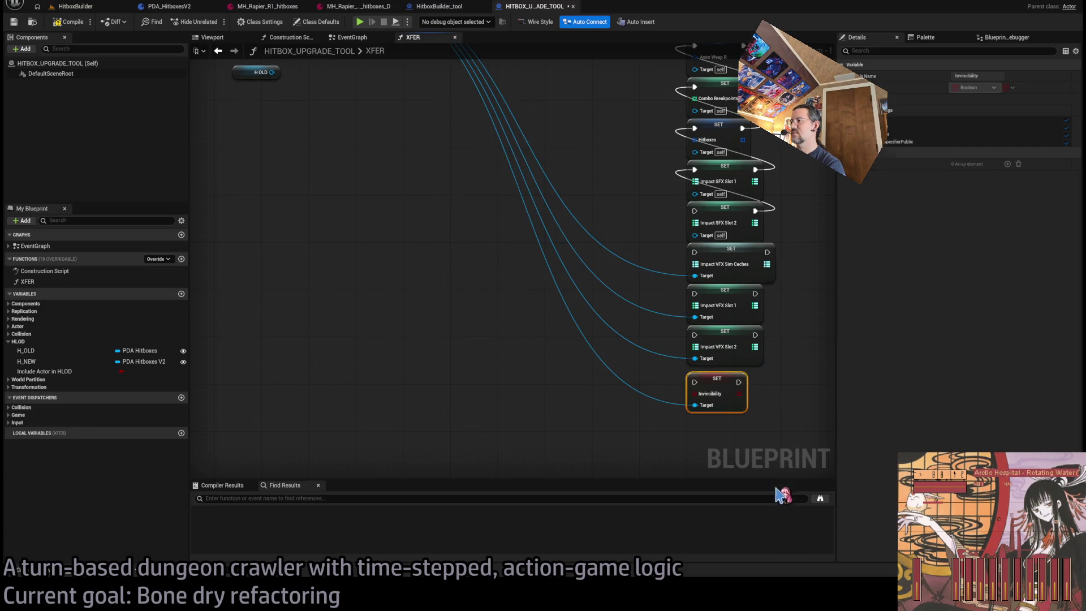
Add a SET Projectile node and connect H NEW to the remaining lower SET nodes' targets
mouse_move(375, 121)
mouse_down()
mouse_move(656, 456)
mouse_move(711, 263)
mouse_up()
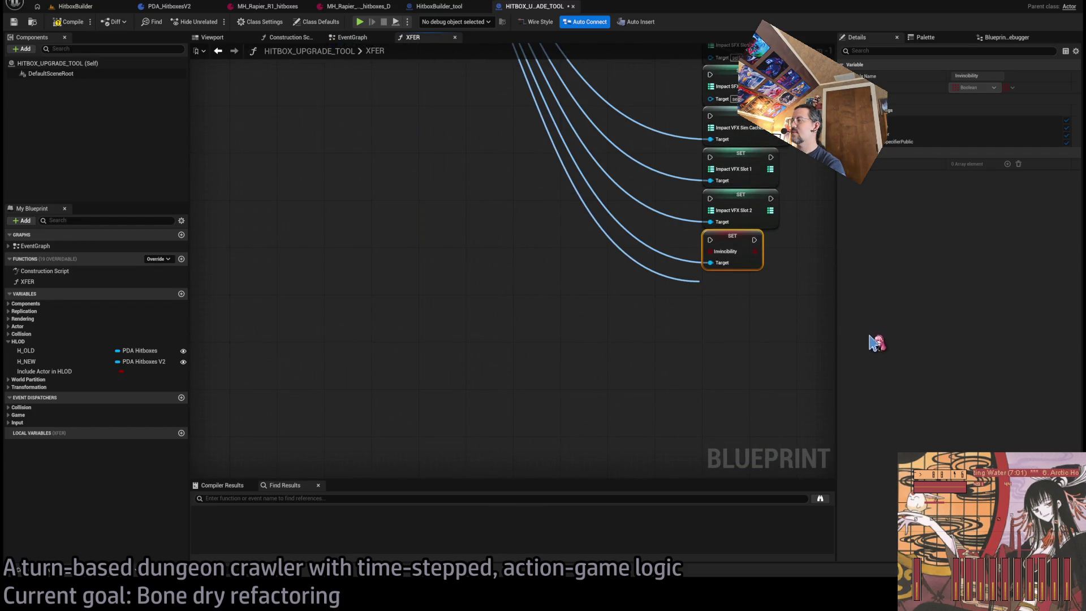
key(ctrl+v)
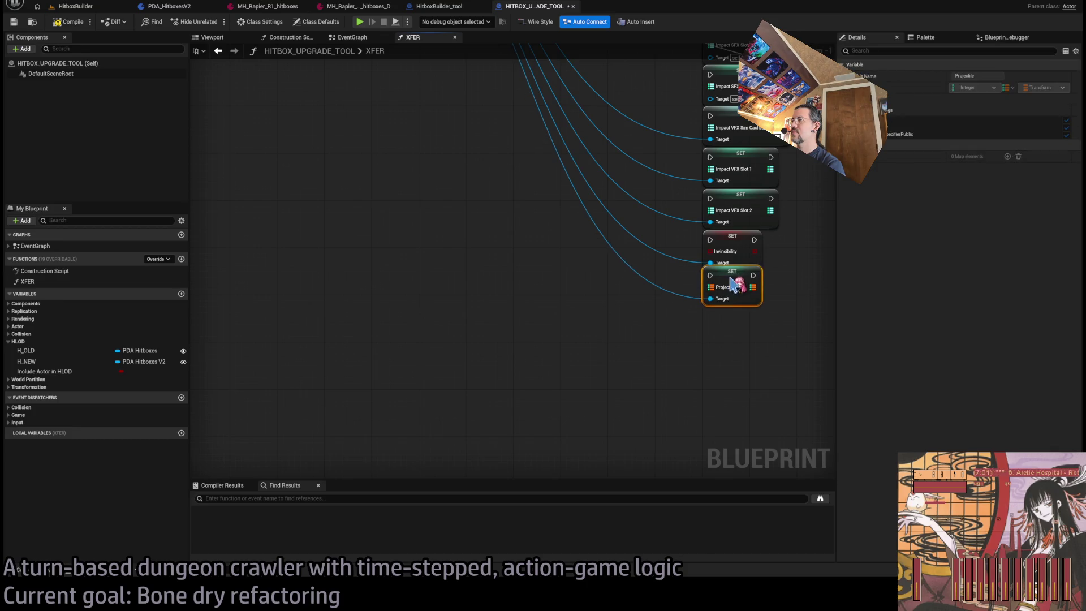
scroll(504, 305, up, 5)
scroll(575, 403, down, 2)
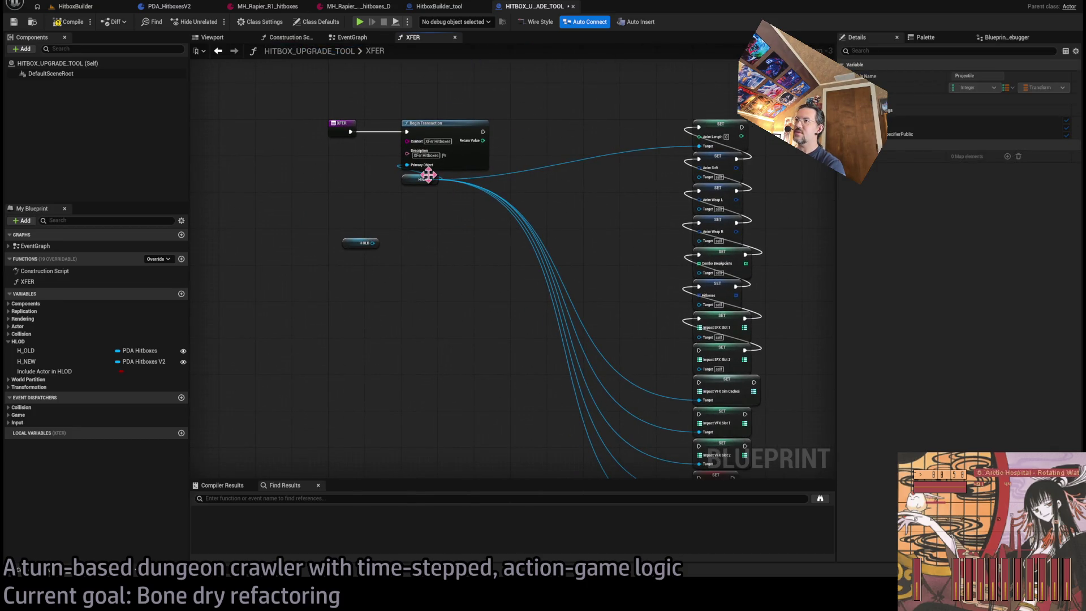
mouse_move(438, 186)
mouse_down()
mouse_move(509, 485)
mouse_move(706, 371)
mouse_move(699, 350)
mouse_up()
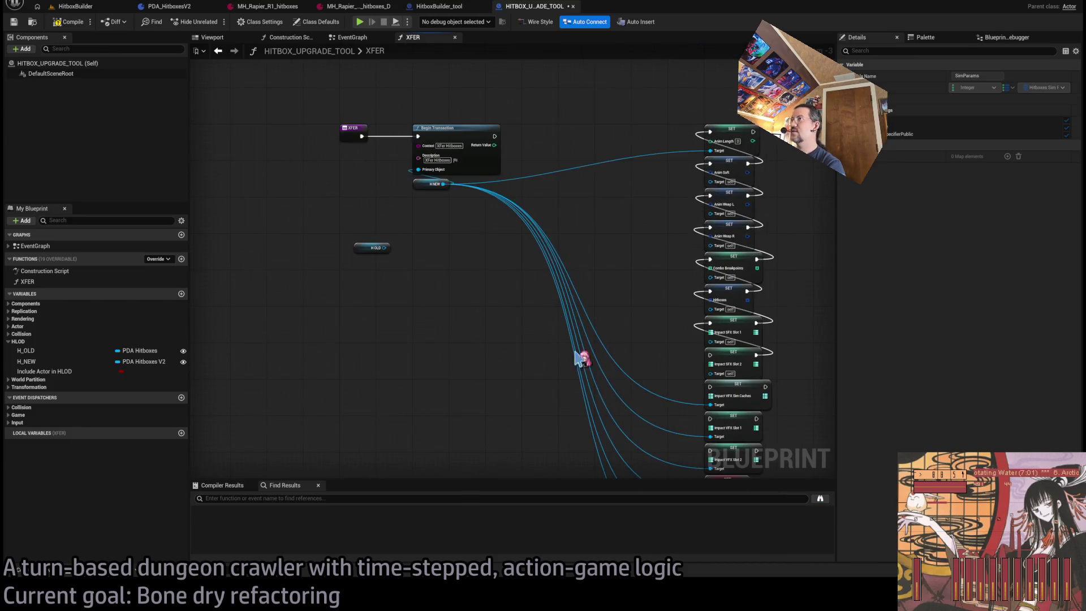
mouse_move(444, 184)
mouse_down()
mouse_move(582, 500)
mouse_move(711, 235)
mouse_move(853, 287)
mouse_up()
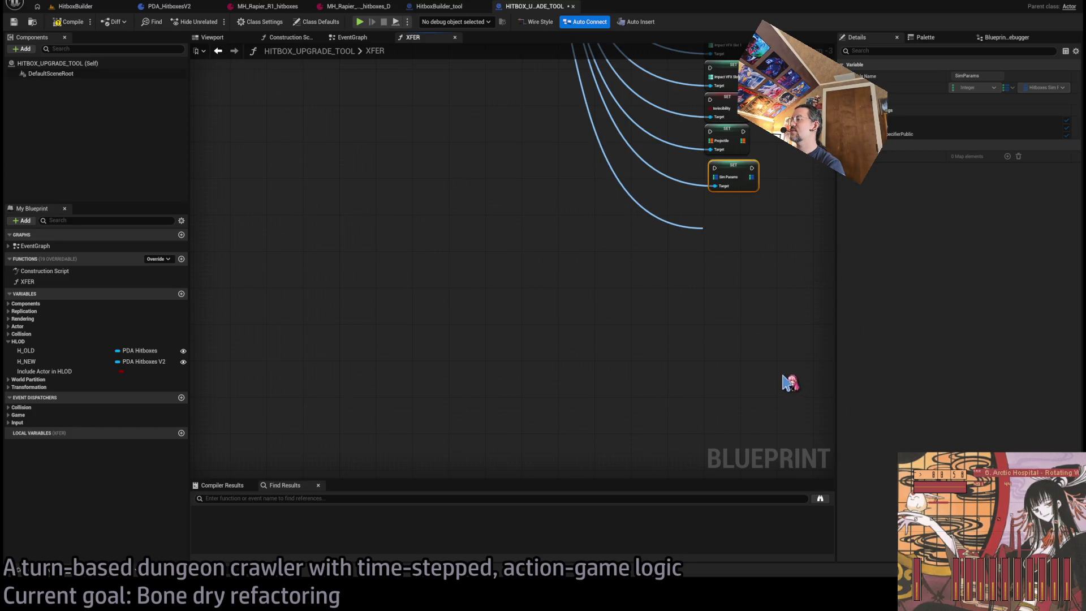
mouse_move(443, 193)
mouse_down()
mouse_move(476, 296)
mouse_move(727, 333)
mouse_move(708, 224)
mouse_move(835, 280)
mouse_up()
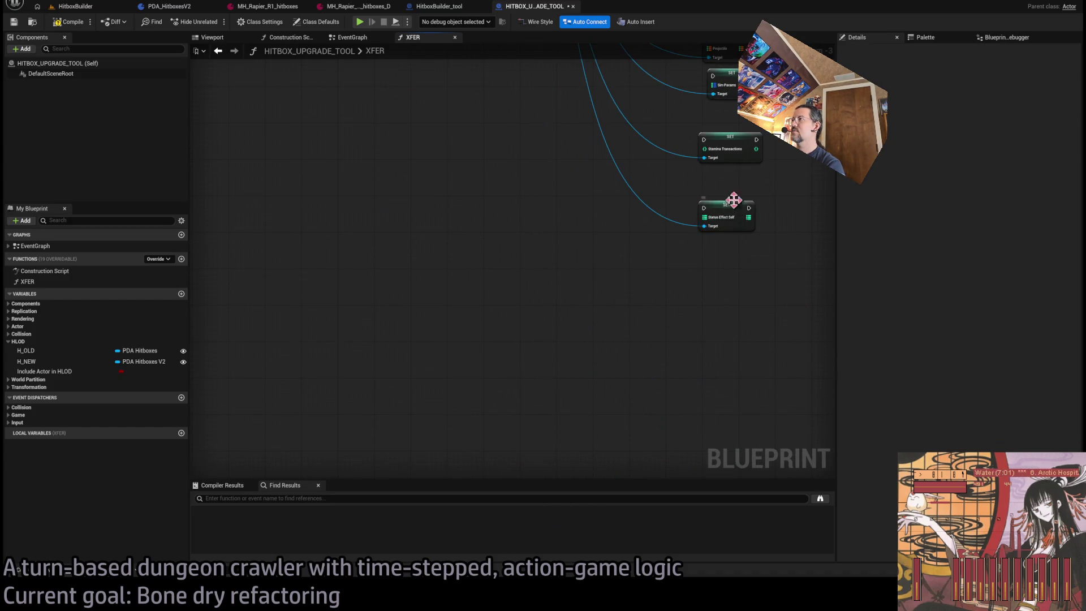
Stack Stamina Transactions and Status Effect Self under Sim Params and chain their execution pins
click(678, 242)
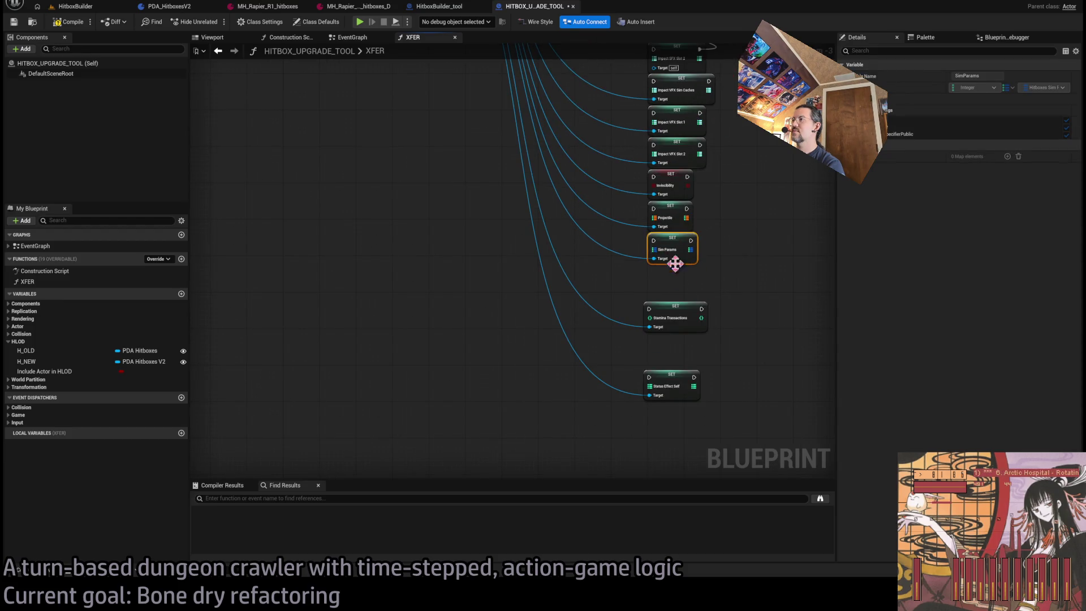
drag(686, 316, 691, 280)
drag(679, 380, 687, 308)
scroll(763, 313, up, 2)
drag(667, 398, 601, 351)
drag(679, 351, 611, 261)
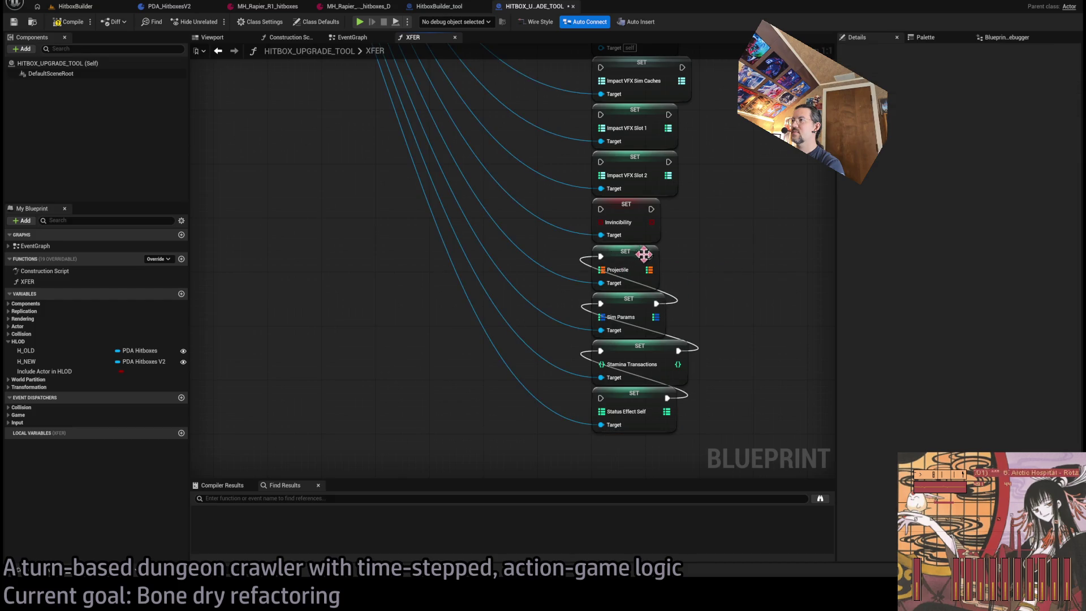
scroll(669, 332, down, 4)
scroll(673, 364, up, 2)
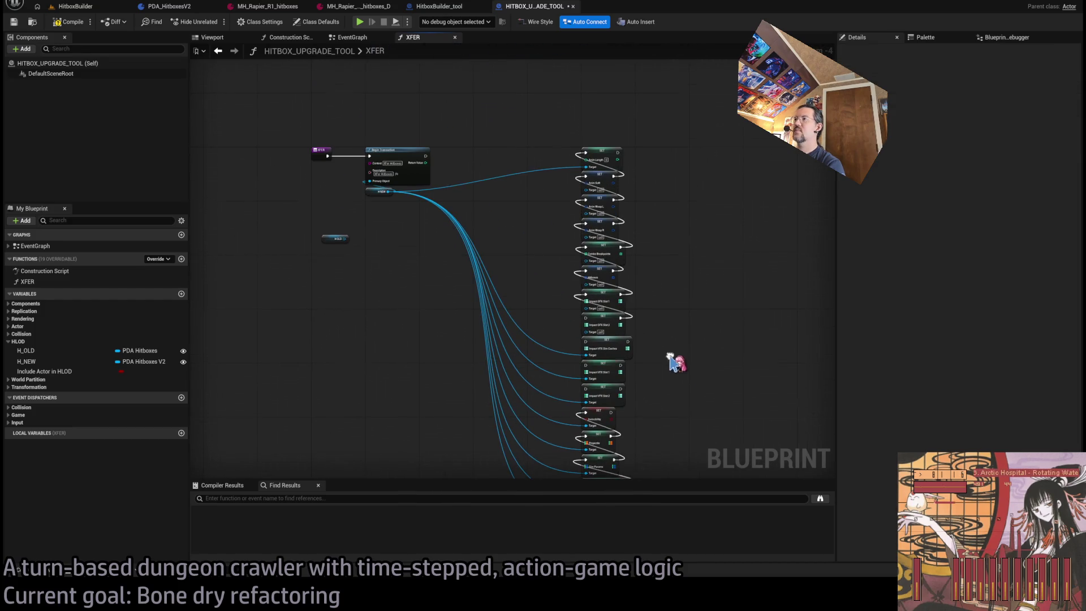
Chain the Impact SFX/VFX setters' exec pins and wire H NEW into the remaining SET targets
scroll(636, 373, up, 3)
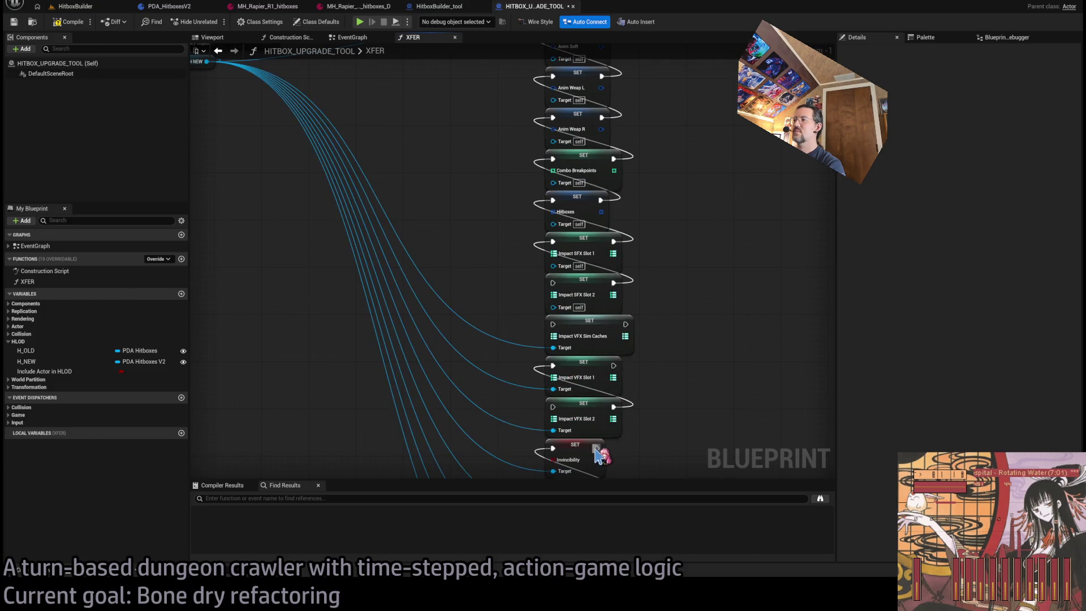
drag(565, 413, 614, 365)
mouse_move(553, 324)
mouse_down()
mouse_move(558, 335)
mouse_move(614, 283)
mouse_up()
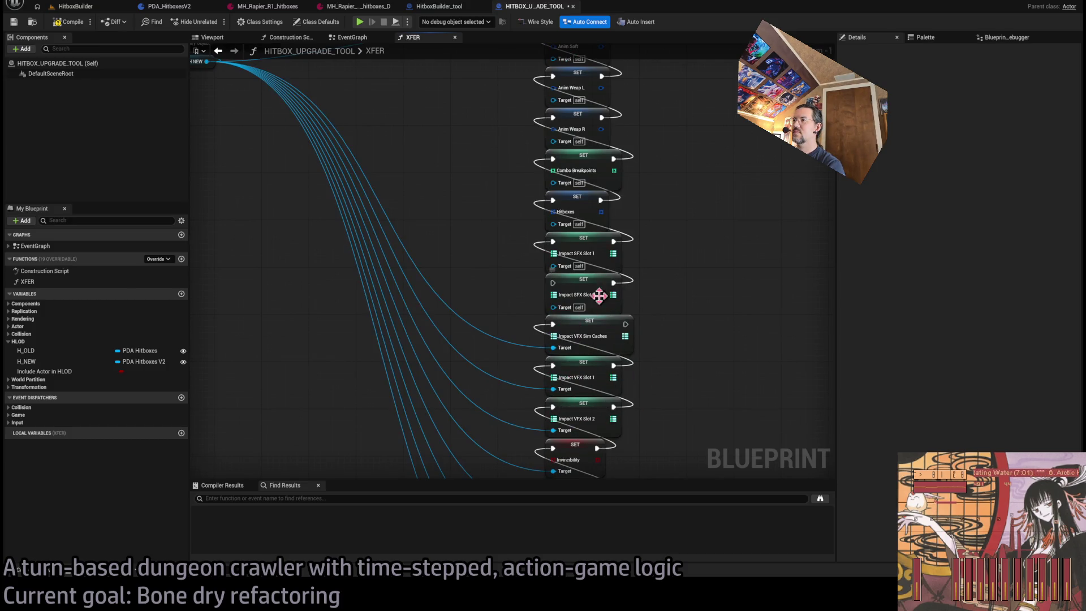
scroll(497, 283, up, 5)
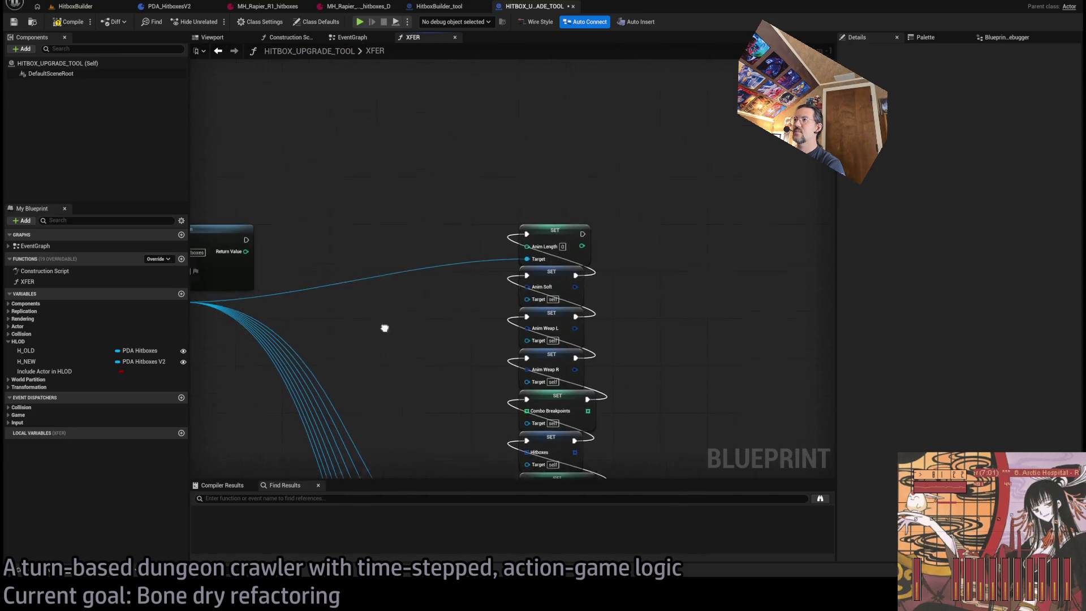
mouse_move(247, 311)
mouse_down()
mouse_move(552, 317)
mouse_move(608, 340)
mouse_move(601, 450)
mouse_move(524, 388)
mouse_move(546, 424)
mouse_up()
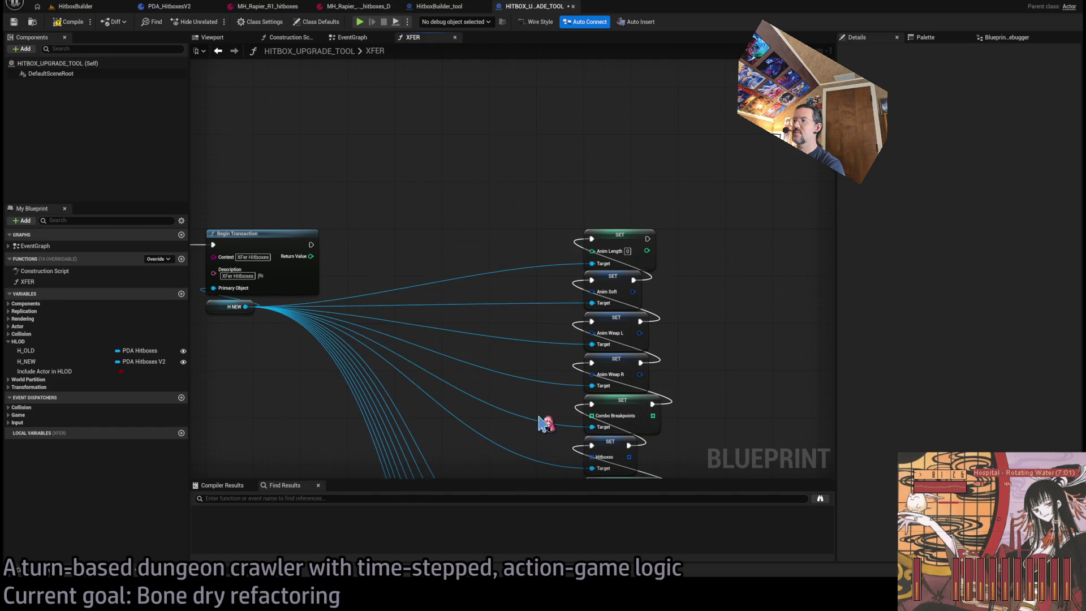
scroll(485, 206, down, 4)
scroll(314, 160, up, 1)
mouse_move(310, 160)
mouse_down()
mouse_move(300, 162)
mouse_move(638, 356)
mouse_move(637, 397)
mouse_up()
scroll(529, 339, down, 5)
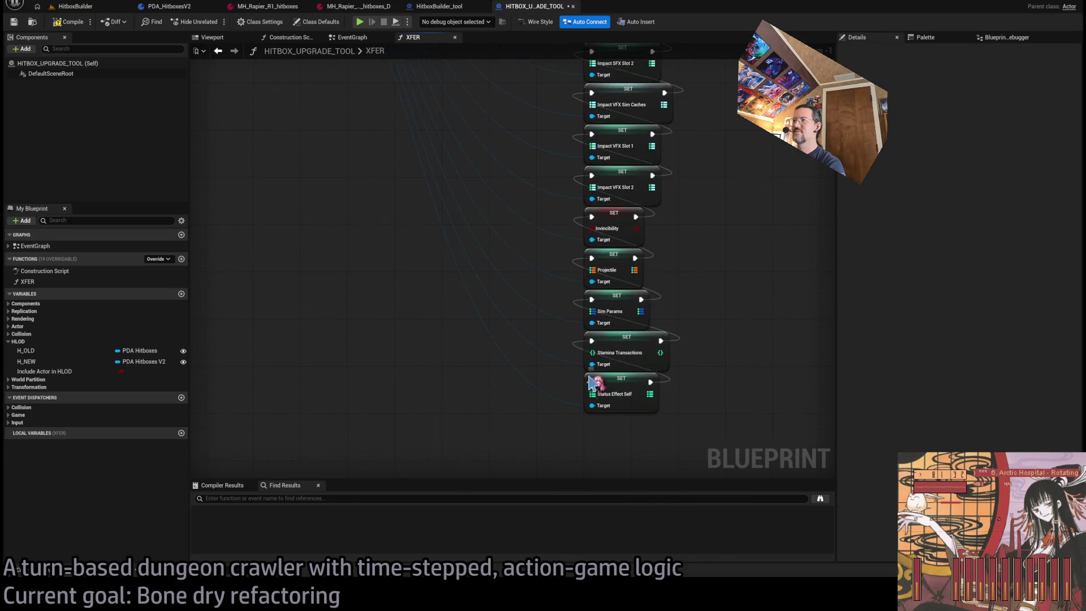
scroll(521, 316, up, 6)
Add Transact Object after the SET chain, fed by a duplicated H NEW, followed by End Transaction
drag(454, 243, 487, 226)
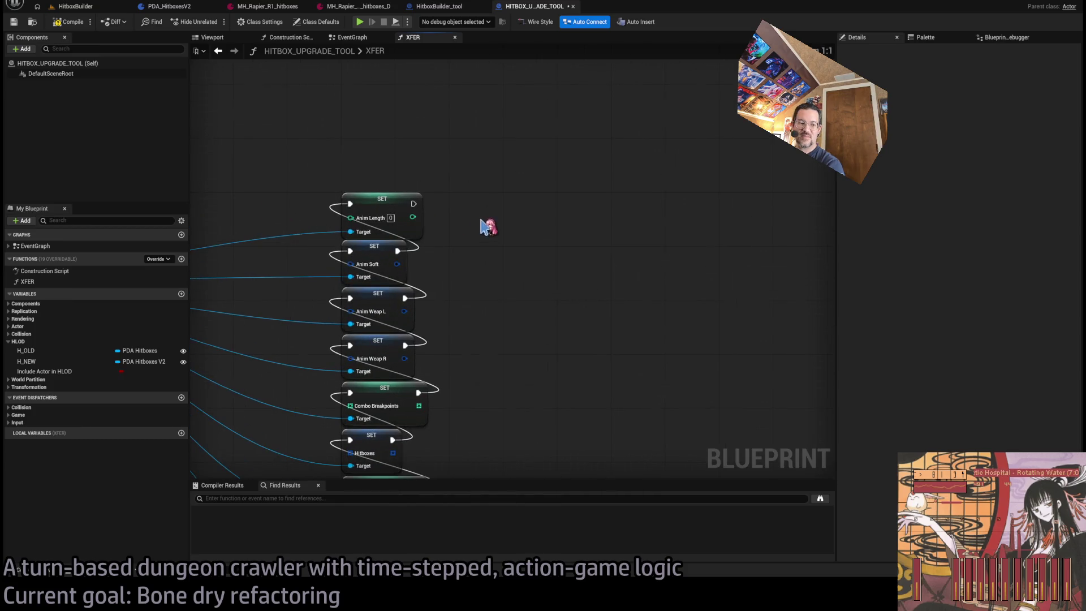
drag(409, 226, 408, 226)
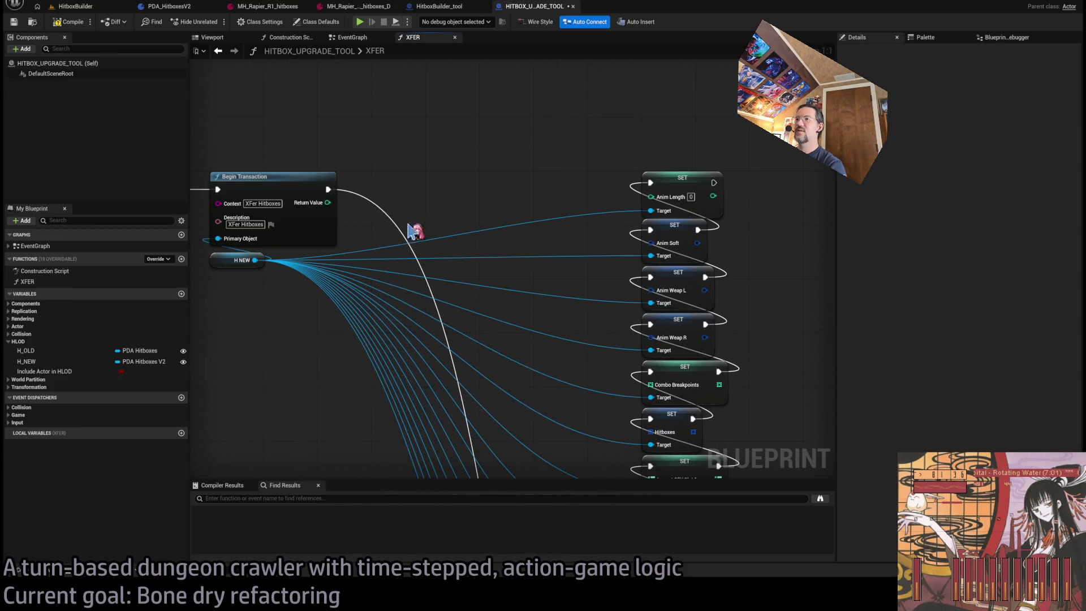
click(243, 260)
key(ctrl+c)
key(ctrl+v)
mouse_move(510, 261)
mouse_down()
mouse_move(482, 195)
mouse_move(500, 209)
mouse_move(490, 224)
mouse_up()
drag(367, 228, 479, 237)
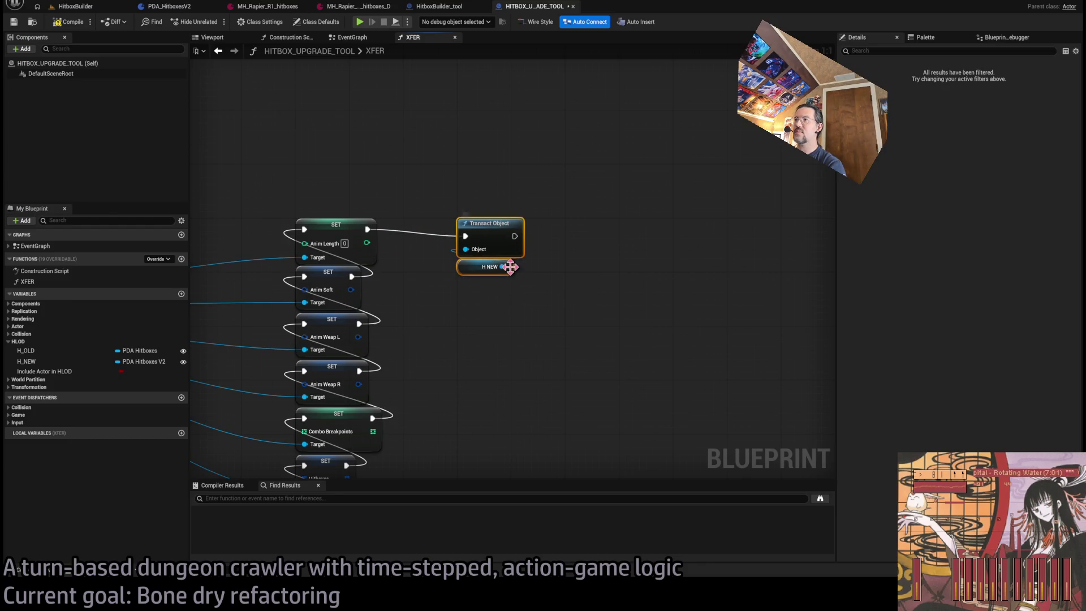
mouse_move(574, 261)
mouse_down()
mouse_move(656, 257)
mouse_move(681, 226)
mouse_up()
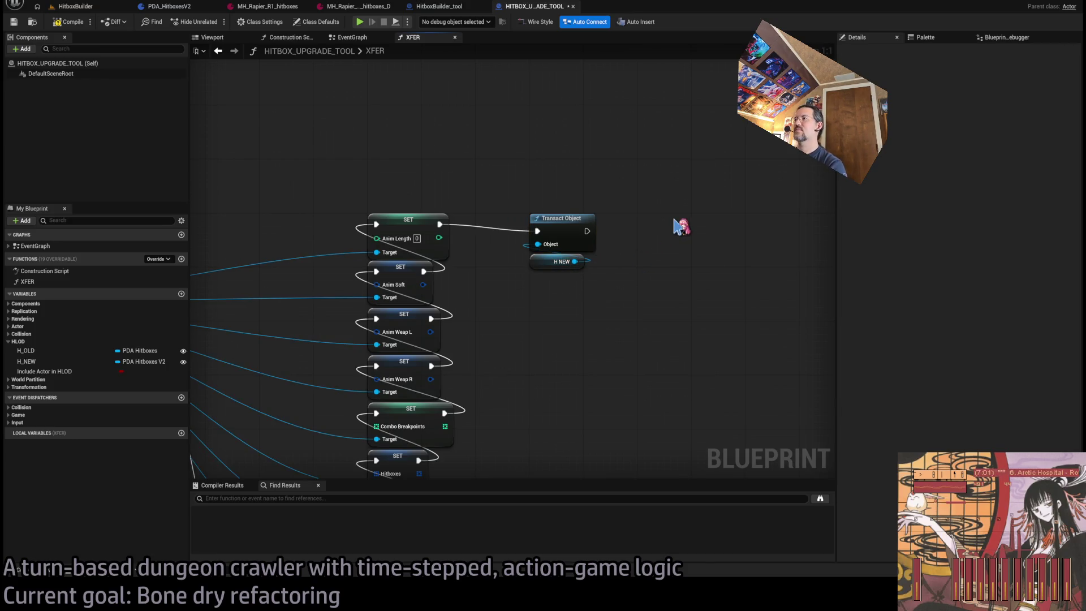
key(ctrl+v)
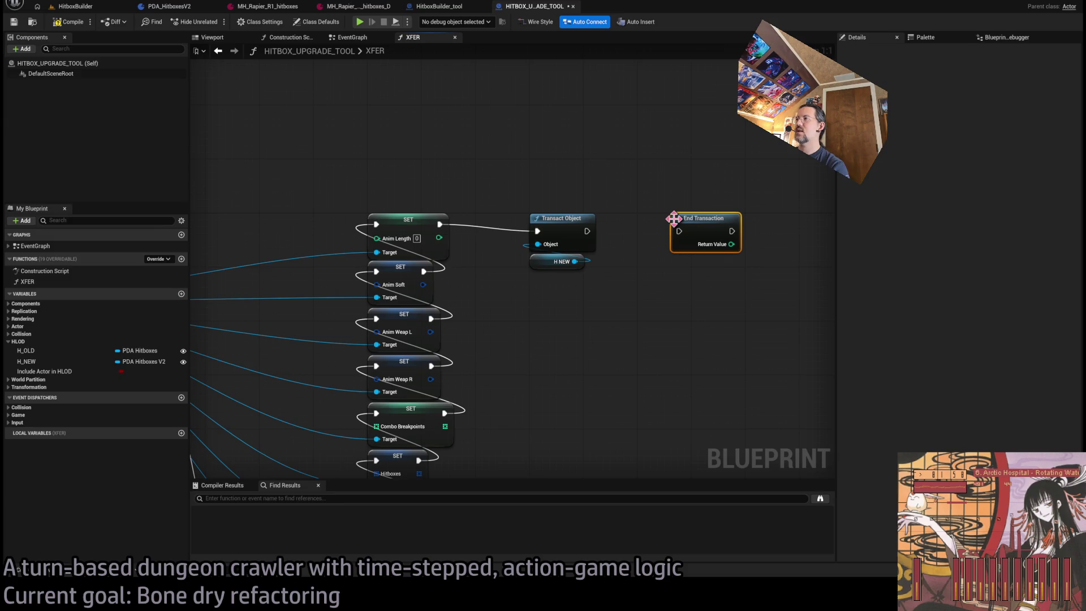
drag(706, 222, 671, 223)
drag(586, 232, 645, 231)
Reposition the H OLD getter near the XFER entry and pull a connection from it
mouse_move(605, 265)
mouse_down()
mouse_move(617, 298)
mouse_move(660, 298)
mouse_move(342, 339)
mouse_up()
mouse_move(224, 321)
mouse_down()
mouse_move(301, 361)
mouse_move(302, 310)
mouse_up()
mouse_move(317, 341)
mouse_down()
mouse_move(307, 360)
mouse_move(443, 306)
mouse_move(328, 283)
mouse_move(447, 253)
mouse_up()
Add Anim Length, Anim Soft and Anim Weap L getters on H OLD, wiring Anim Length to its setter
key(ctrl+z)
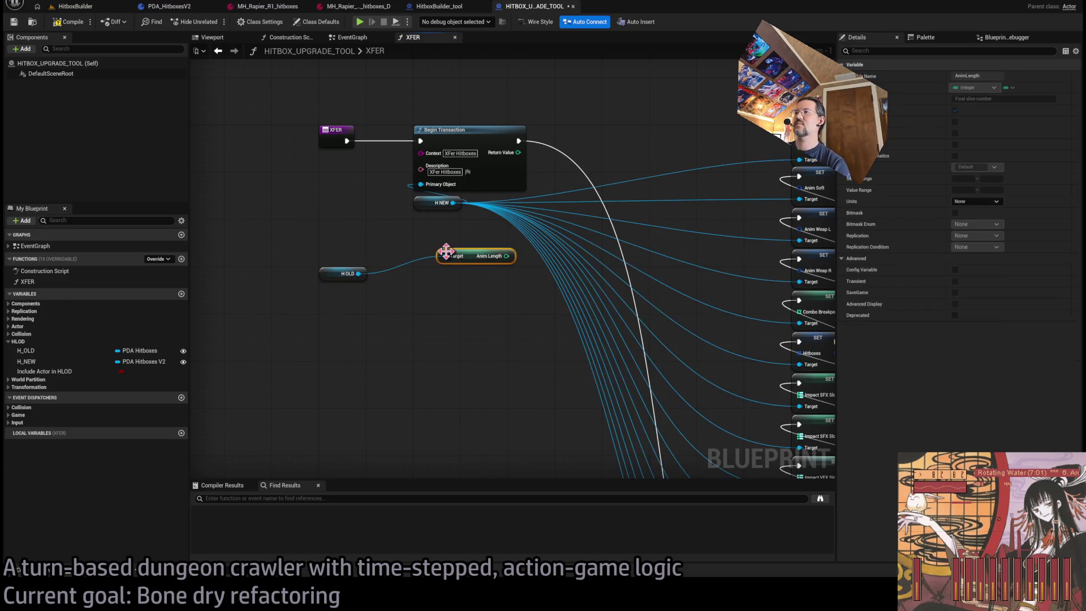
drag(801, 155, 799, 157)
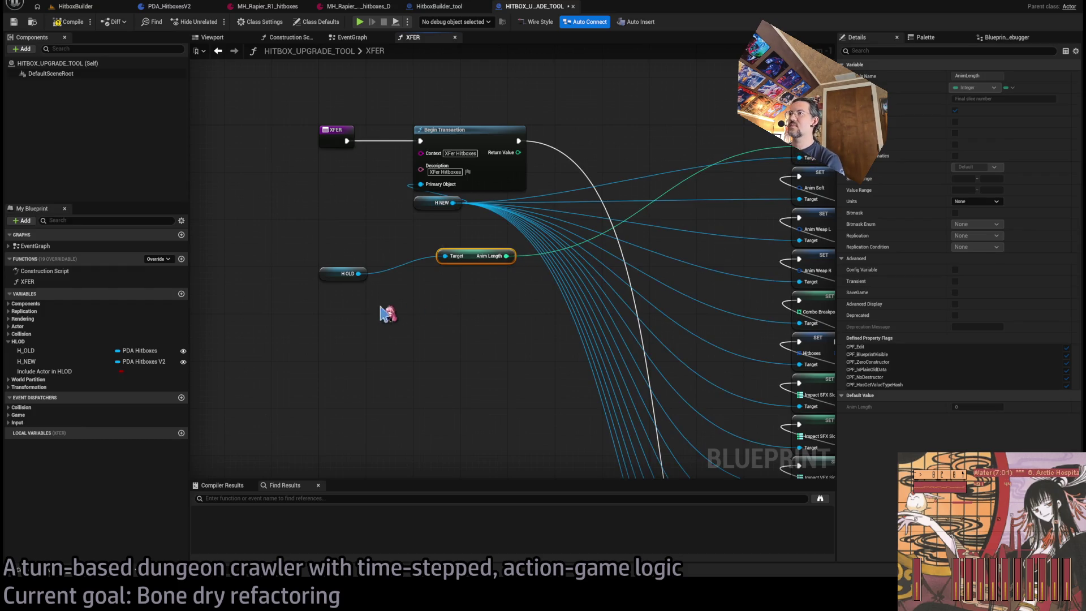
mouse_move(360, 275)
mouse_down()
mouse_move(458, 274)
mouse_move(444, 264)
mouse_up()
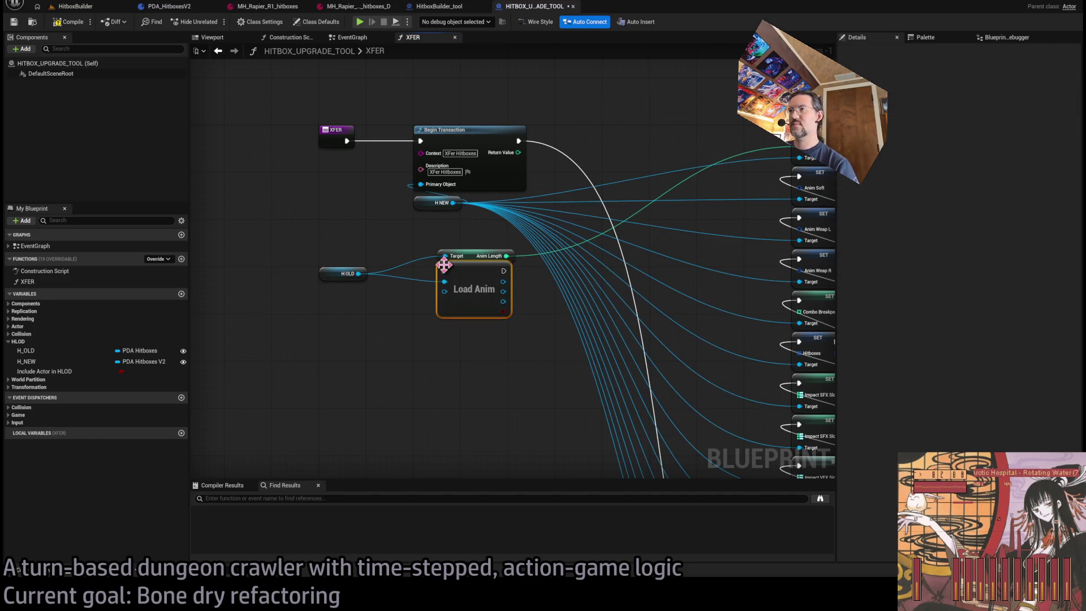
key(ctrl+z)
drag(359, 274, 447, 290)
drag(358, 273, 451, 342)
mouse_move(359, 274)
mouse_down()
mouse_move(390, 356)
mouse_move(425, 405)
mouse_up()
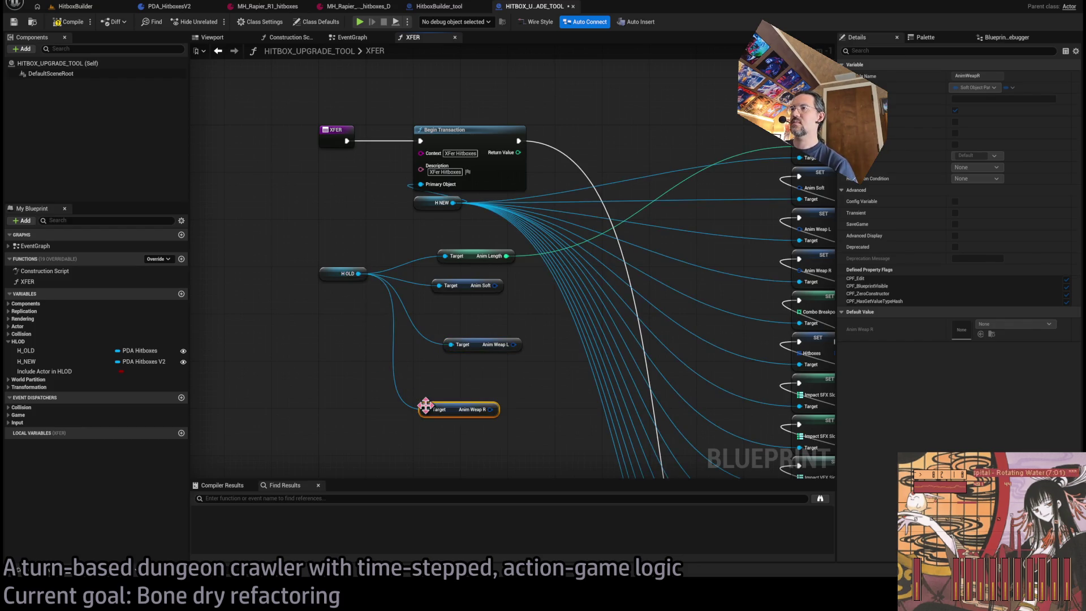
Stack the Anim getters and feed old Anim Soft, Anim Weap L and Anim Weap R into their SET nodes
mouse_move(459, 279)
mouse_down()
mouse_move(465, 262)
mouse_move(445, 221)
mouse_up()
ctrl+click(469, 257)
drag(479, 343, 450, 247)
mouse_move(462, 413)
mouse_down()
mouse_move(446, 370)
mouse_move(456, 266)
mouse_up()
drag(501, 311, 418, 360)
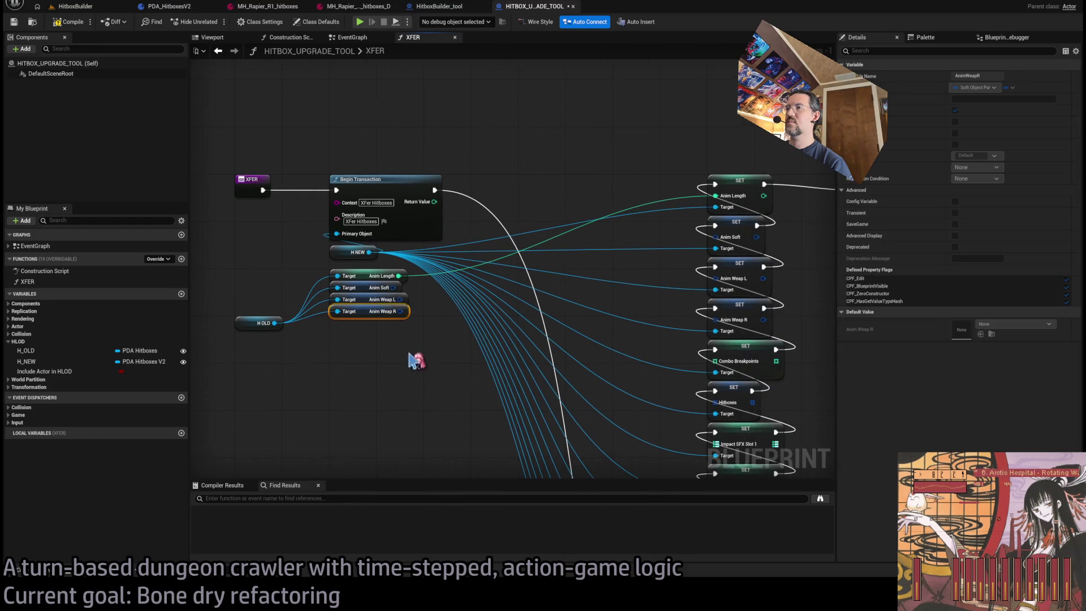
drag(393, 288, 717, 242)
mouse_move(715, 279)
mouse_down()
mouse_move(400, 299)
mouse_move(712, 323)
mouse_up()
scroll(712, 322, down, 3)
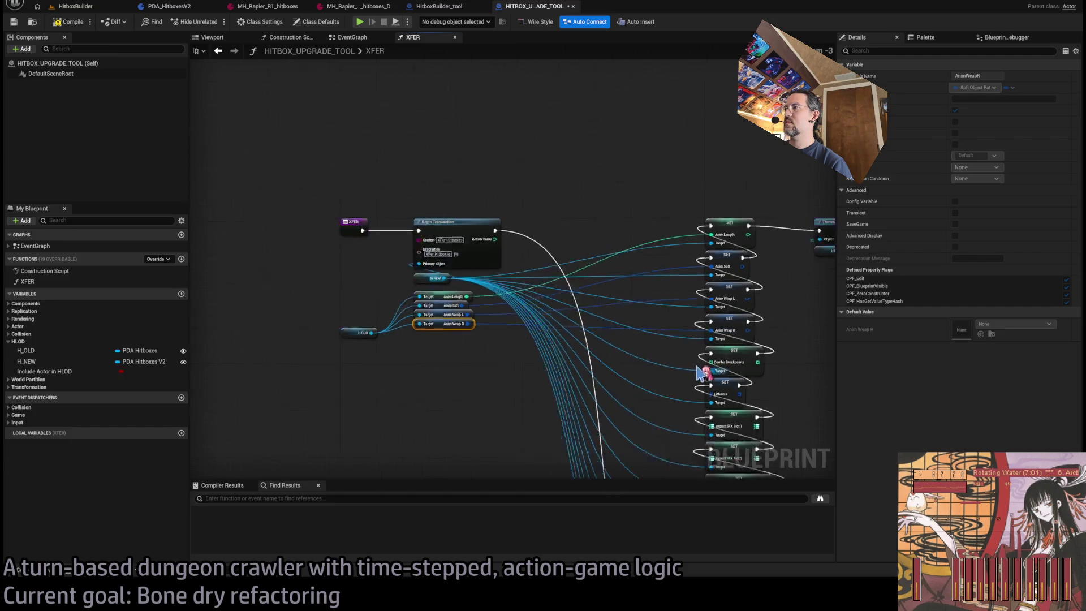
drag(565, 164, 623, 362)
scroll(730, 158, up, 3)
drag(731, 158, 623, 157)
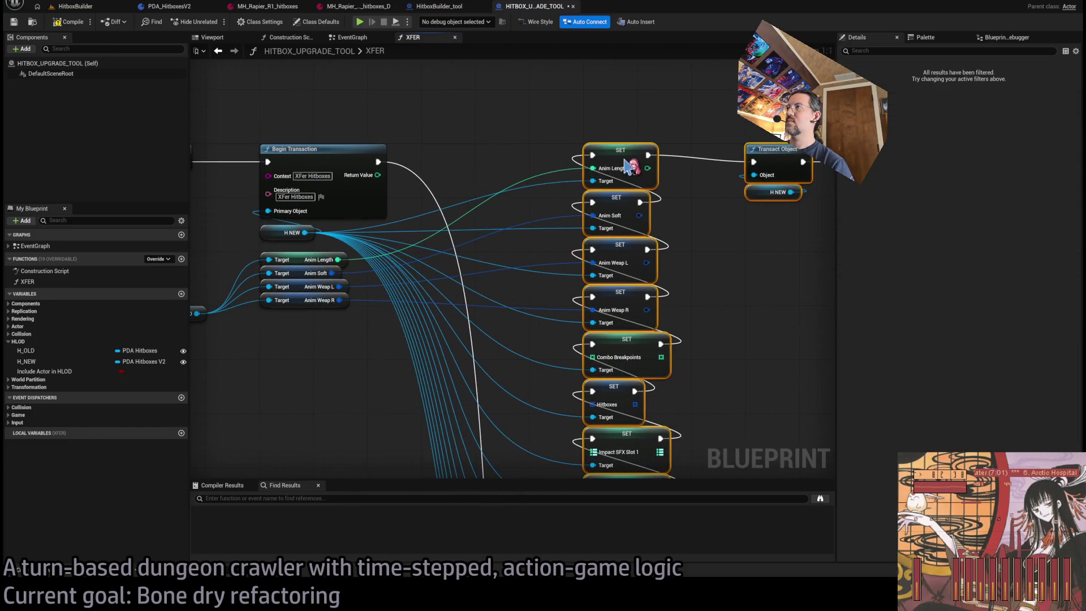
Add Hitboxes, Impact SFX Slot 1 and Impact SFX Slot 2 getters on H OLD
mouse_move(286, 336)
mouse_down()
mouse_move(526, 309)
mouse_move(356, 317)
mouse_move(419, 308)
mouse_up()
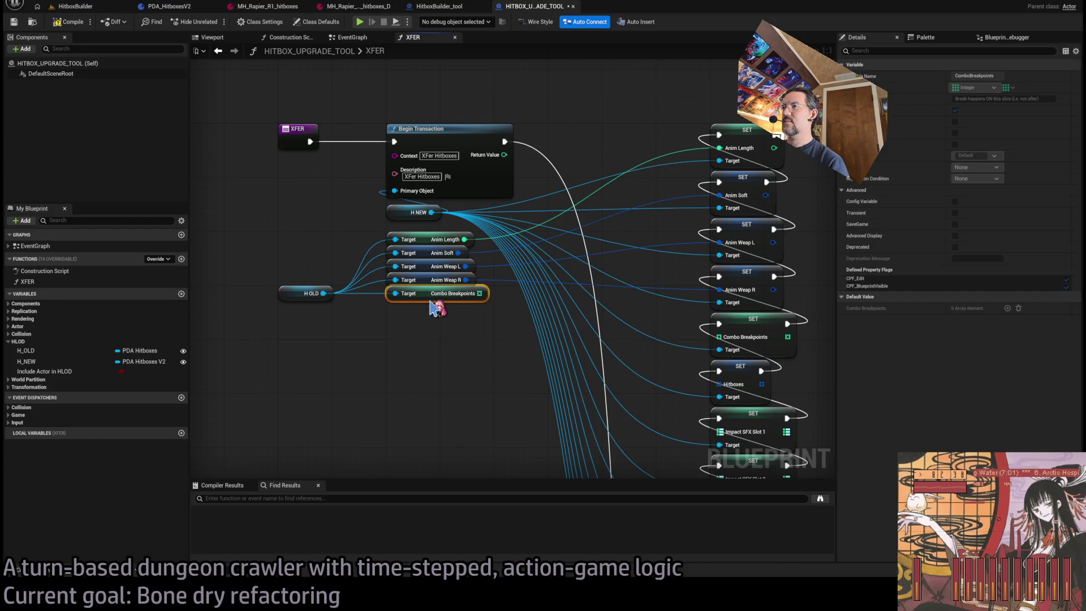
drag(323, 293, 396, 314)
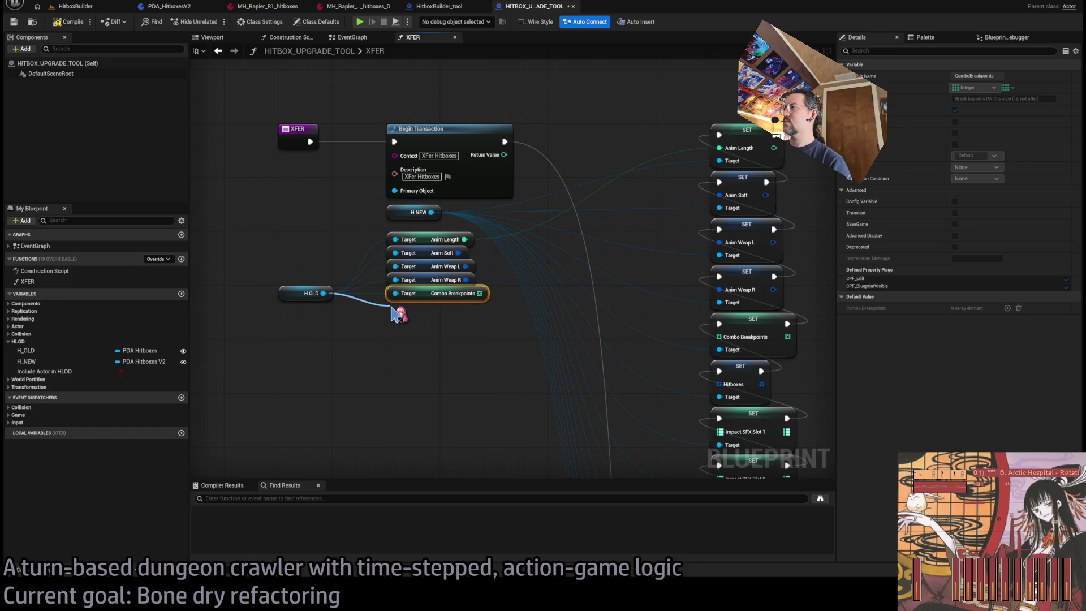
drag(396, 314, 396, 314)
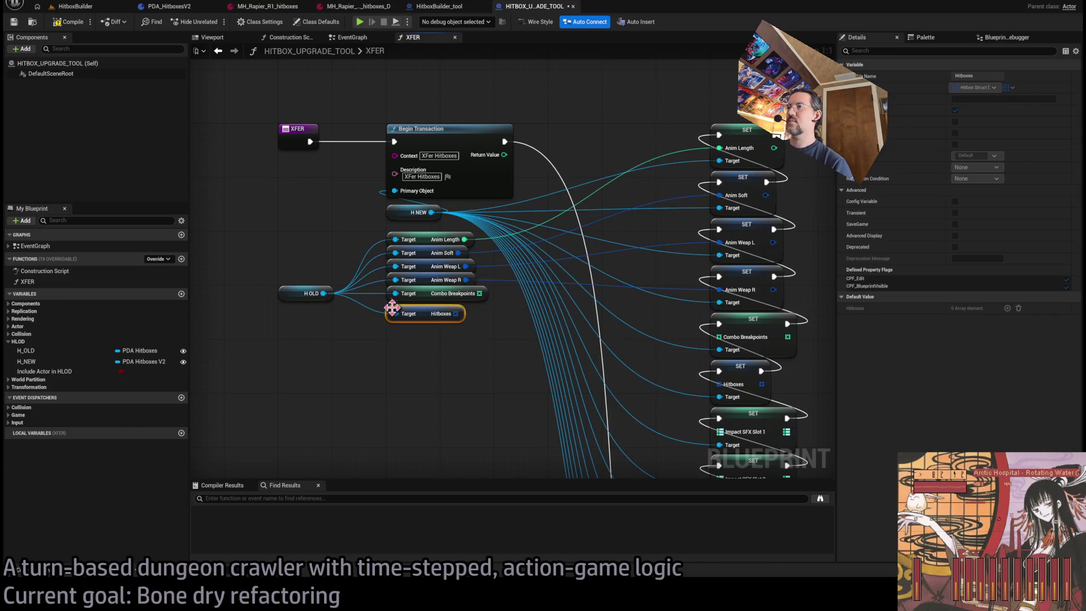
drag(323, 293, 398, 323)
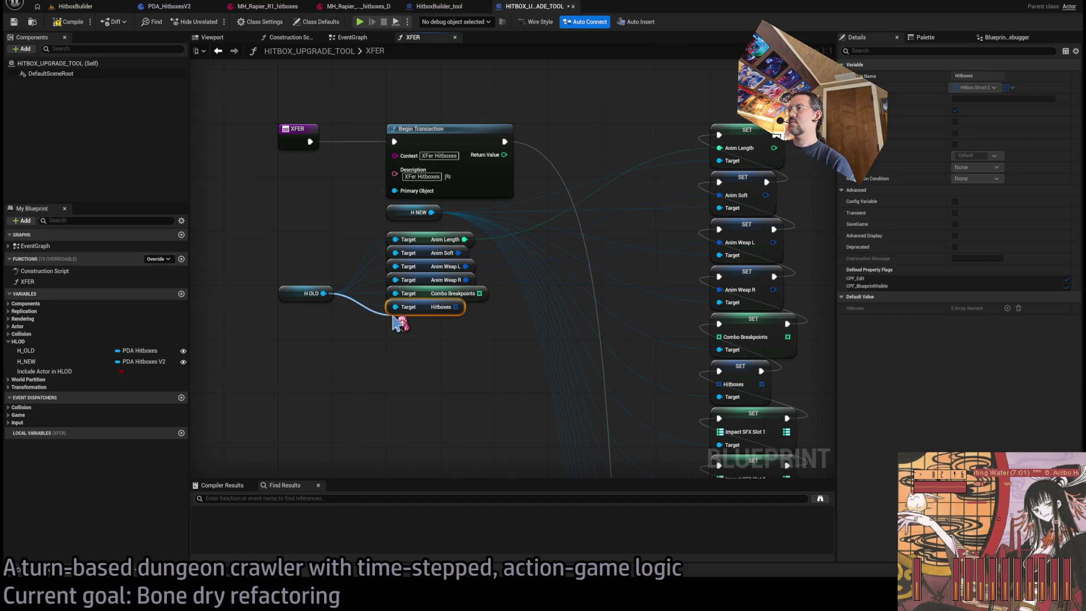
drag(397, 323, 398, 323)
drag(323, 293, 391, 330)
drag(323, 293, 394, 338)
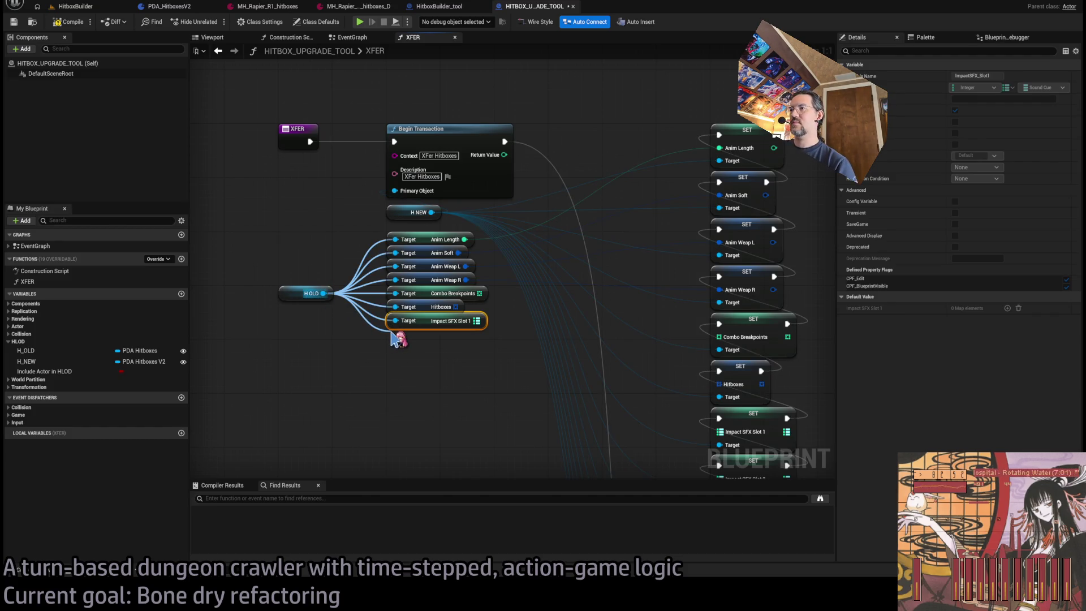
mouse_move(395, 338)
mouse_down()
mouse_move(426, 383)
mouse_move(391, 354)
mouse_up()
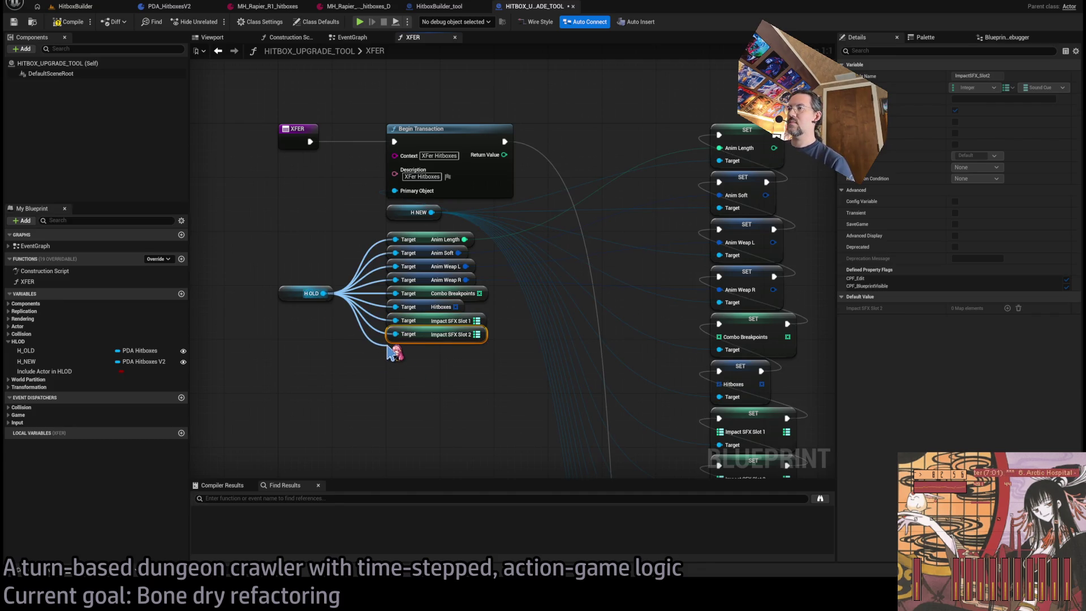
Add Impact VFX Sim Caches, Slot 1 and Slot 2 getters, and connect Combo Breakpoints to its setter
key(ctrl+v)
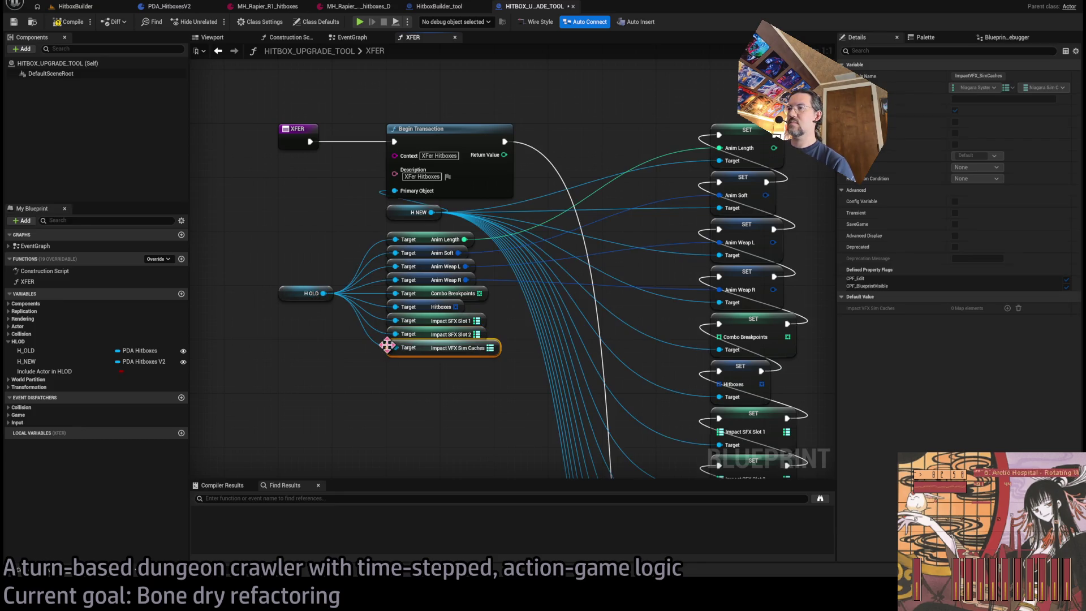
drag(324, 293, 391, 369)
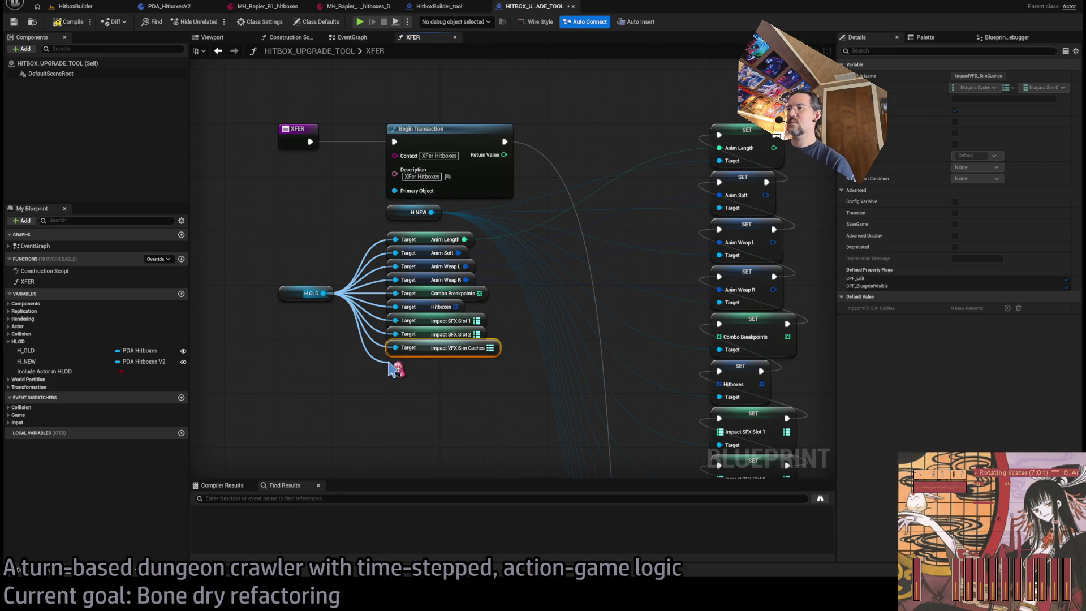
click(402, 393)
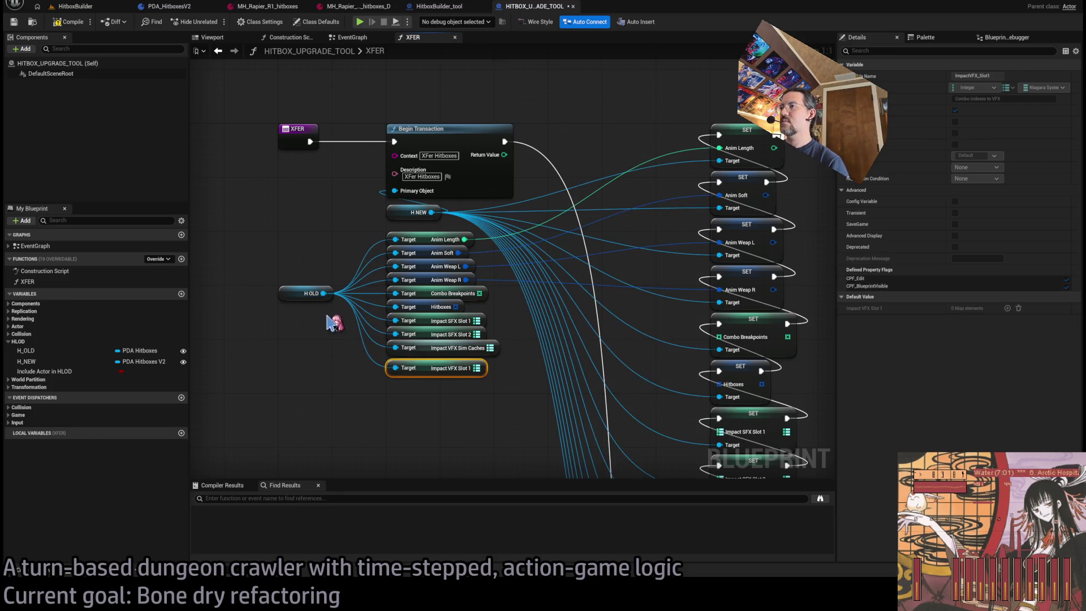
mouse_move(324, 293)
mouse_down()
mouse_move(397, 388)
mouse_move(432, 367)
mouse_up()
click(399, 391)
ctrl+click(431, 371)
mouse_move(396, 246)
mouse_down()
mouse_move(516, 286)
mouse_move(636, 289)
mouse_up()
drag(636, 336, 374, 266)
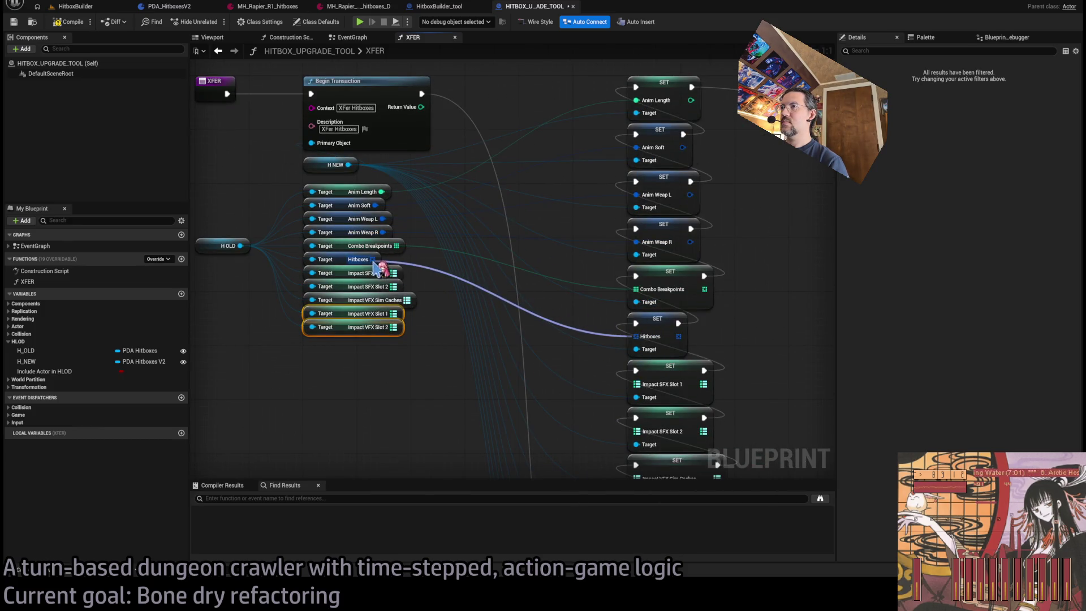
Wire Impact SFX Slot 1/2, Impact VFX Sim Caches and Impact VFX Slot 1 getters into their setters
click(336, 408)
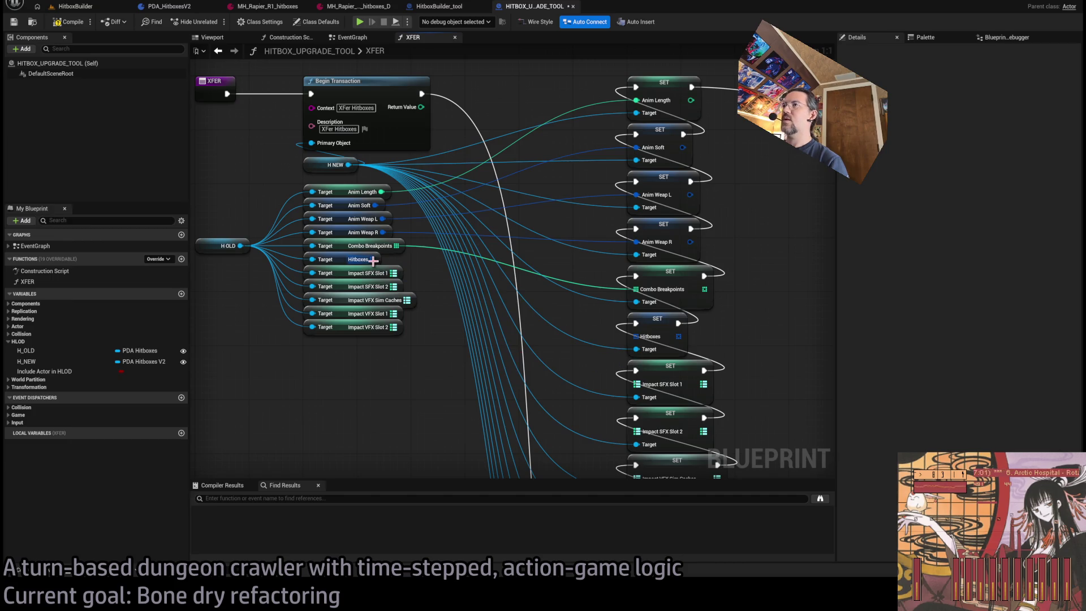
drag(393, 273, 637, 385)
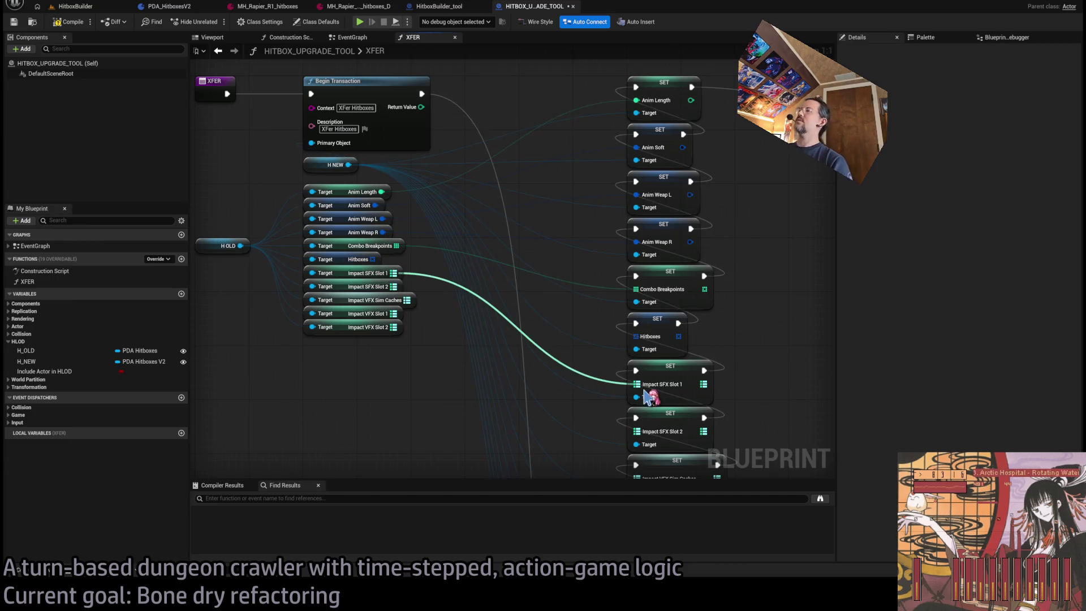
mouse_move(393, 286)
mouse_down()
mouse_move(645, 399)
mouse_move(648, 433)
mouse_up()
drag(407, 300, 643, 413)
mouse_move(636, 451)
mouse_down()
mouse_move(394, 239)
mouse_move(661, 456)
mouse_move(497, 315)
mouse_move(422, 207)
mouse_move(528, 307)
mouse_move(628, 364)
mouse_move(598, 418)
mouse_move(636, 406)
mouse_up()
Tuck the Impact VFX Slot 2 getter under Slot 1 and select the old Hitboxes getter
drag(373, 214, 348, 167)
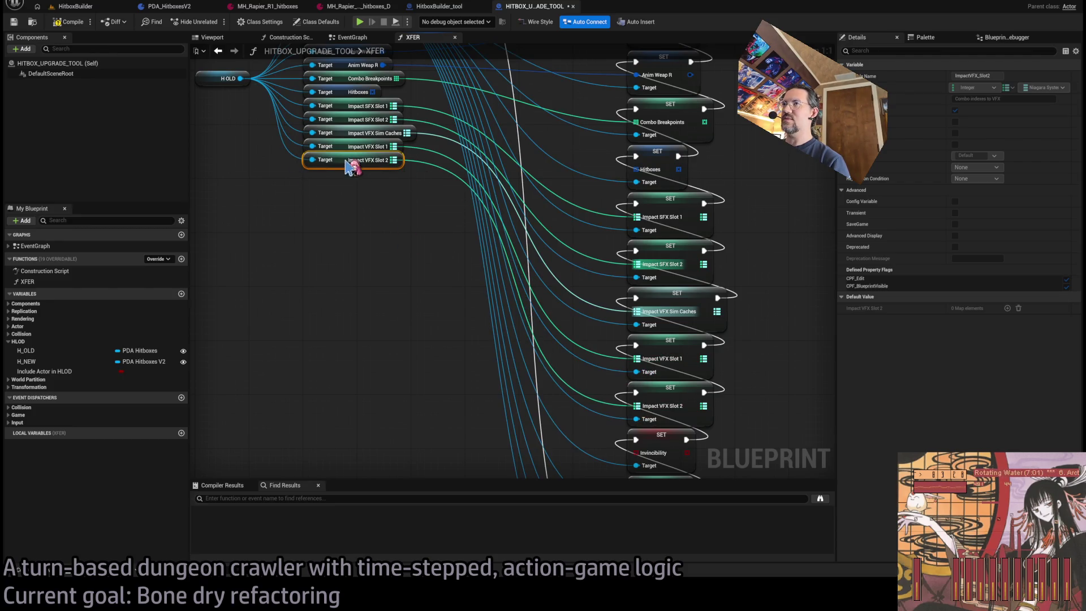
drag(447, 290, 367, 286)
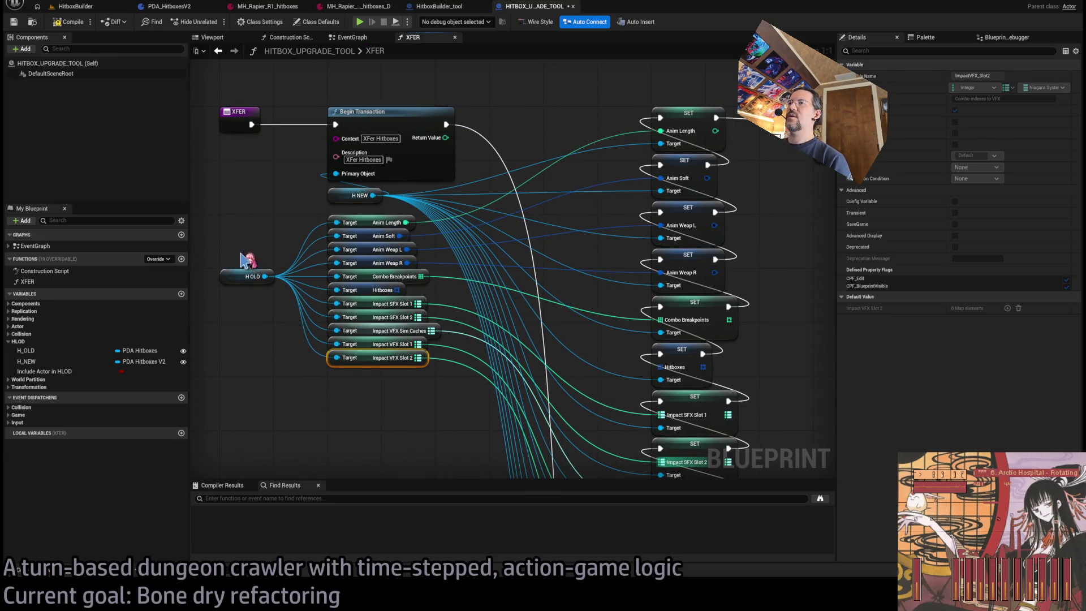
click(367, 295)
scroll(257, 255, down, 2)
drag(750, 285, 677, 321)
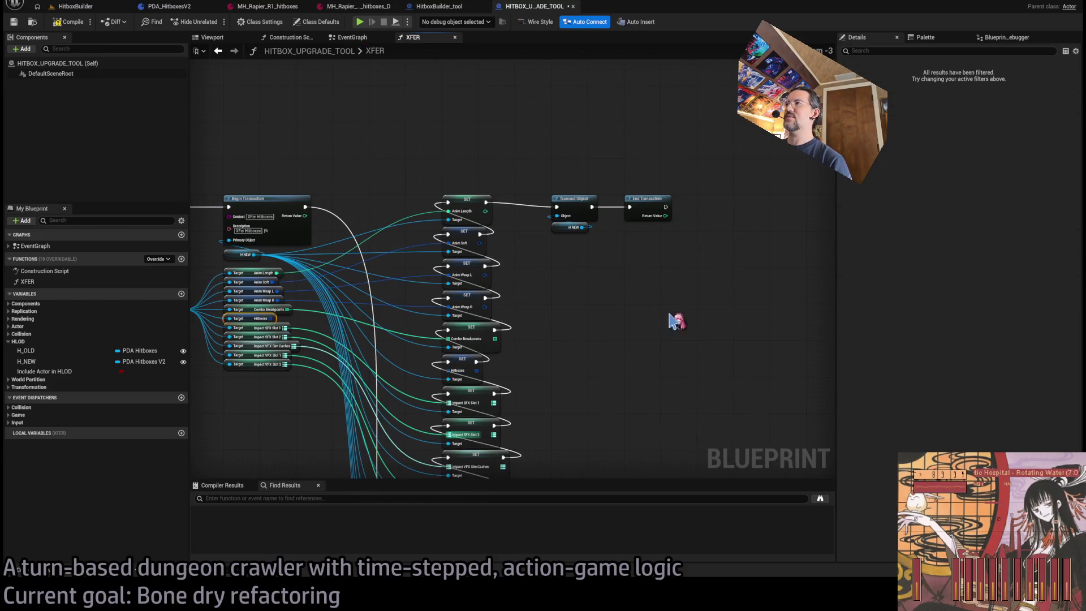
Shift Transact Object and End Transaction right and paste an old Hitboxes getter into the gap
mouse_move(552, 305)
mouse_down()
mouse_move(405, 211)
mouse_move(716, 229)
mouse_move(465, 221)
mouse_move(789, 220)
mouse_up()
key(ctrl+v)
click(496, 322)
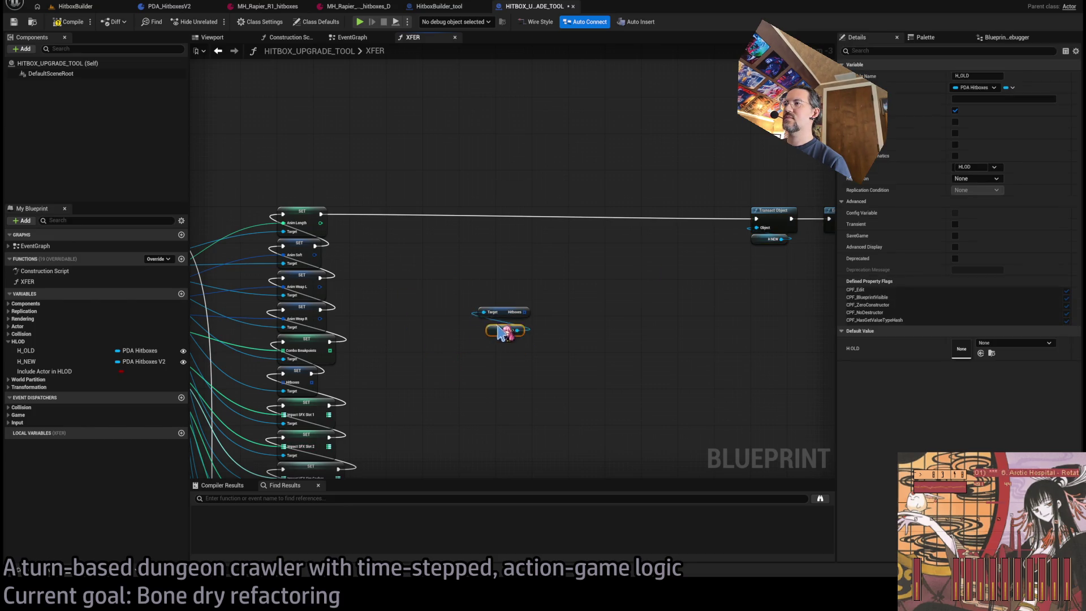
mouse_move(496, 327)
mouse_down()
mouse_move(406, 277)
mouse_move(408, 299)
mouse_up()
drag(417, 261, 769, 232)
drag(575, 334, 496, 342)
Splice a duplicated SET Hitboxes node in before Transact Object, with Auto Insert enabled
click(690, 328)
mouse_move(690, 328)
mouse_down()
mouse_move(490, 304)
mouse_move(719, 301)
mouse_up()
key(ctrl+c)
key(ctrl+v)
key(Delete)
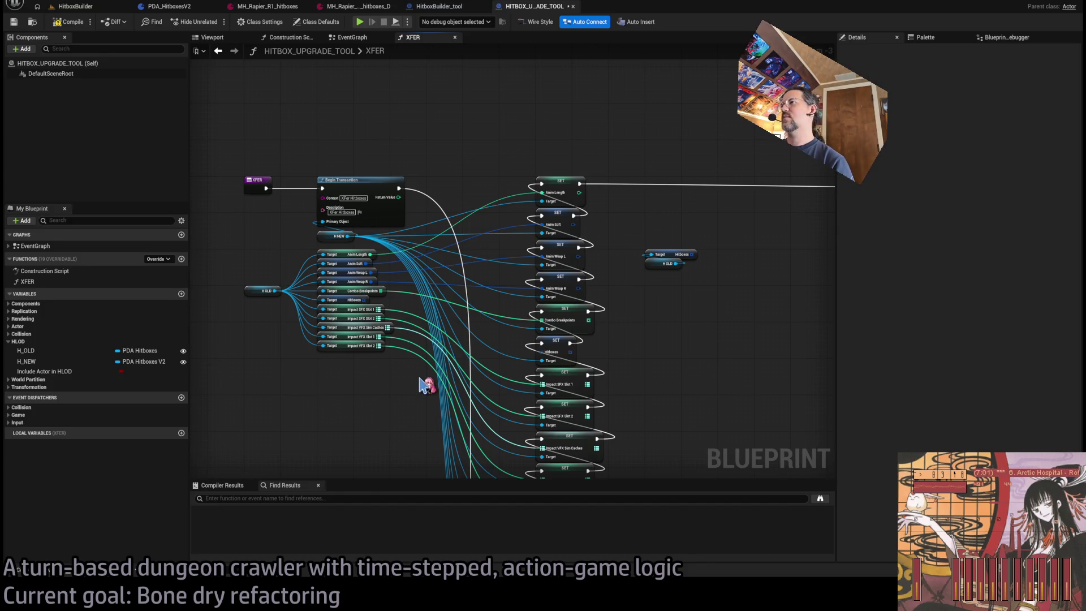
drag(556, 351, 282, 341)
key(ctrl+v)
drag(679, 196, 702, 174)
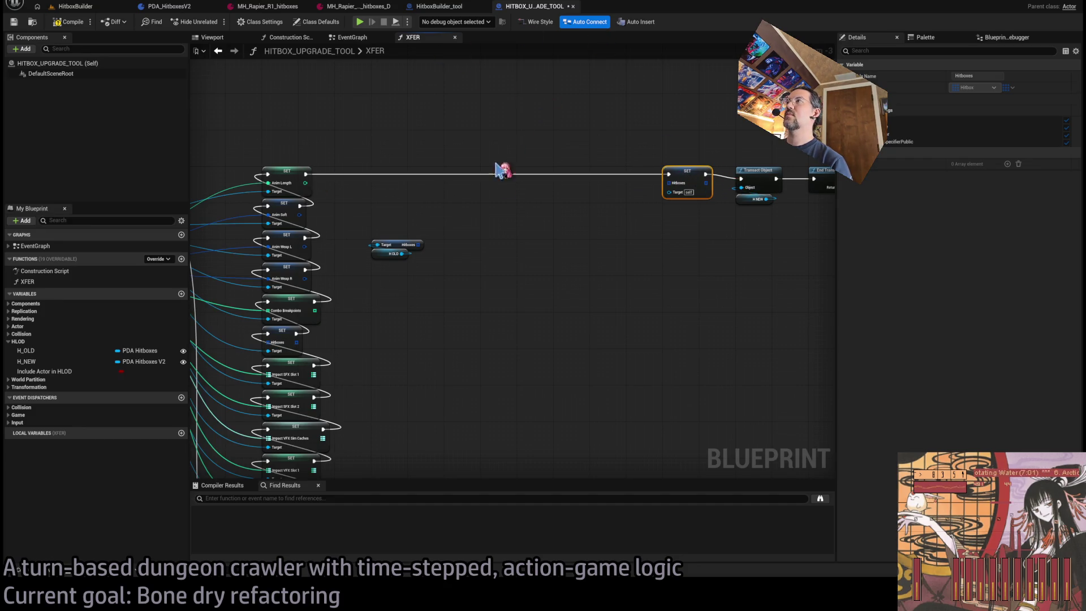
drag(503, 170, 615, 137)
click(637, 22)
drag(572, 240, 637, 244)
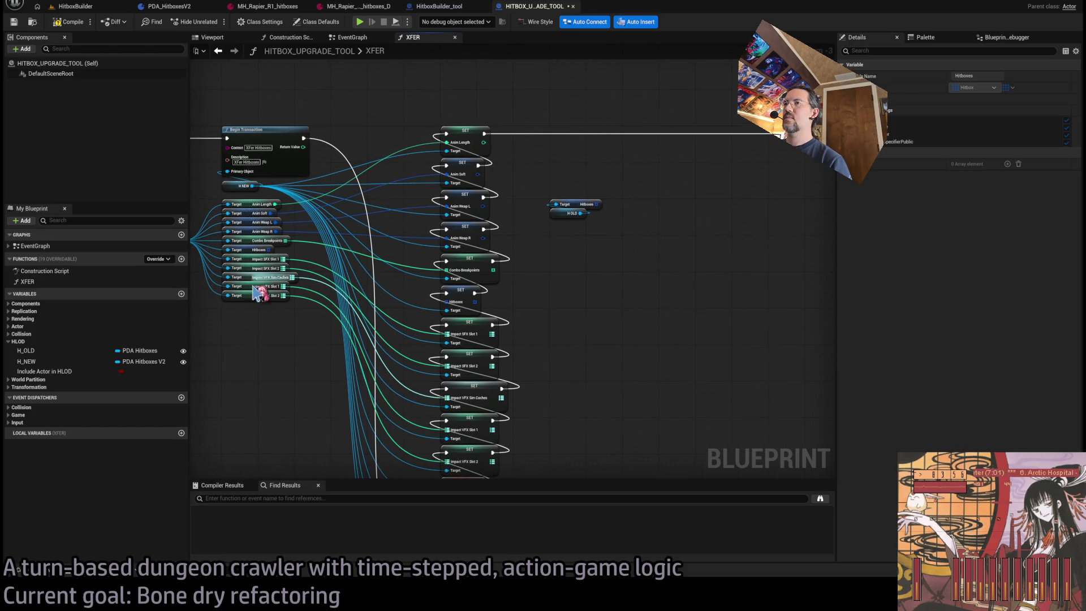
Move the H OLD node down beside the lower SET nodes
drag(258, 291, 330, 295)
scroll(330, 295, up, 2)
drag(408, 308, 352, 119)
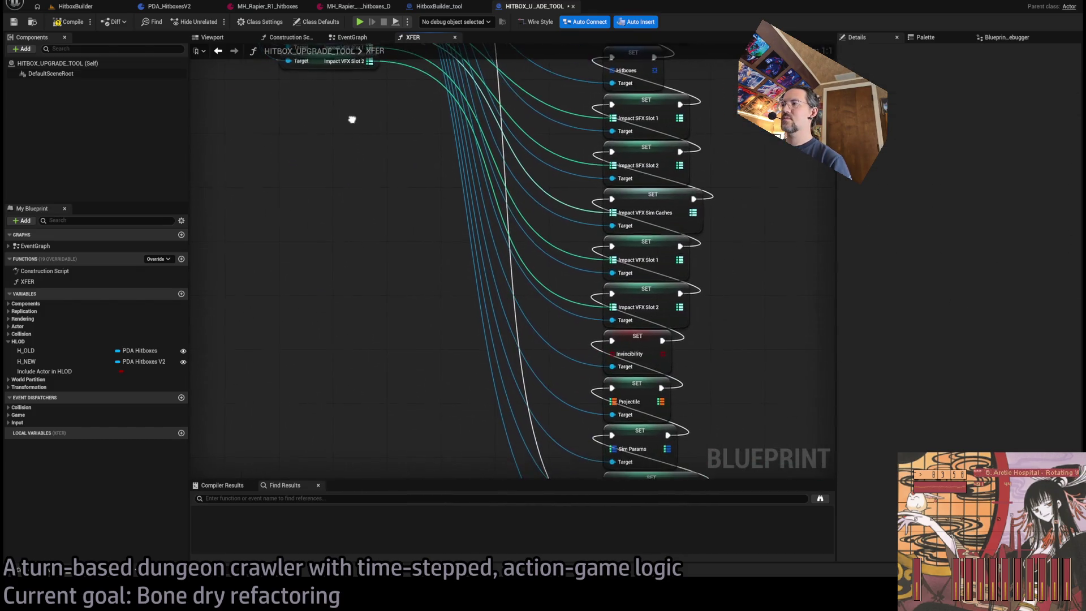
scroll(475, 233, down, 2)
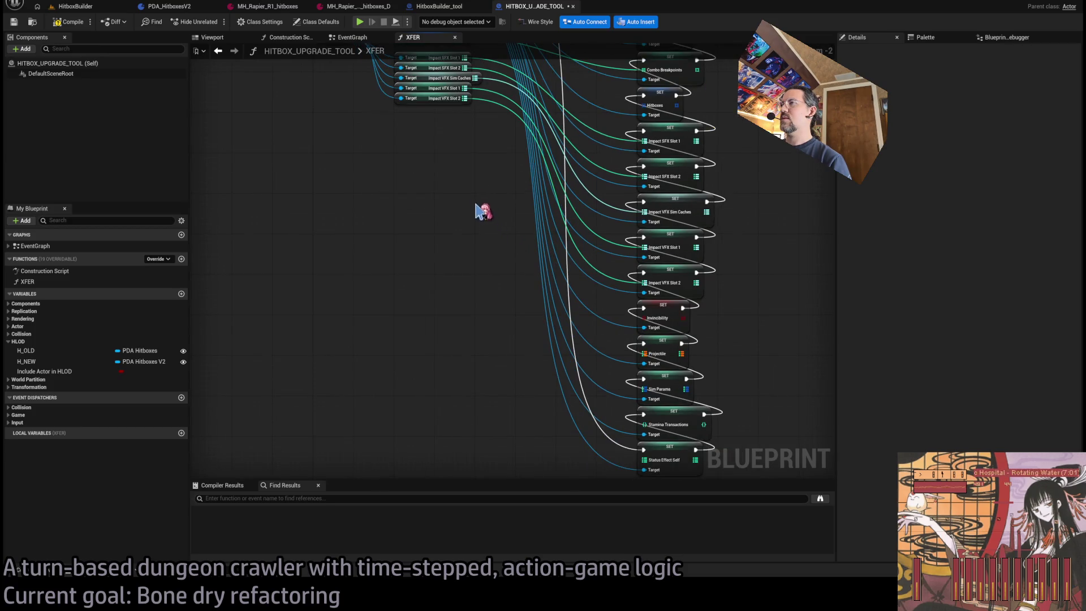
drag(378, 130, 352, 148)
drag(305, 94, 312, 268)
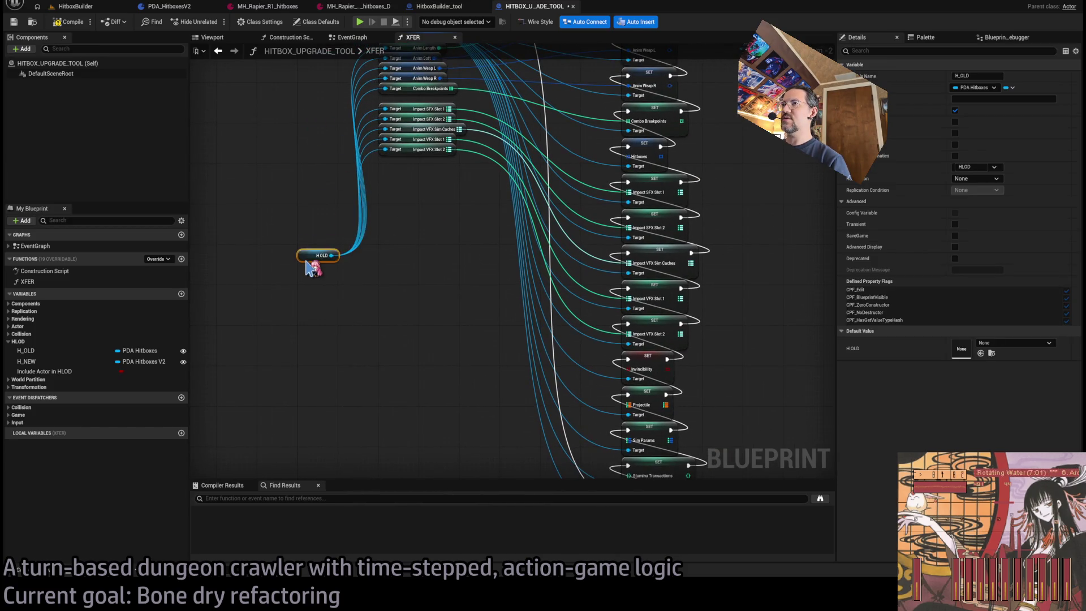
scroll(317, 190, up, 2)
Create Invincibility, Projectile, Sim Params, Status Effect Self and Stamina Transactions getters on H OLD
mouse_move(264, 131)
mouse_down()
mouse_move(352, 195)
mouse_move(361, 172)
mouse_up()
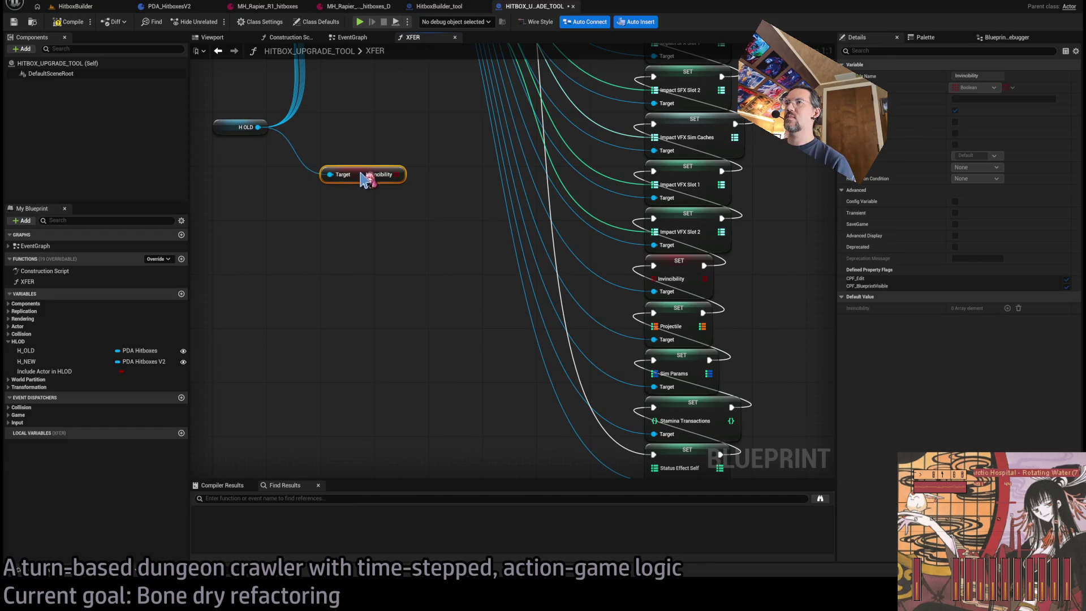
drag(267, 134, 326, 191)
key(ctrl+v)
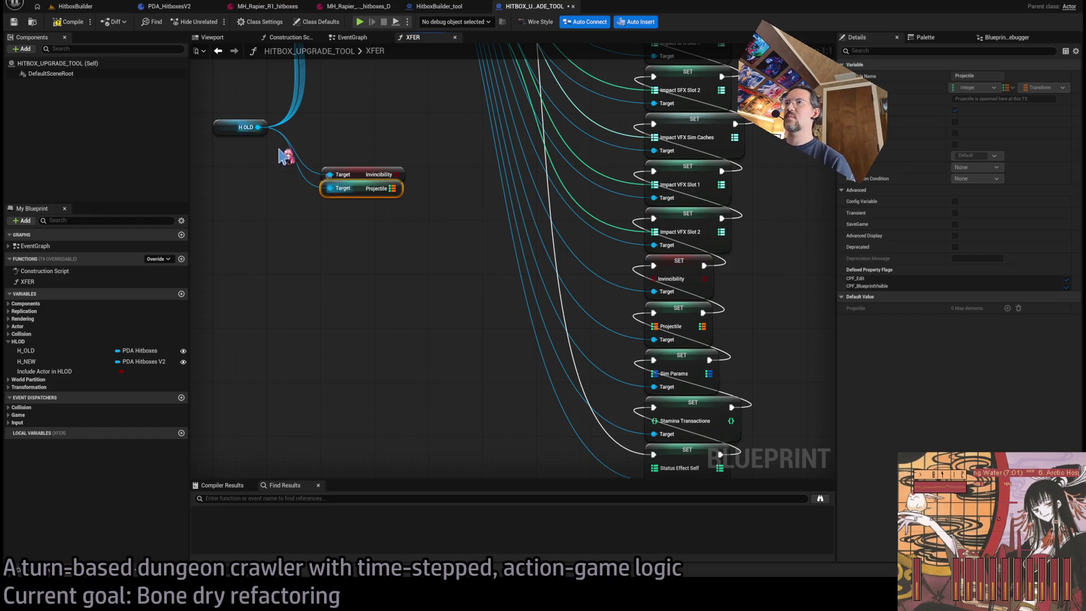
mouse_move(258, 128)
mouse_down()
mouse_move(344, 224)
mouse_move(326, 204)
mouse_up()
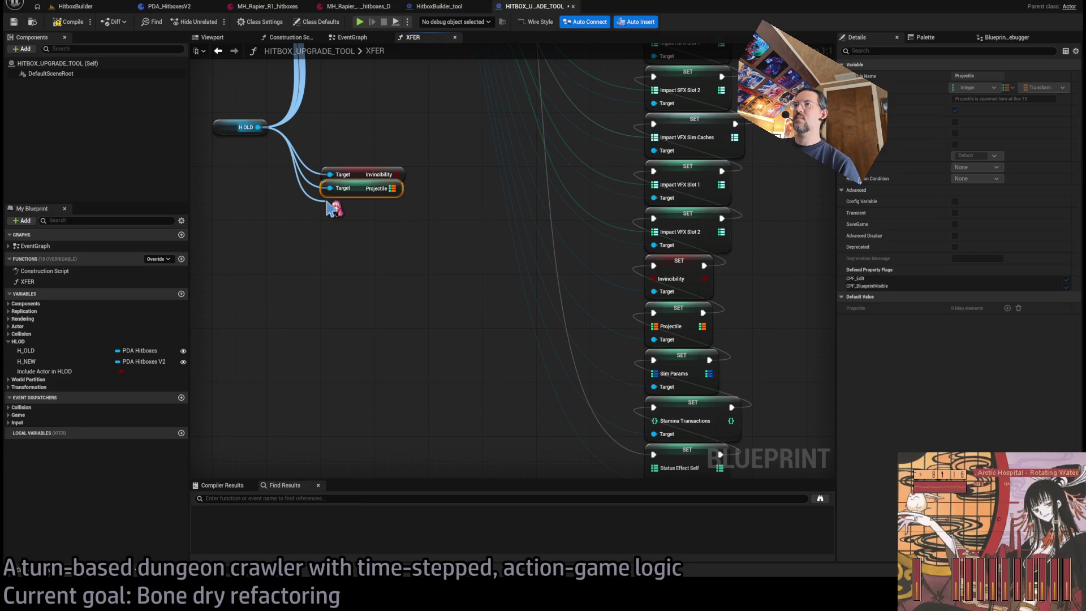
key(ctrl+v)
mouse_move(329, 201)
mouse_down()
mouse_move(258, 128)
mouse_move(327, 221)
mouse_move(359, 214)
mouse_up()
key(ctrl+v)
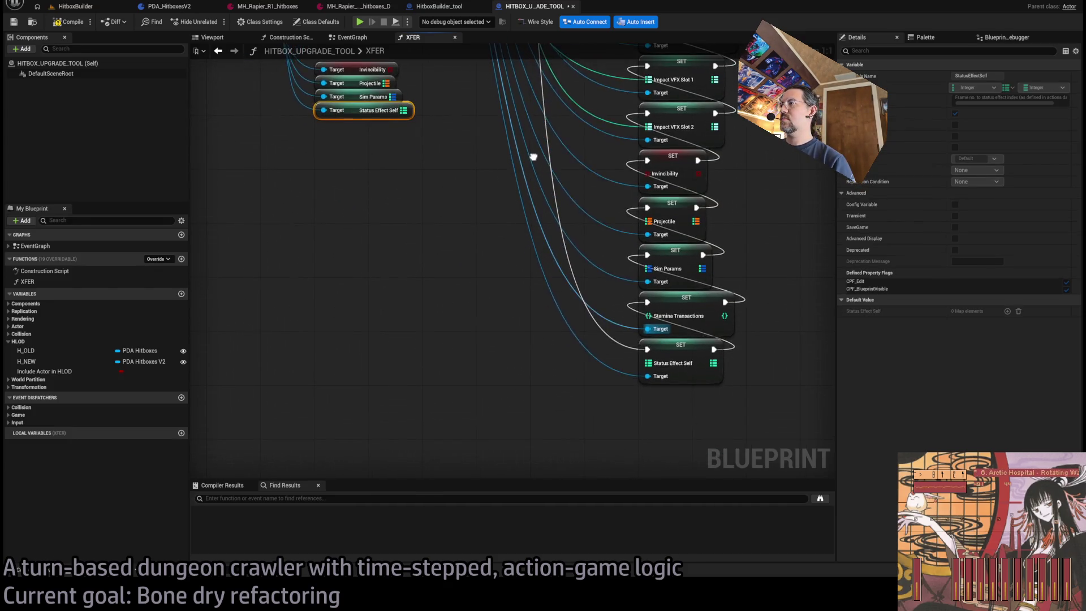
mouse_move(268, 123)
mouse_down()
mouse_move(334, 228)
mouse_move(369, 243)
mouse_move(359, 213)
mouse_up()
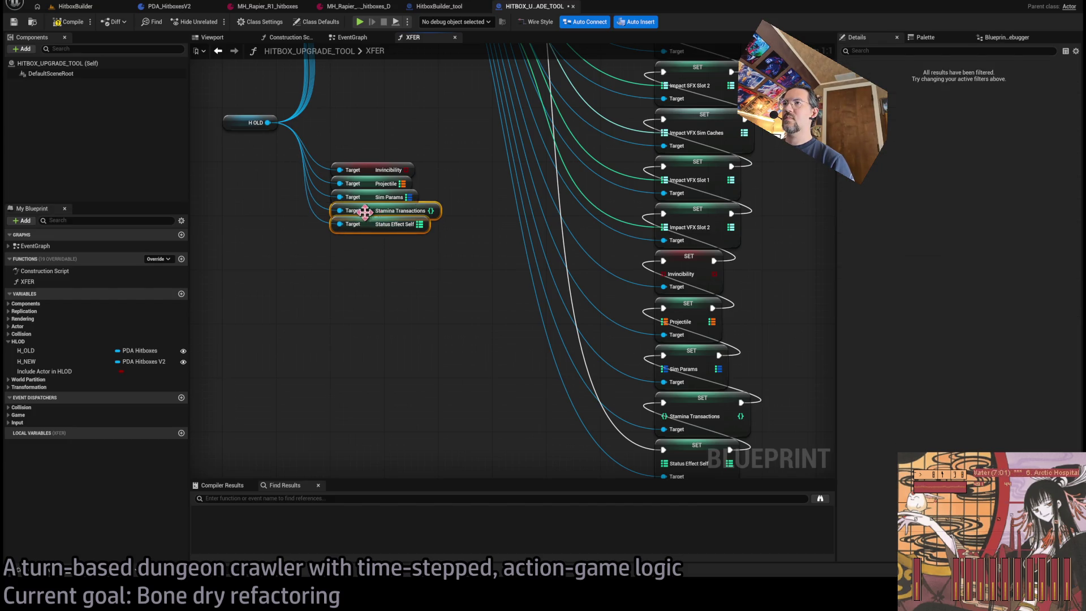
Wire the five new getters into their setters and stack them with H OLD under the others
drag(352, 174, 608, 277)
mouse_move(609, 326)
mouse_down()
mouse_move(347, 188)
mouse_move(625, 369)
mouse_move(608, 374)
mouse_up()
drag(608, 420, 376, 215)
mouse_move(365, 228)
mouse_down()
mouse_move(449, 413)
mouse_move(625, 413)
mouse_up()
mouse_move(458, 350)
mouse_down()
mouse_move(468, 388)
mouse_move(453, 303)
mouse_move(456, 131)
mouse_up()
mouse_move(343, 258)
mouse_down()
mouse_move(324, 192)
mouse_move(334, 86)
mouse_up()
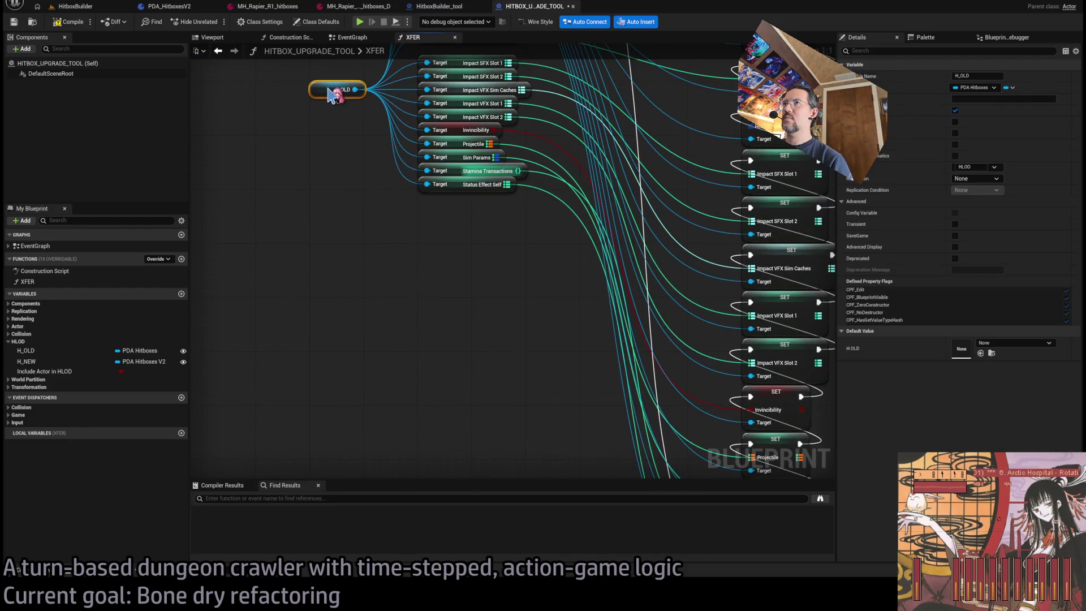
scroll(383, 213, down, 3)
scroll(501, 245, up, 2)
drag(501, 244, 709, 423)
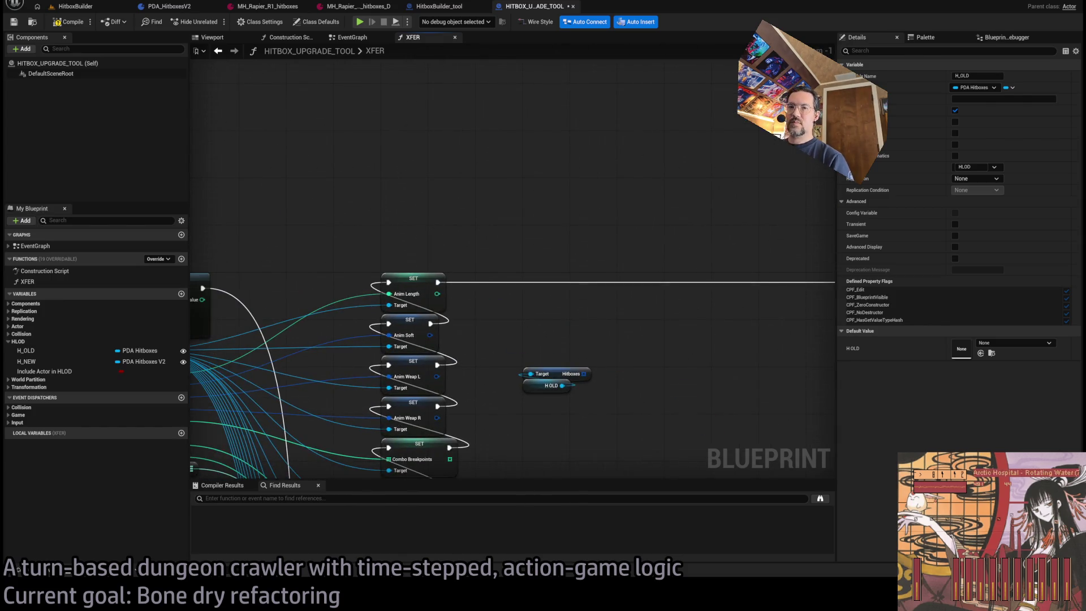
Promote the SET node's Hitboxes input to a local variable named Hitboxes_Local
drag(662, 298, 374, 248)
right_click(628, 247)
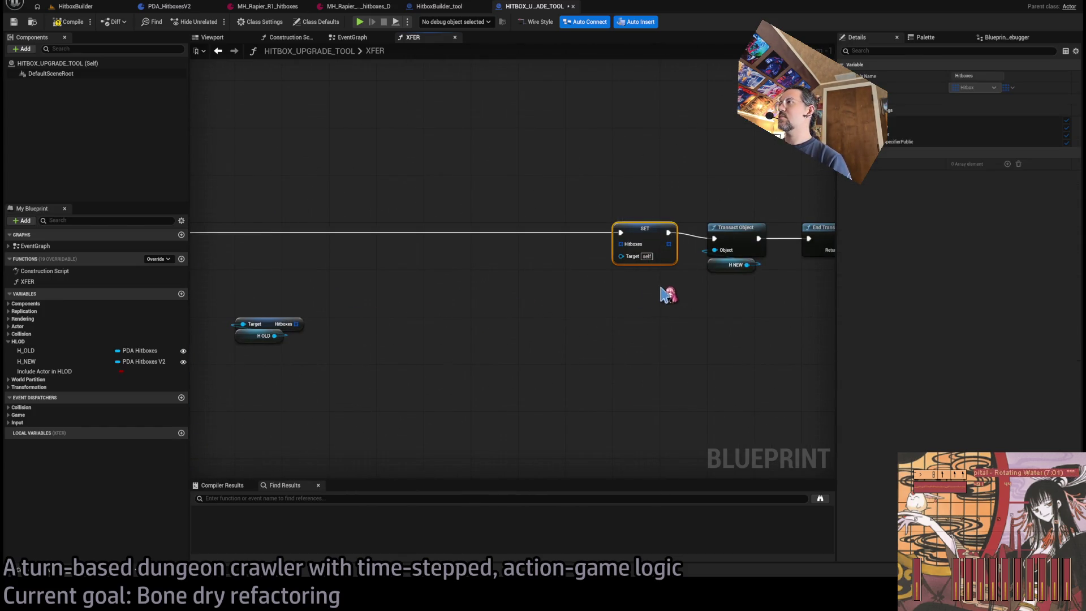
click(667, 294)
text(Hitboxes_Lo)
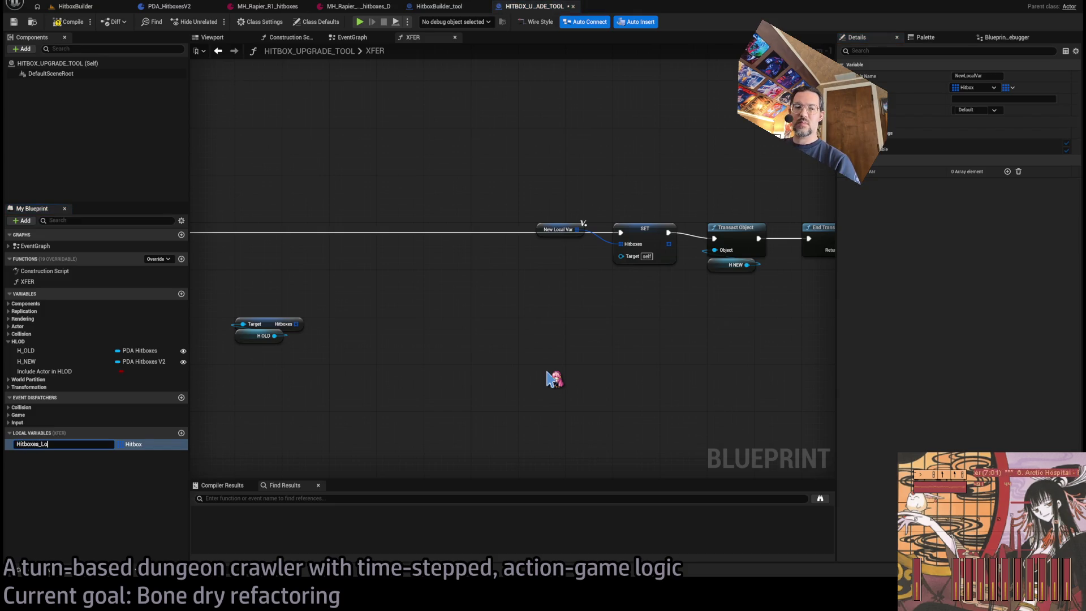
text(cal)
key(Return)
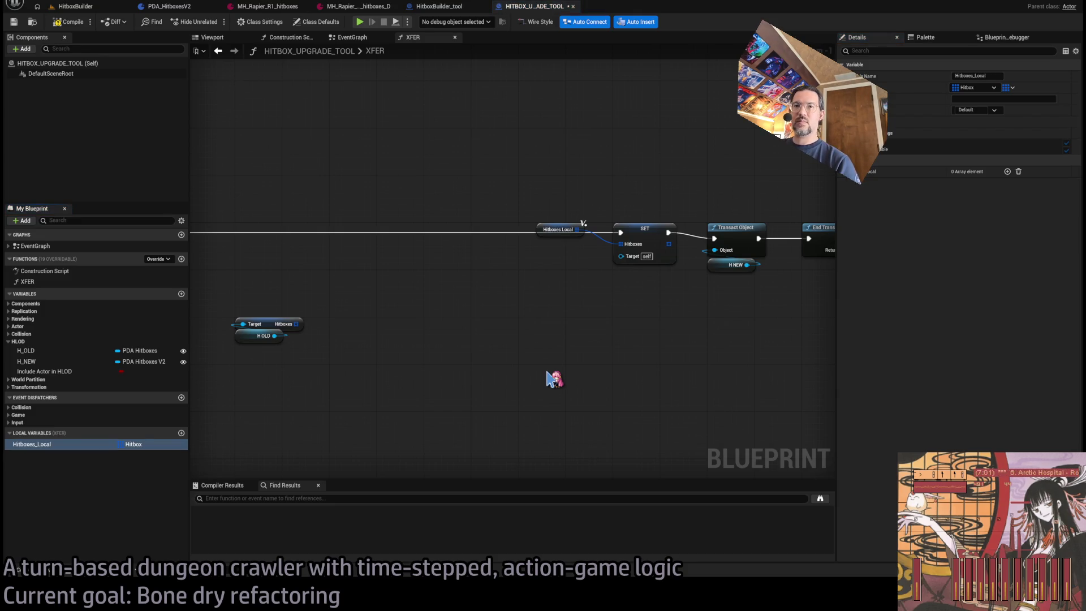
mouse_move(538, 225)
mouse_down()
mouse_move(567, 320)
mouse_move(768, 259)
mouse_up()
Wire an H NEW reference into the Hitboxes setter's Target and place Hitboxes_Local beside it
scroll(509, 278, down, 1)
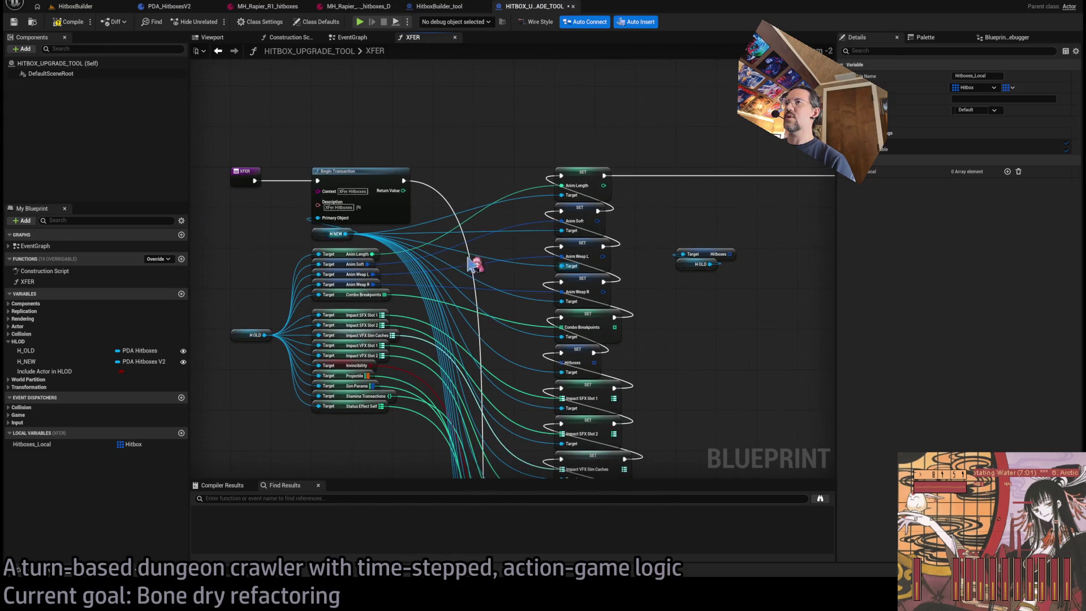
scroll(707, 280, up, 2)
scroll(677, 257, down, 2)
click(297, 256)
key(ctrl+x)
key(ctrl+v)
mouse_move(535, 269)
mouse_down()
mouse_move(513, 231)
mouse_move(526, 248)
mouse_move(514, 250)
mouse_up()
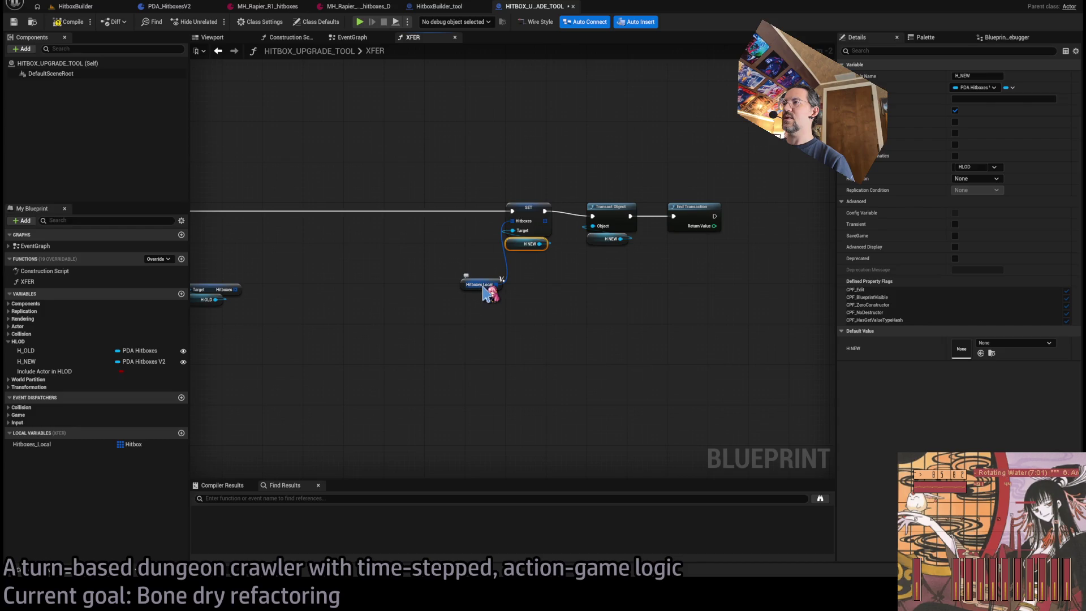
mouse_move(463, 287)
mouse_down()
mouse_move(515, 269)
mouse_move(509, 258)
mouse_move(515, 271)
mouse_up()
click(496, 258)
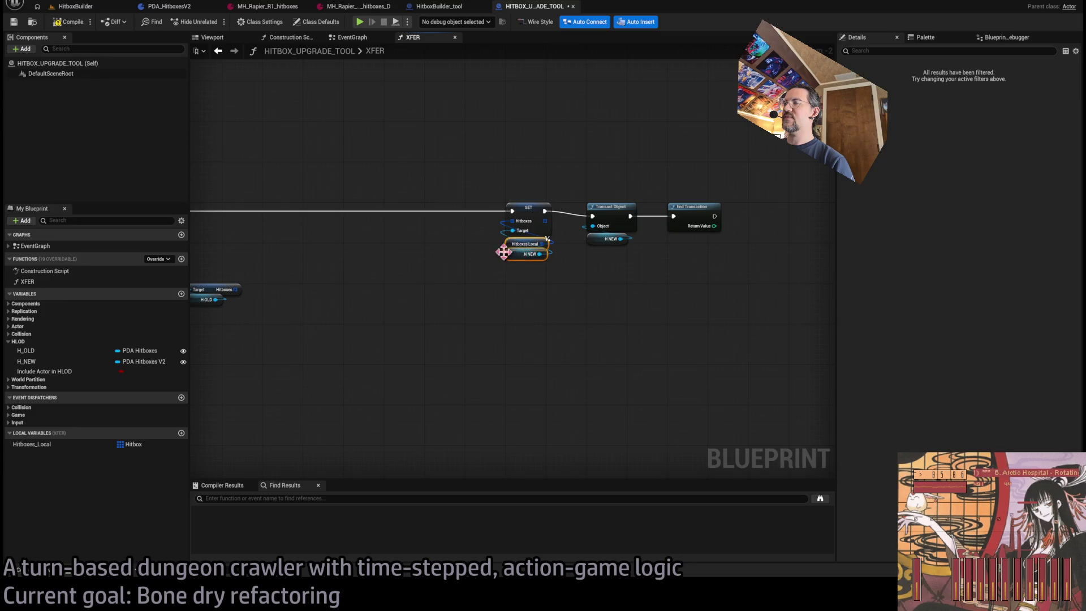
Drag the old Hitboxes array into a For Each Loop
scroll(418, 313, up, 2)
drag(413, 307, 362, 246)
key(Escape)
mouse_move(417, 307)
mouse_down()
mouse_move(371, 252)
mouse_move(382, 230)
mouse_move(365, 196)
mouse_move(374, 198)
mouse_up()
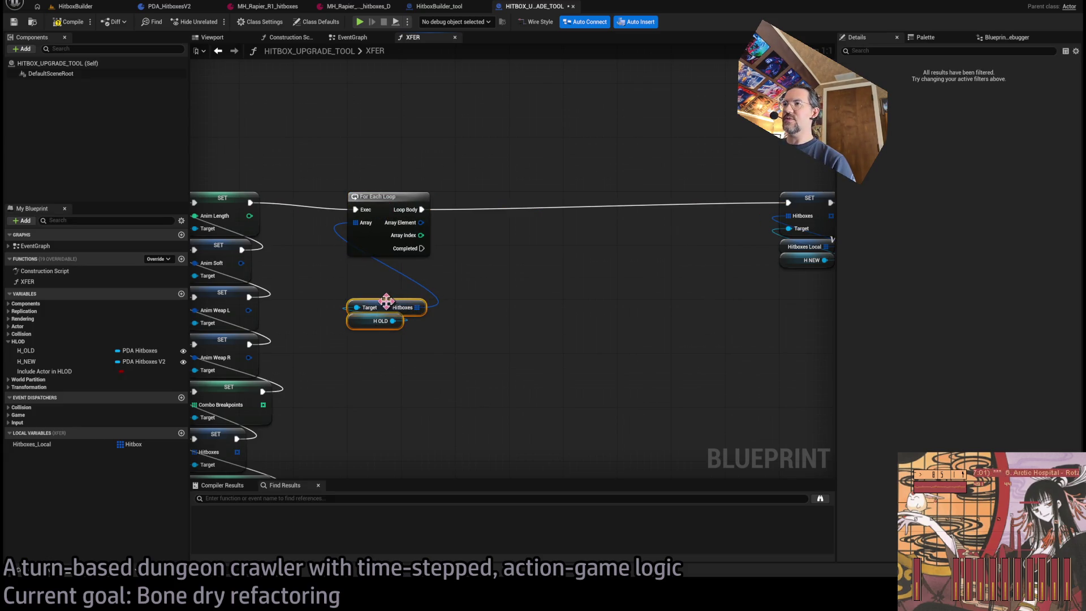
Add a Hitboxes_Local getter and wire an ADD node into the For Each Loop body
drag(376, 294, 376, 255)
click(514, 291)
mouse_move(62, 445)
mouse_down()
mouse_move(543, 381)
mouse_move(569, 395)
mouse_move(597, 390)
mouse_move(538, 318)
mouse_move(557, 338)
mouse_up()
mouse_move(345, 296)
mouse_down()
mouse_move(317, 455)
mouse_move(345, 299)
mouse_move(346, 339)
mouse_move(352, 313)
mouse_up()
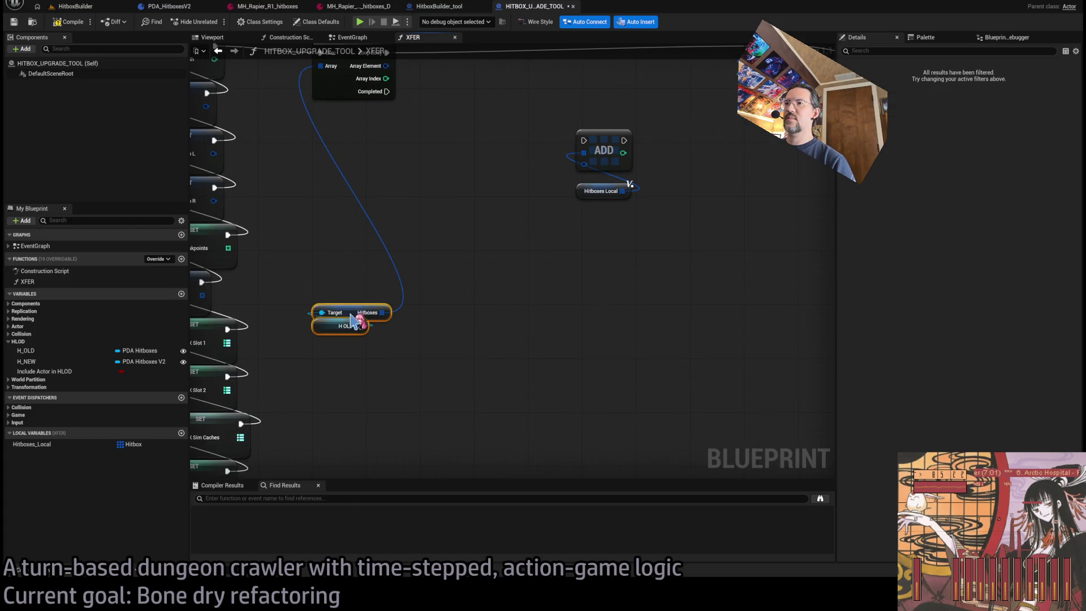
click(369, 215)
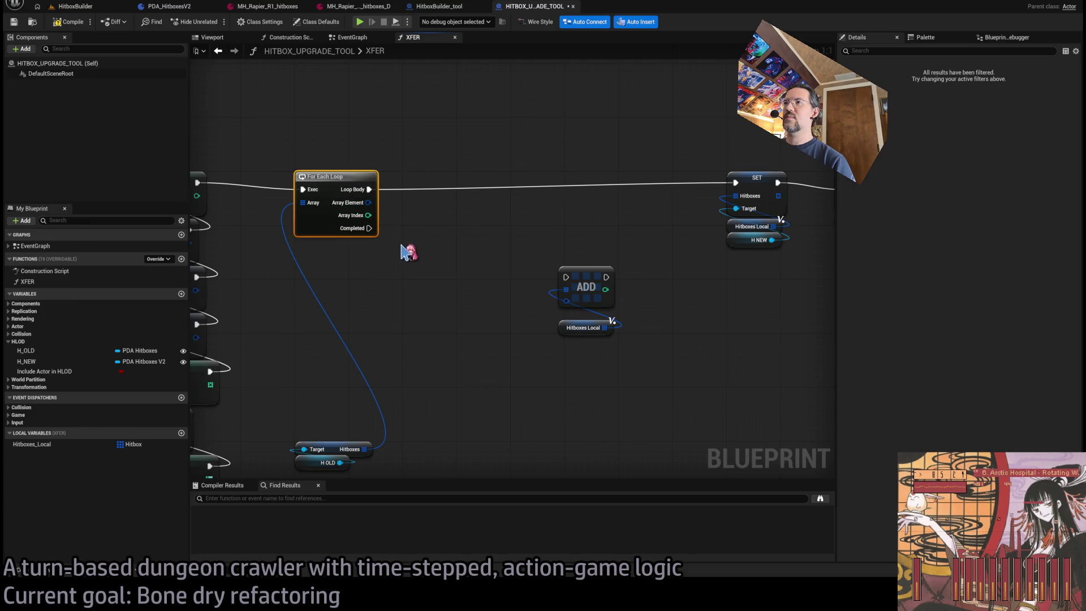
drag(586, 282, 594, 125)
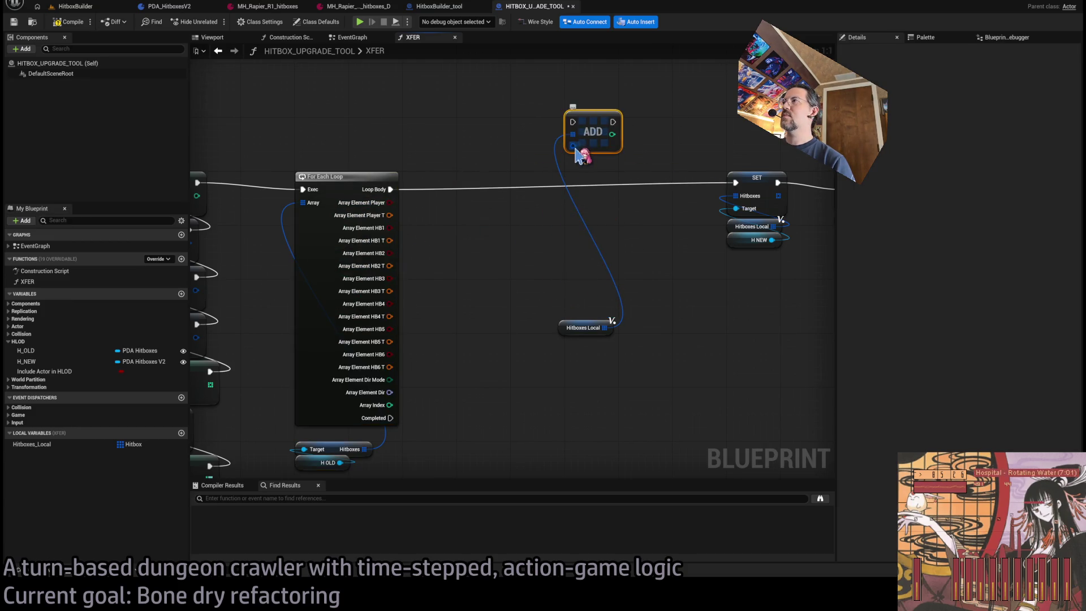
click(616, 183)
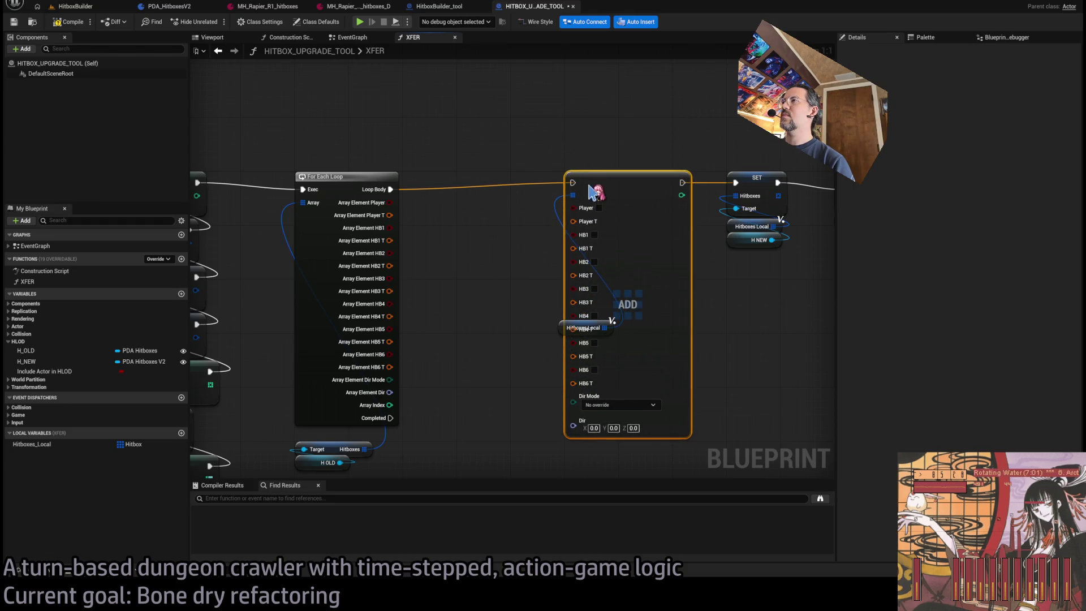
mouse_move(558, 327)
mouse_down()
mouse_move(589, 458)
mouse_move(573, 427)
mouse_up()
drag(334, 434, 334, 421)
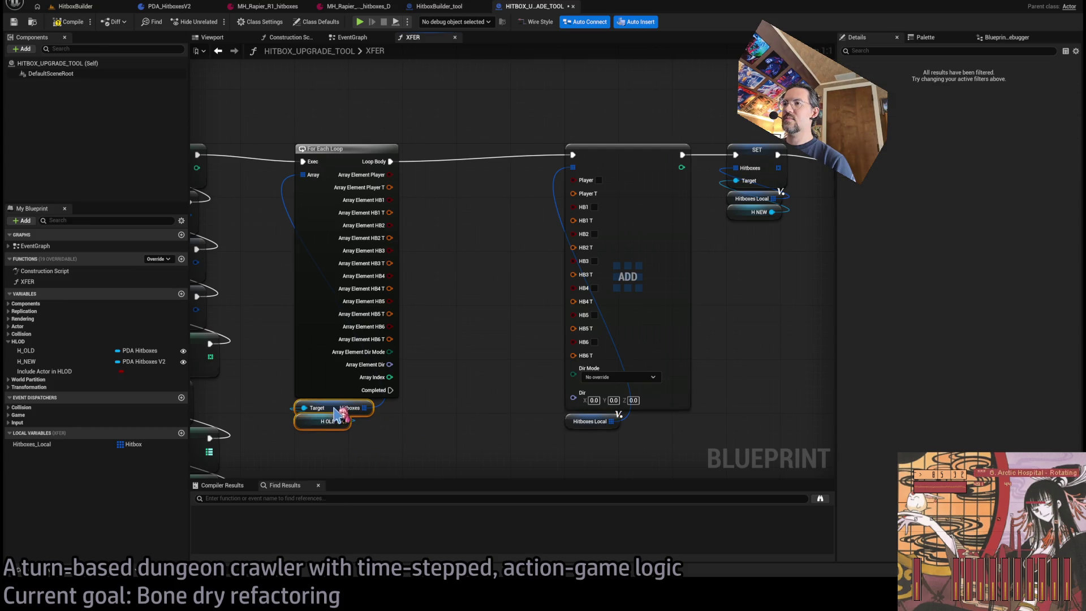
click(472, 277)
Wire the loop element's Player, HB1 T, HB2, HB4 and HB4 T pins into ADD's inputs
drag(390, 175, 573, 180)
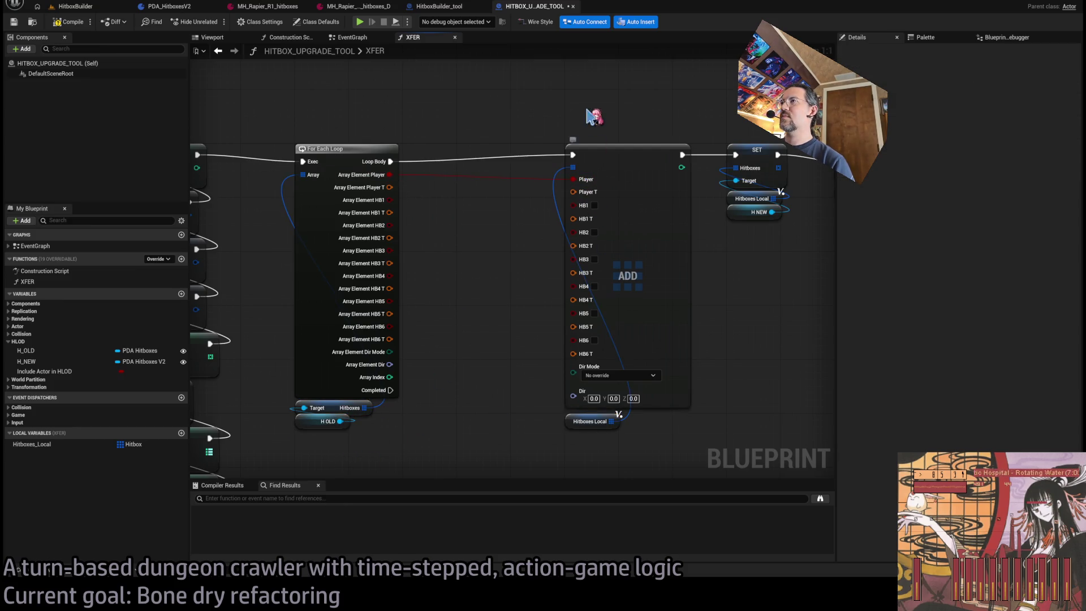
mouse_move(636, 208)
mouse_down()
mouse_move(398, 194)
mouse_move(428, 221)
mouse_move(438, 171)
mouse_up()
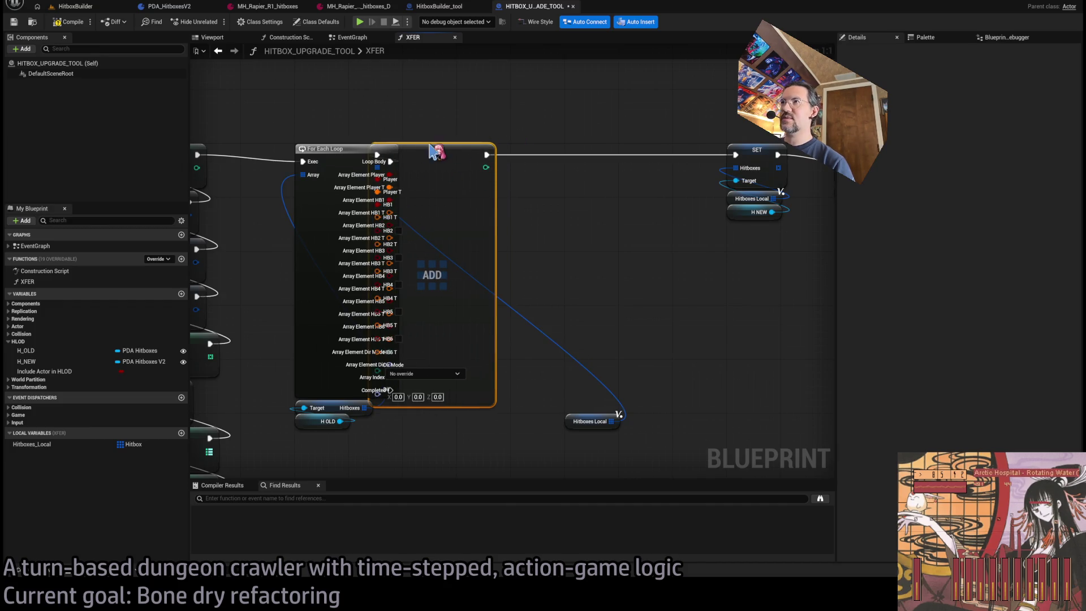
click(458, 104)
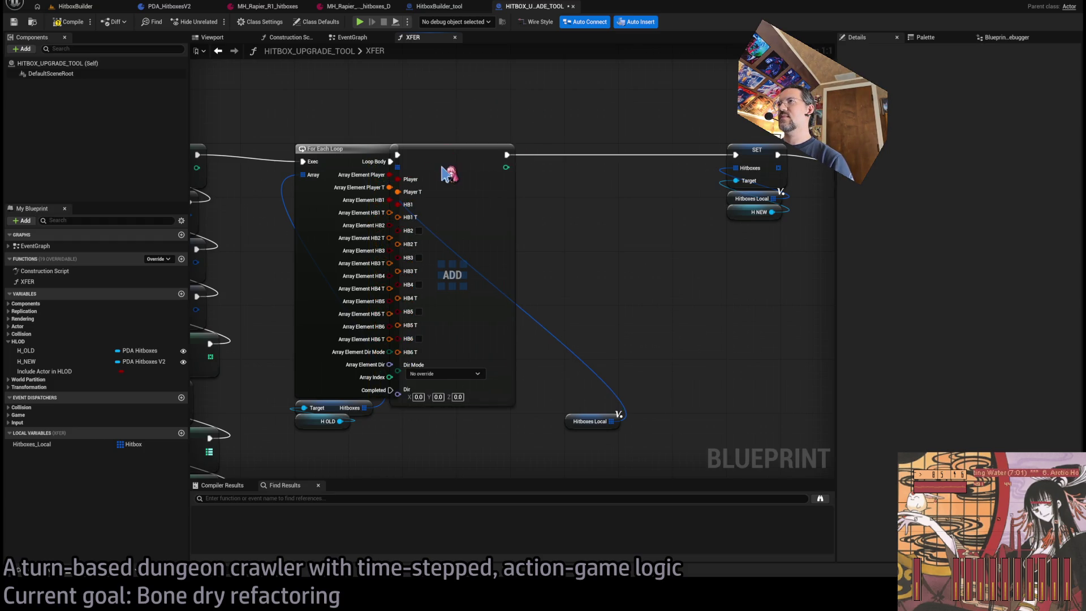
drag(442, 167, 461, 168)
mouse_move(418, 217)
mouse_down()
mouse_move(390, 213)
mouse_move(387, 247)
mouse_move(389, 238)
mouse_move(390, 263)
mouse_move(426, 283)
mouse_up()
mouse_move(418, 293)
mouse_down()
mouse_move(392, 289)
mouse_move(422, 307)
mouse_move(395, 315)
mouse_move(418, 385)
mouse_up()
drag(440, 151, 588, 152)
Place Hitboxes Local under ADD as its target and start a wire from the loop's Completed output
click(569, 423)
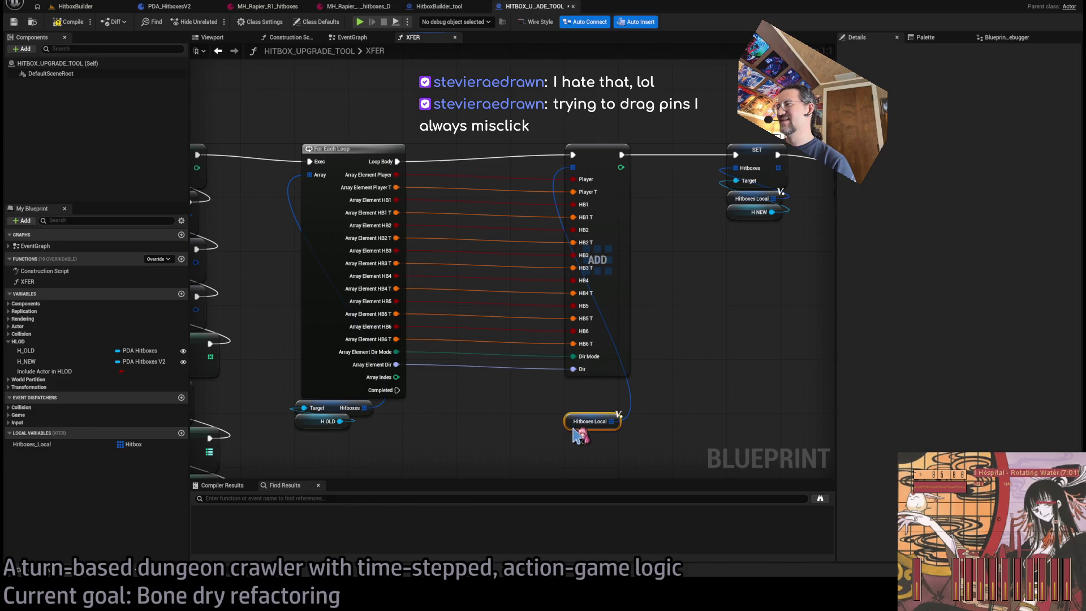
drag(569, 423, 569, 389)
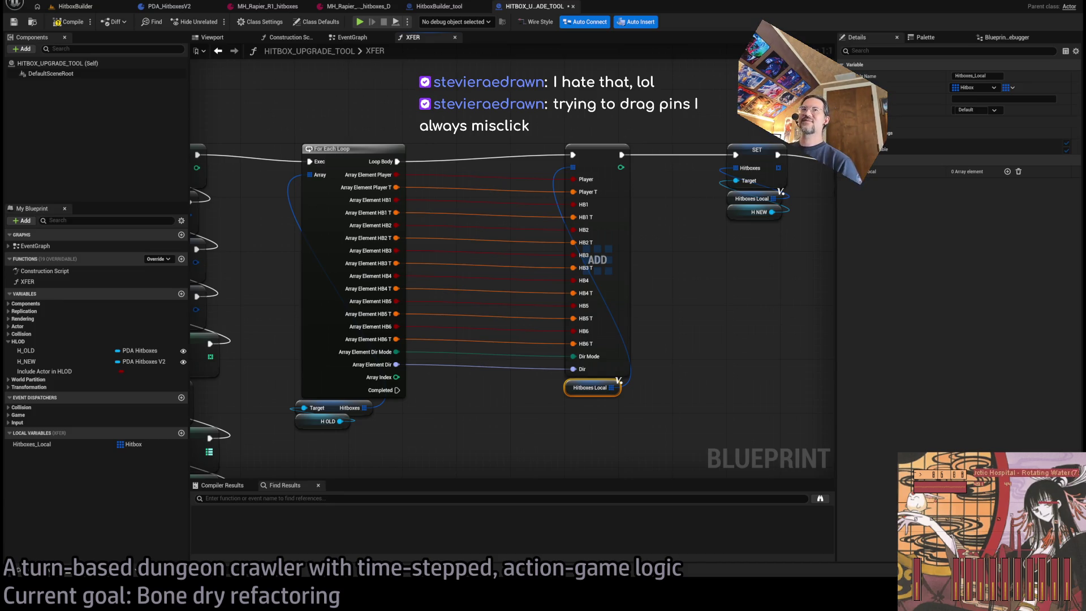
click(622, 120)
mouse_move(623, 120)
mouse_down()
mouse_move(446, 127)
mouse_move(599, 141)
mouse_up()
mouse_move(368, 376)
mouse_down()
mouse_move(557, 109)
mouse_move(656, 141)
mouse_up()
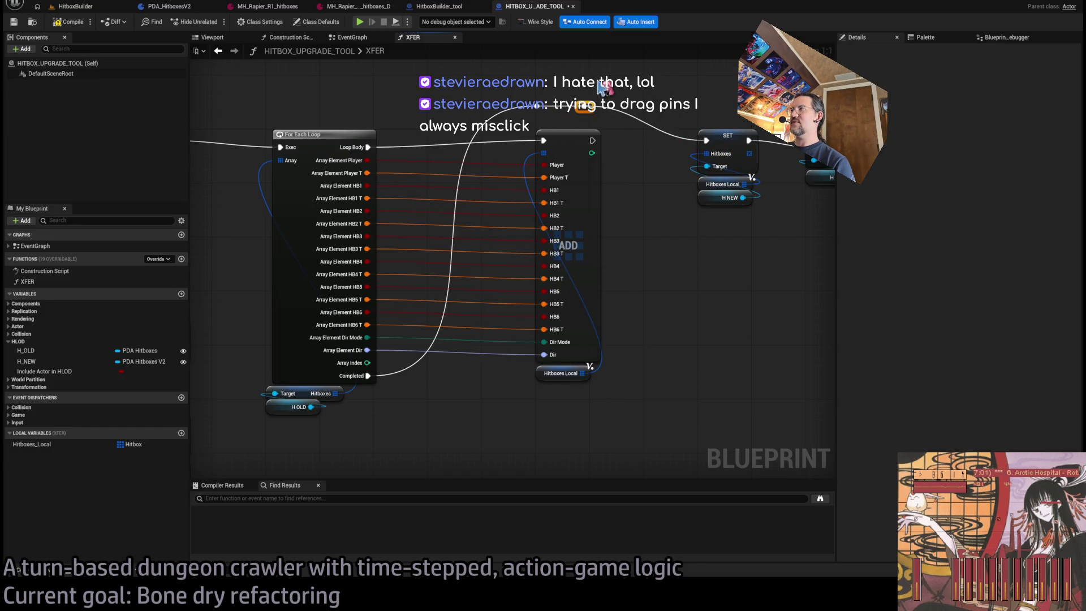
Connect the loop's Completed output to the SET node and compile to check for errors
drag(450, 286, 365, 196)
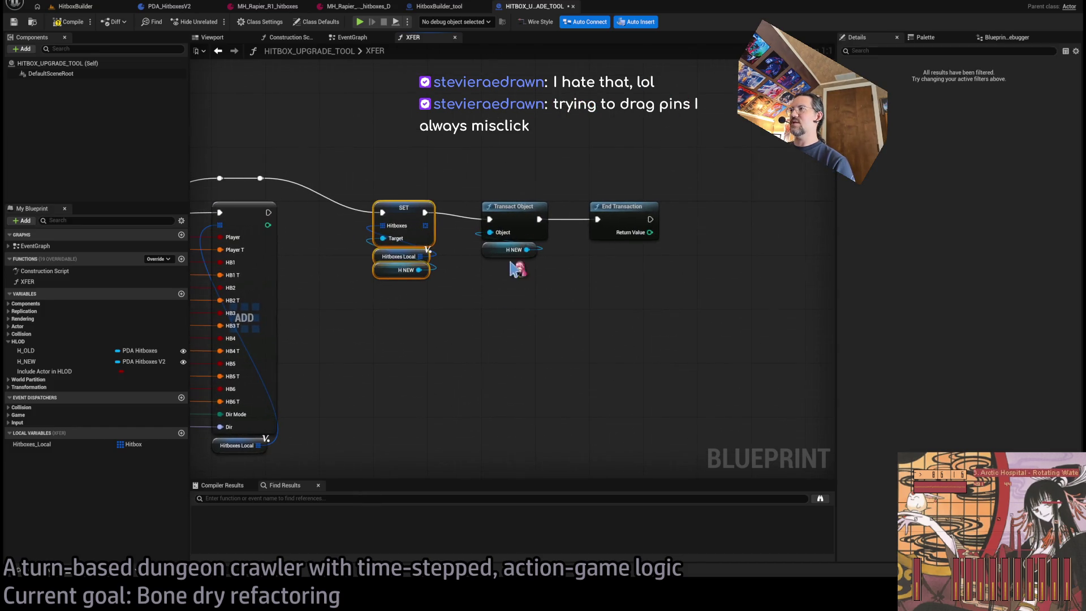
drag(659, 142, 575, 256)
scroll(538, 303, down, 1)
scroll(447, 158, down, 2)
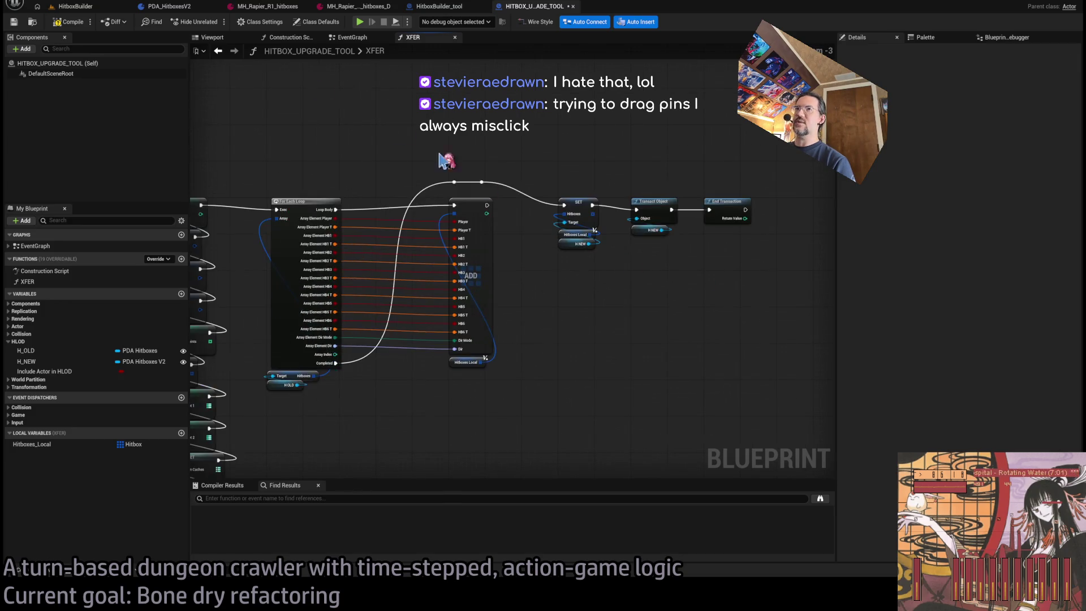
click(63, 22)
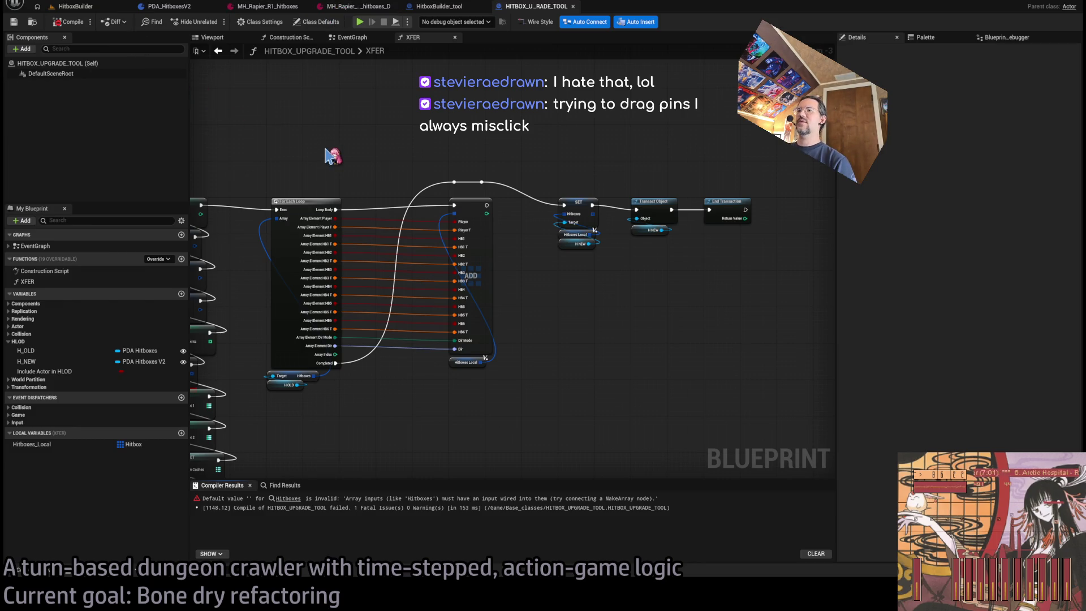
Delete the erroring SET Hitboxes node, bridge the execution chain, and recompile successfully
click(290, 500)
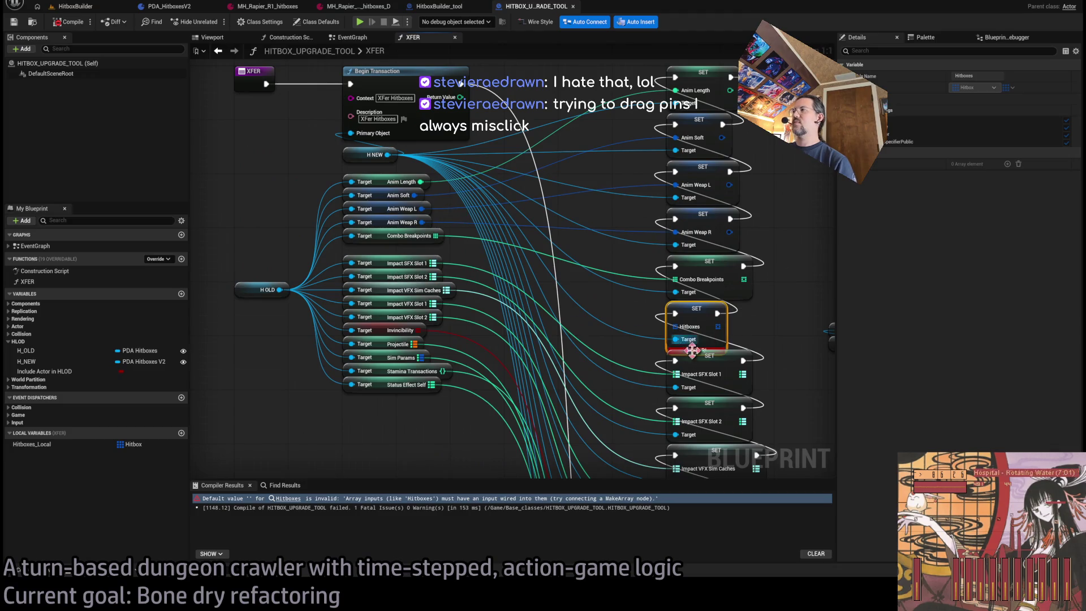
key(Delete)
drag(674, 327, 605, 247)
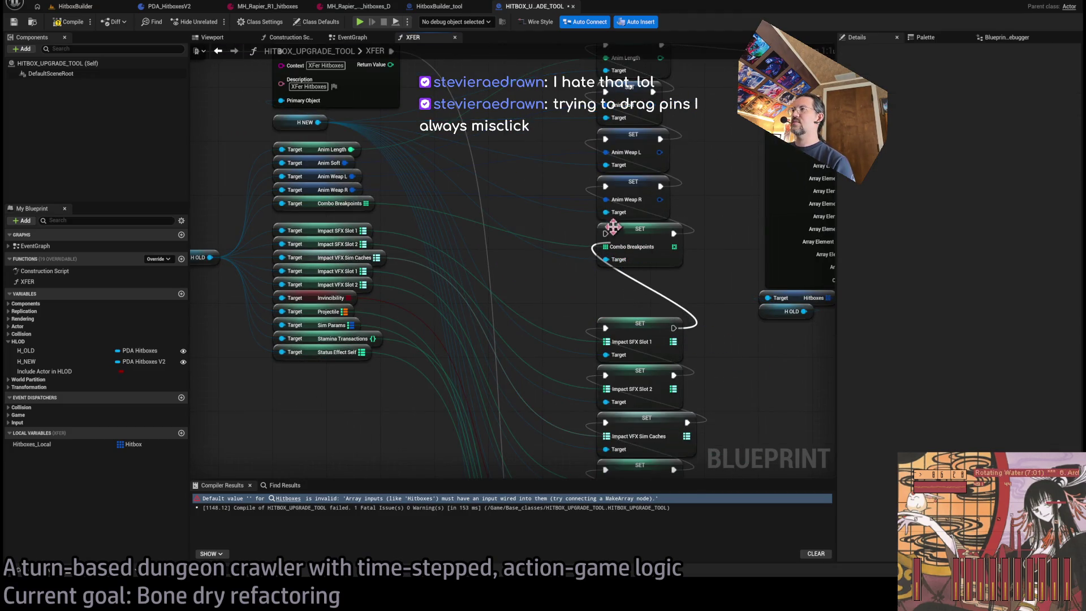
scroll(637, 350, down, 5)
drag(632, 445, 608, 298)
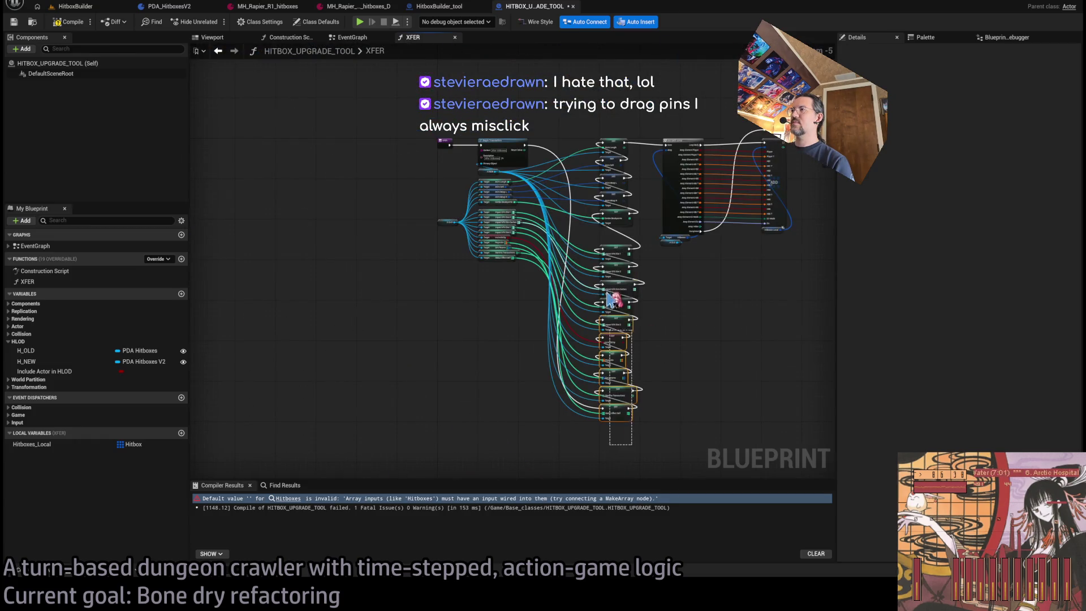
scroll(608, 298, up, 5)
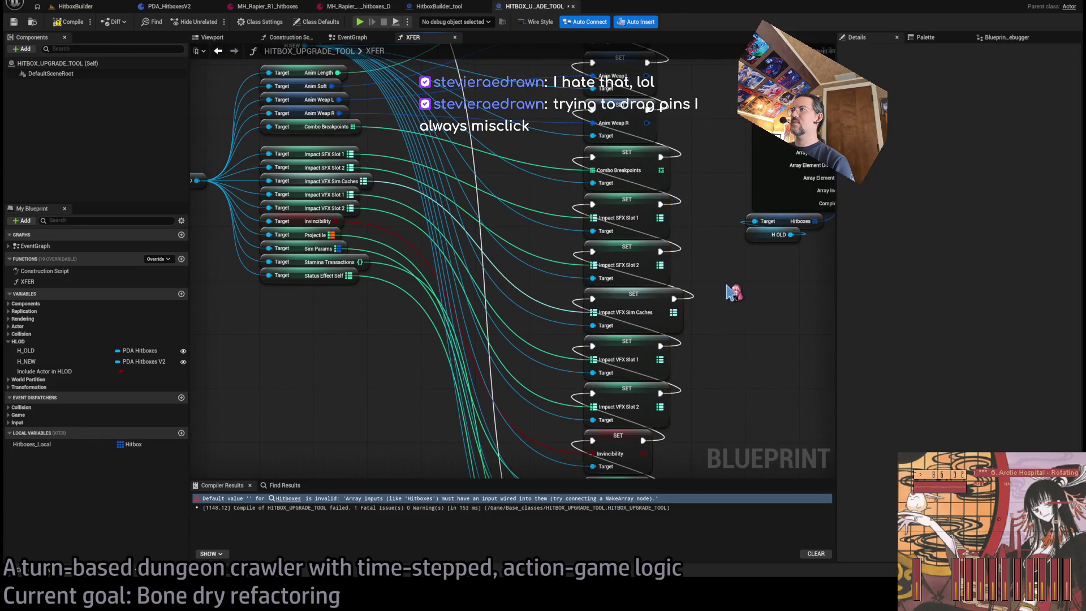
scroll(733, 292, down, 5)
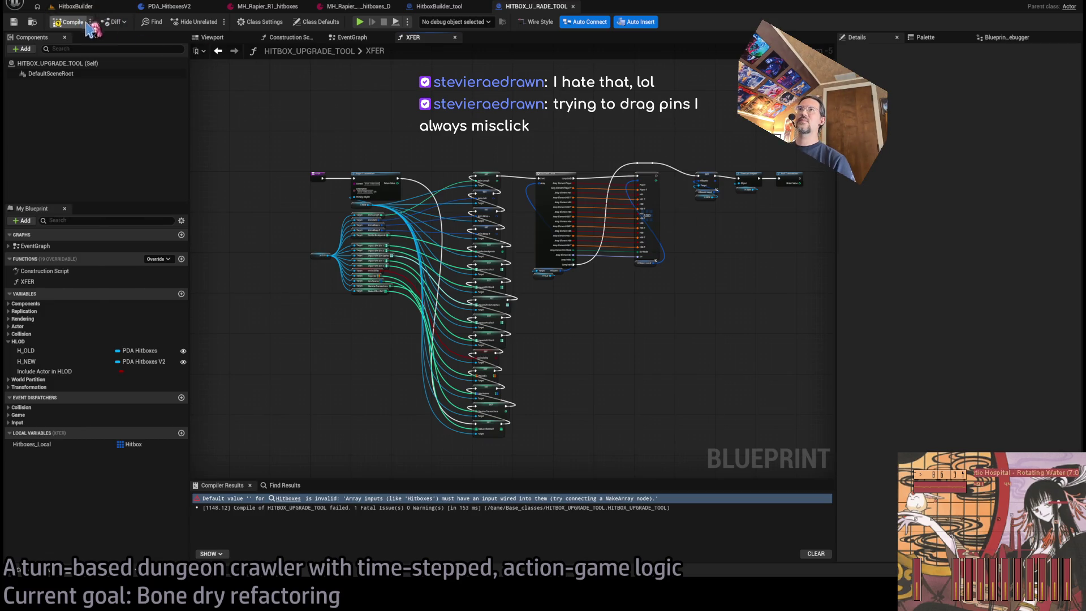
click(84, 24)
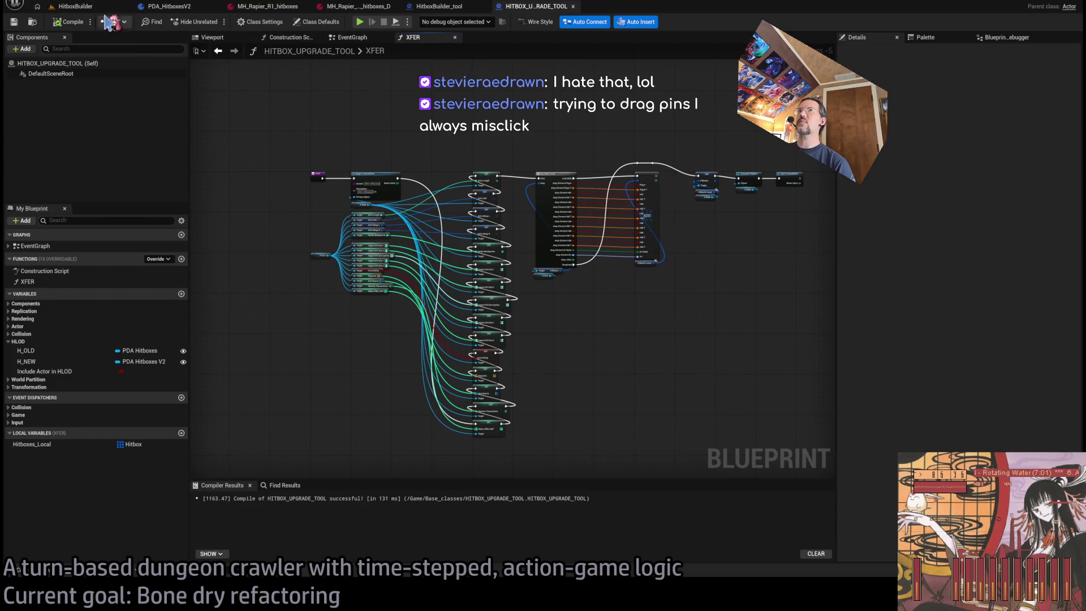
click(75, 6)
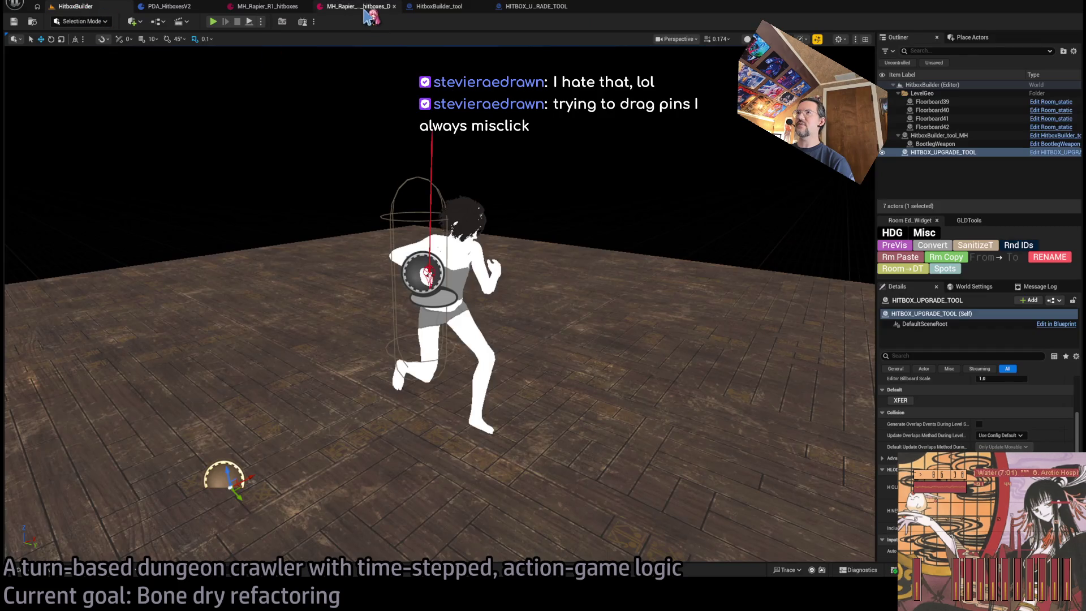
Glance at the MH_Rapier hitboxes data asset, then go back to the HITBOX_UPGRADE_TOOL Blueprint
click(362, 7)
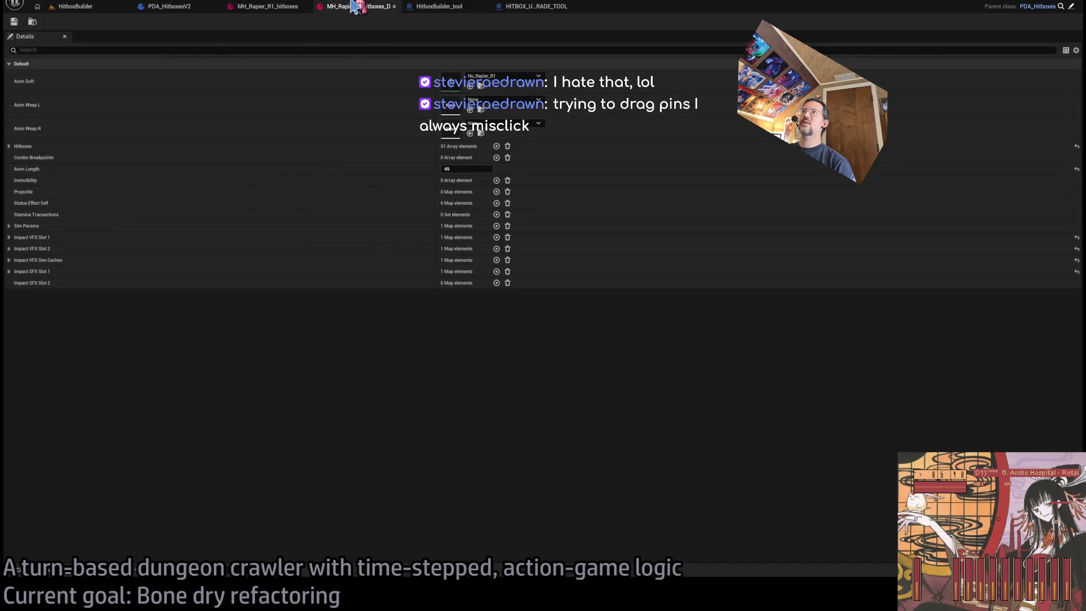
click(76, 6)
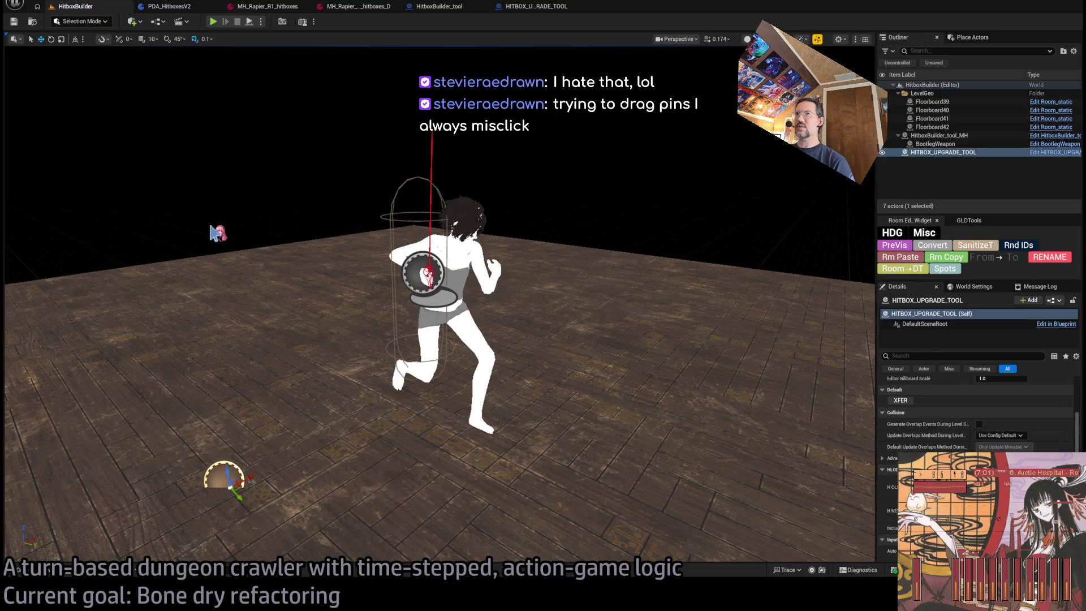
click(535, 6)
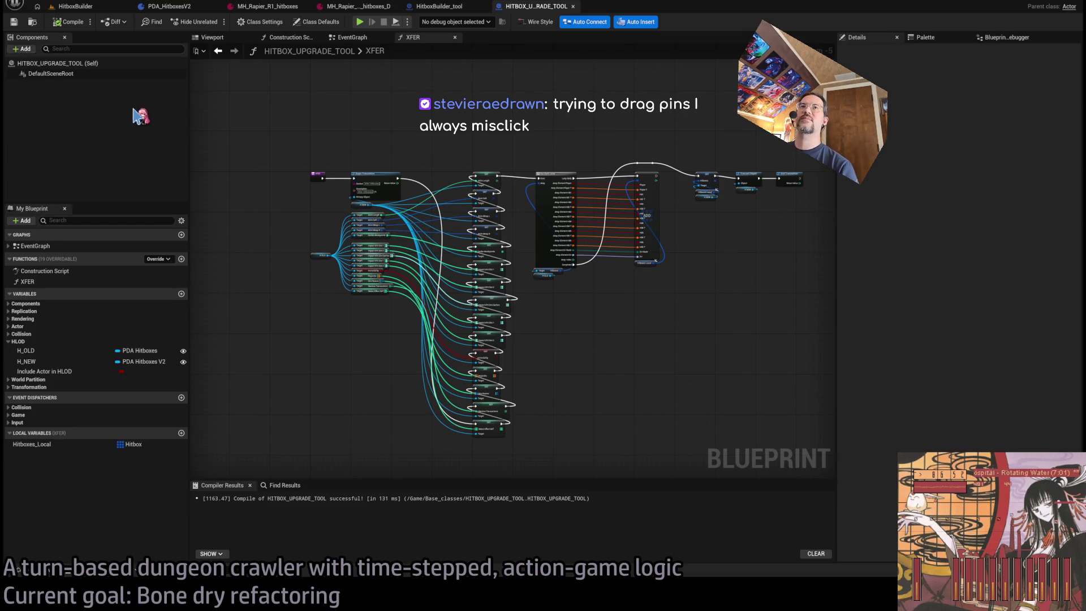
Add a HITBOX text render component to the tool with the three-line label 'HITBOX XFER TOOL'
key(ctrl+v)
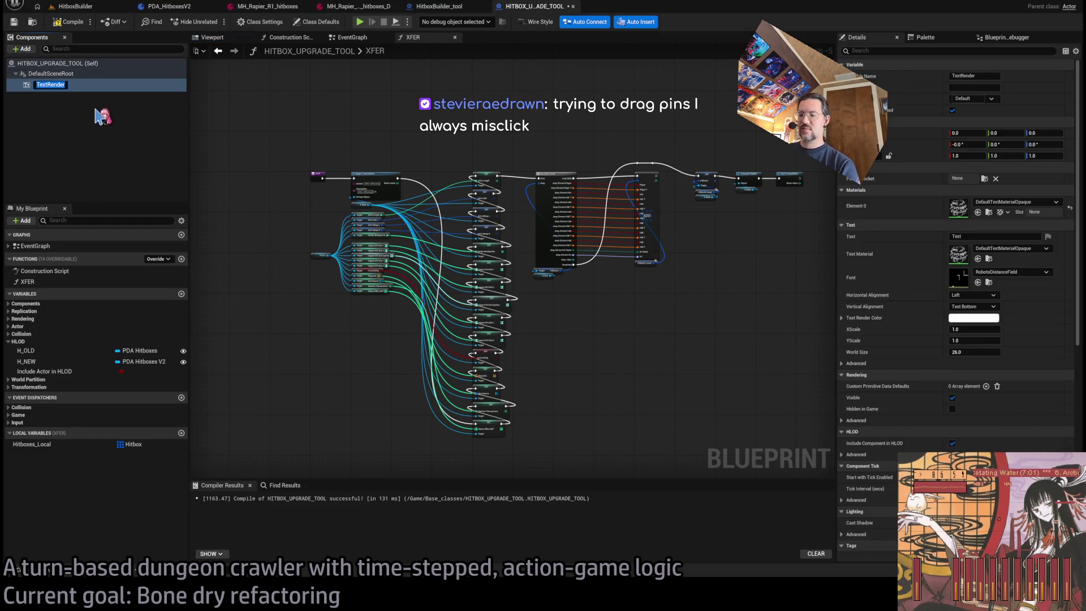
text(HITBOX)
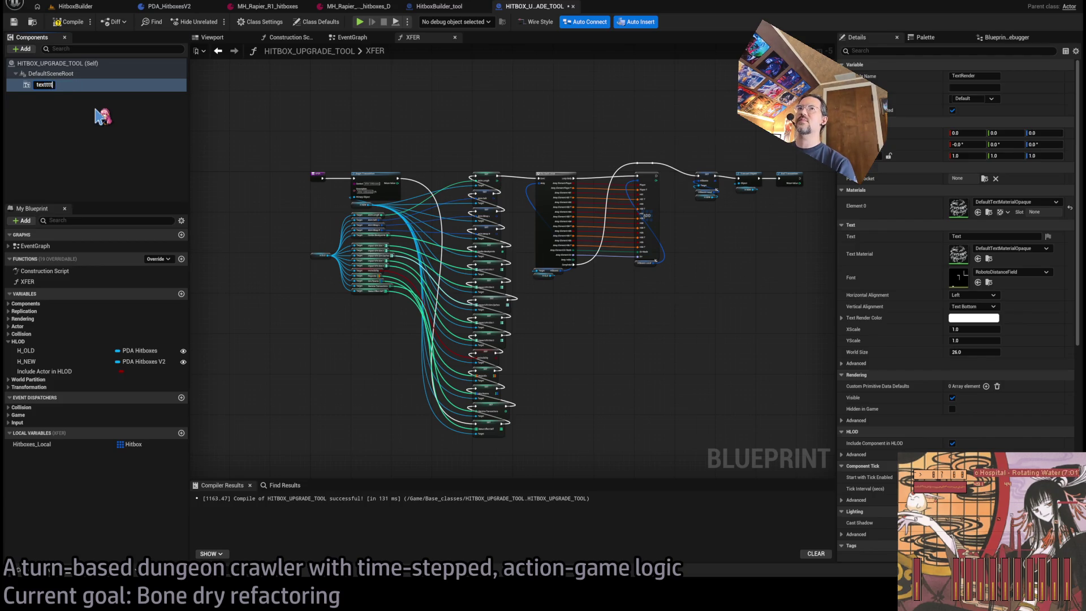
key(Return)
click(990, 236)
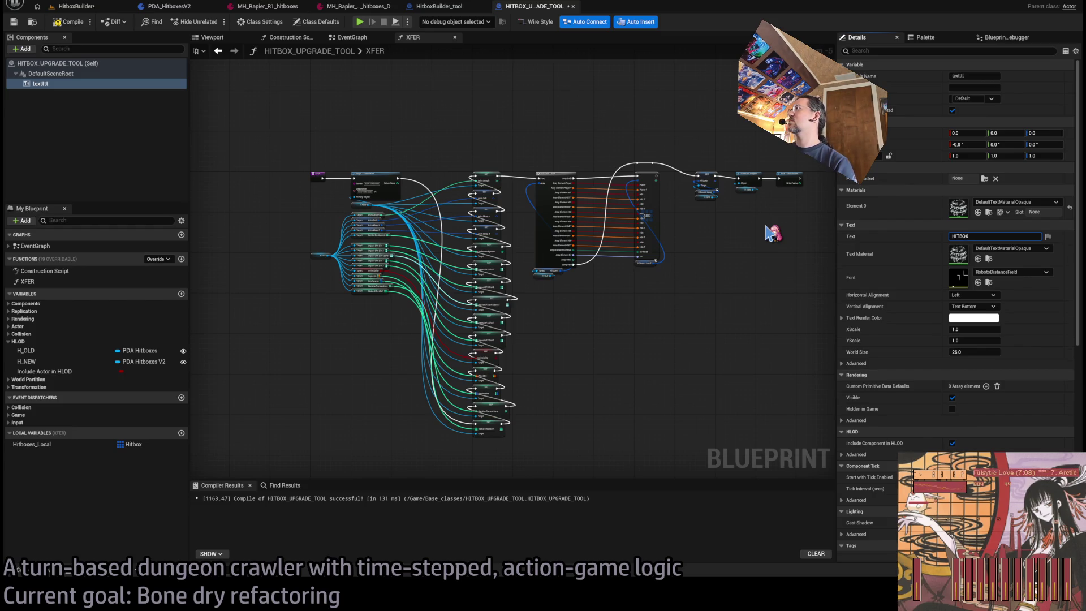
key(shift+Return)
text(X)
key(shift+Return)
text(TOOL)
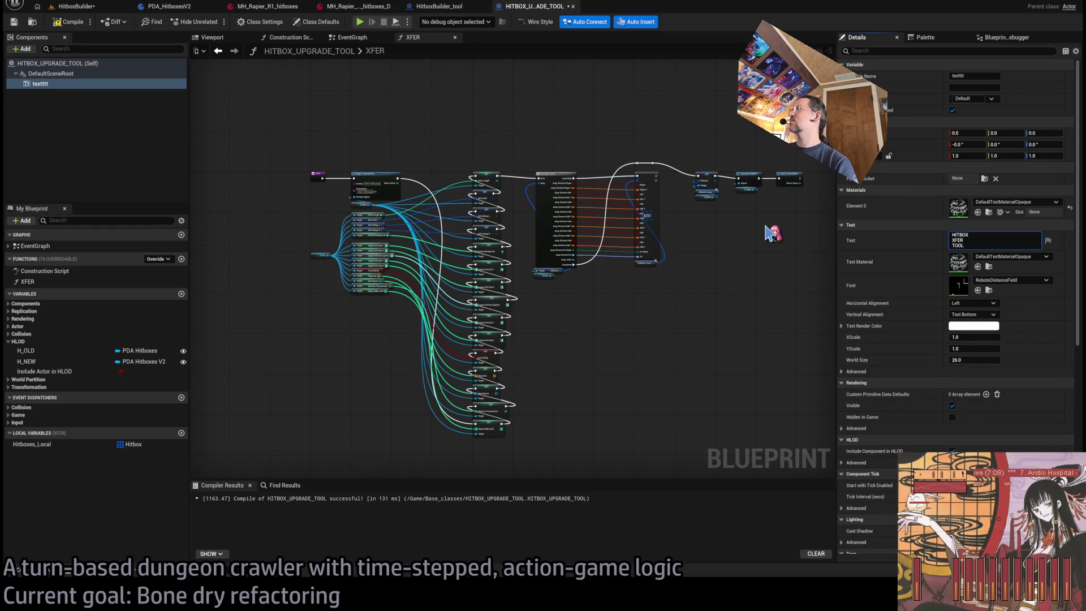
Rotate the text label in the HitboxBuilder level to face the camera
click(79, 6)
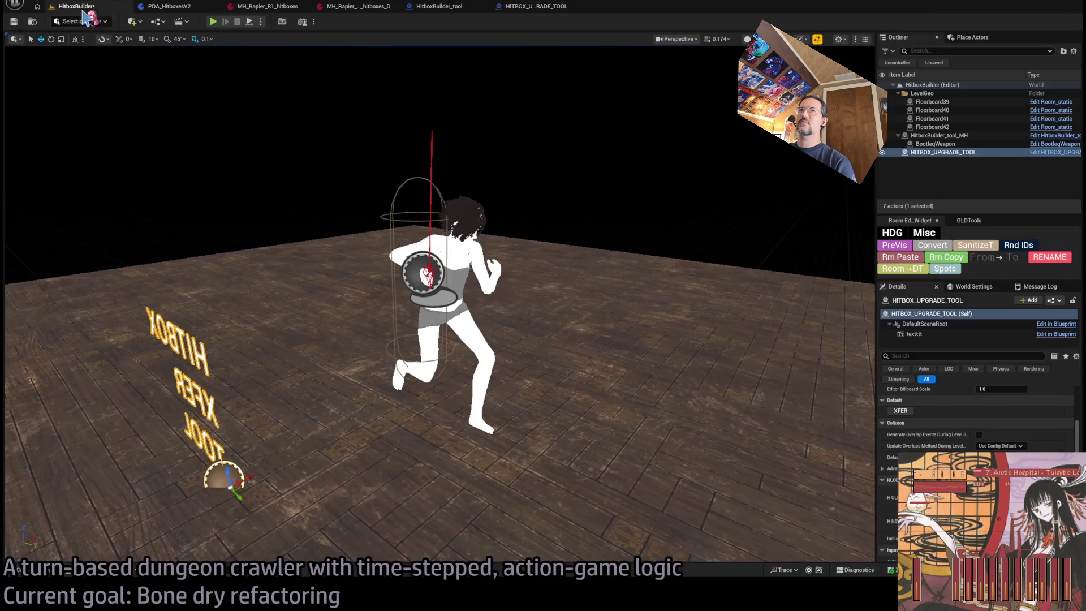
key(e)
drag(226, 469, 271, 470)
scroll(362, 508, up, 3)
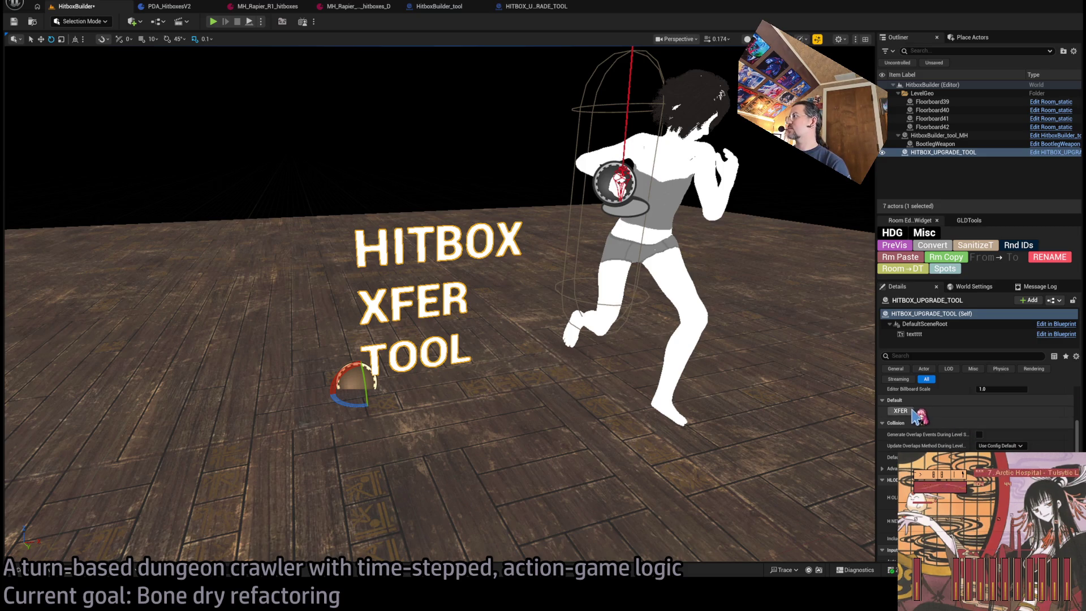
scroll(919, 412, up, 2)
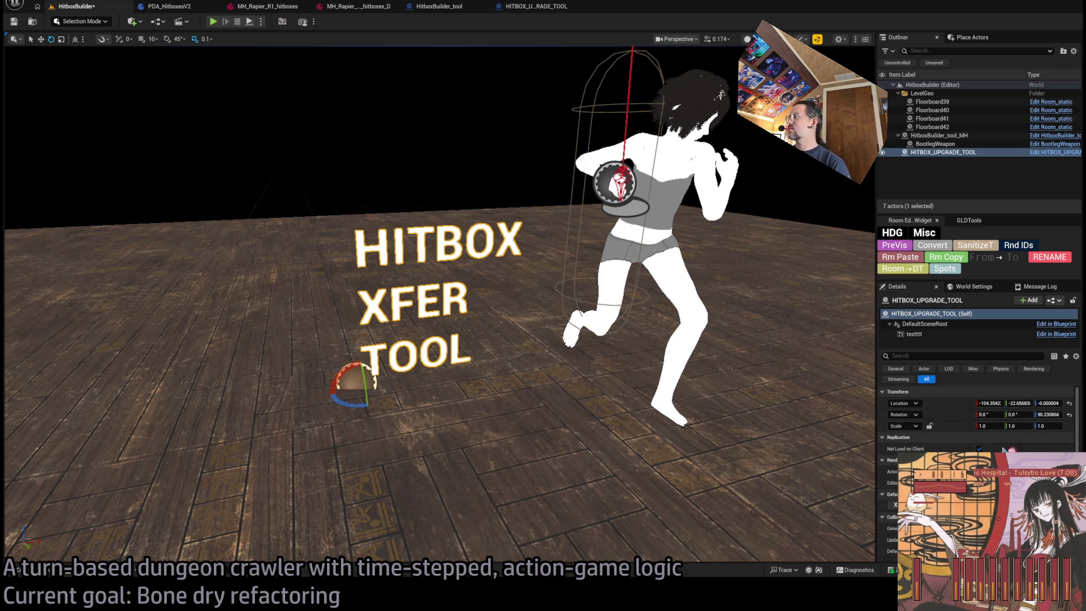
scroll(888, 391, down, 3)
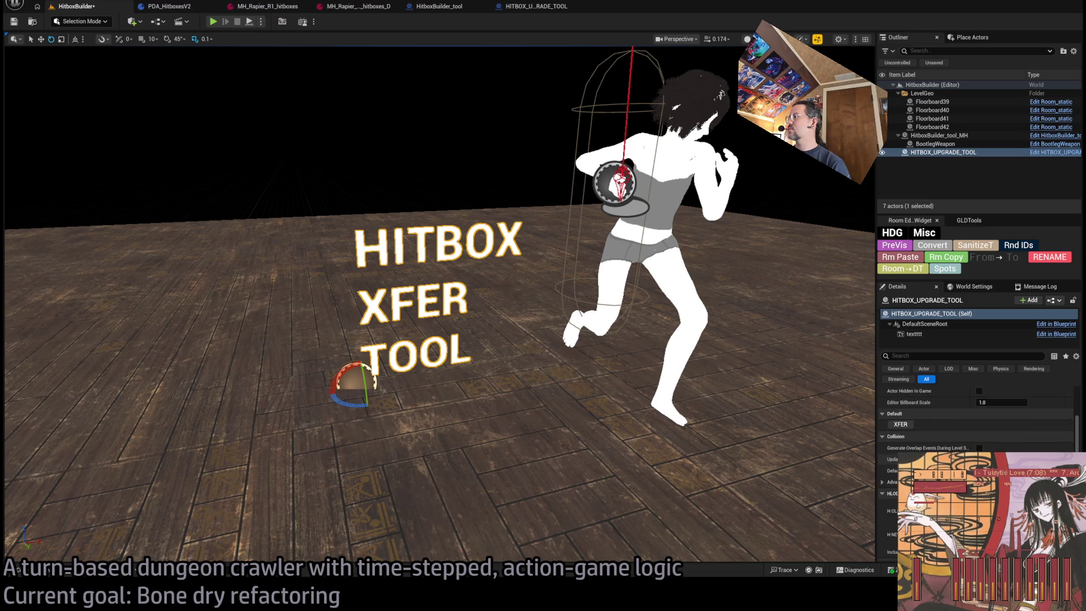
Return to the XFER graph and marquee-select all of its nodes
click(536, 7)
scroll(356, 195, down, 3)
drag(699, 137, 363, 375)
Shift the XFER nodes right and replace H_NEW with a validated getter that keeps its connections
key(f)
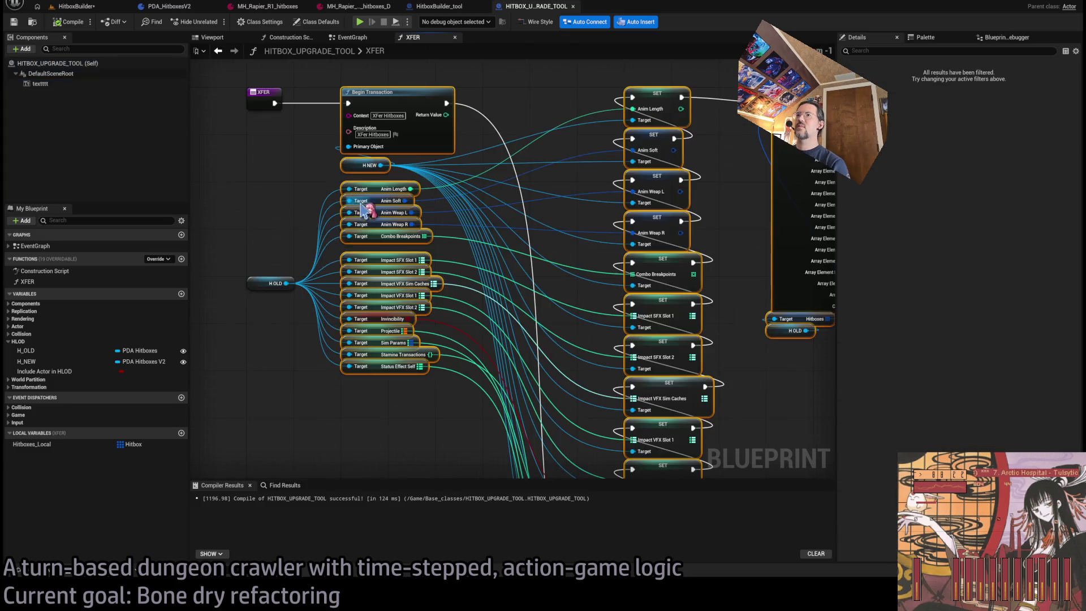
mouse_move(394, 103)
mouse_down()
mouse_move(695, 106)
mouse_move(676, 104)
mouse_up()
click(396, 186)
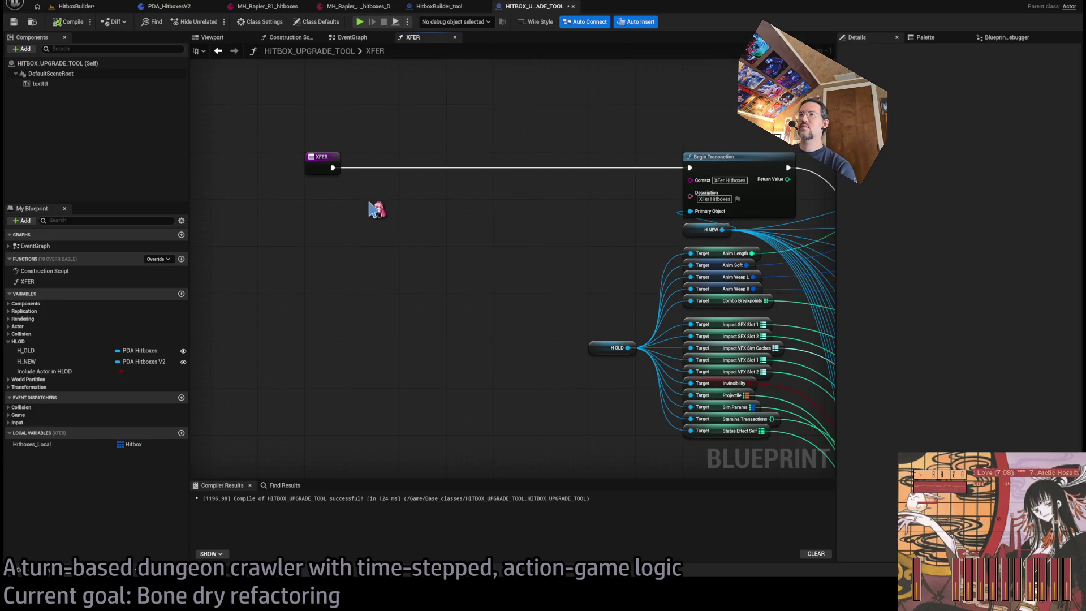
click(30, 361)
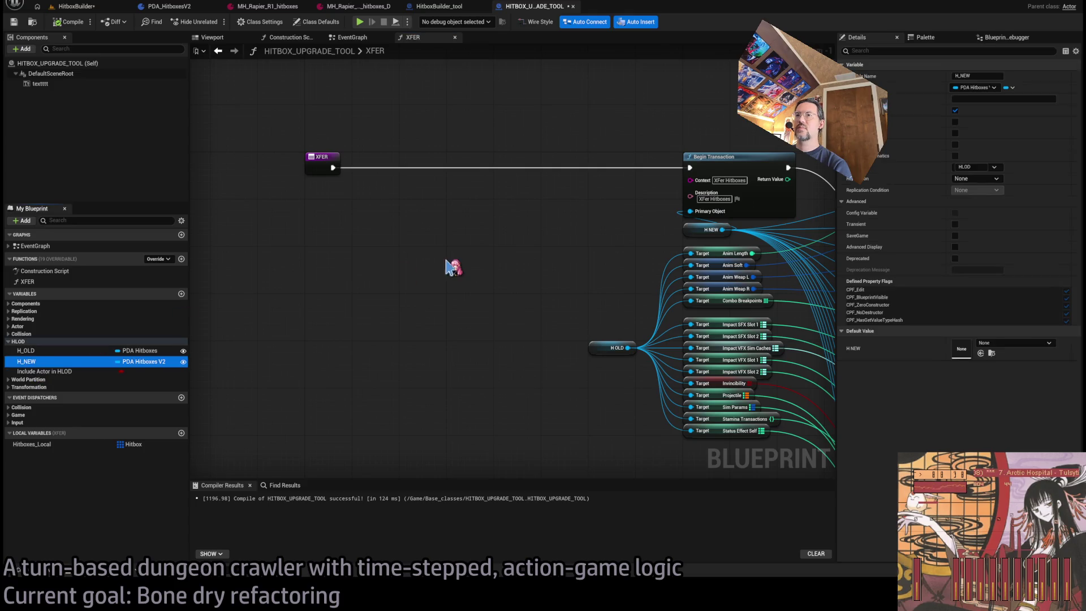
scroll(493, 280, up, 1)
mouse_move(465, 284)
mouse_down()
mouse_move(446, 258)
mouse_move(564, 152)
mouse_up()
click(461, 278)
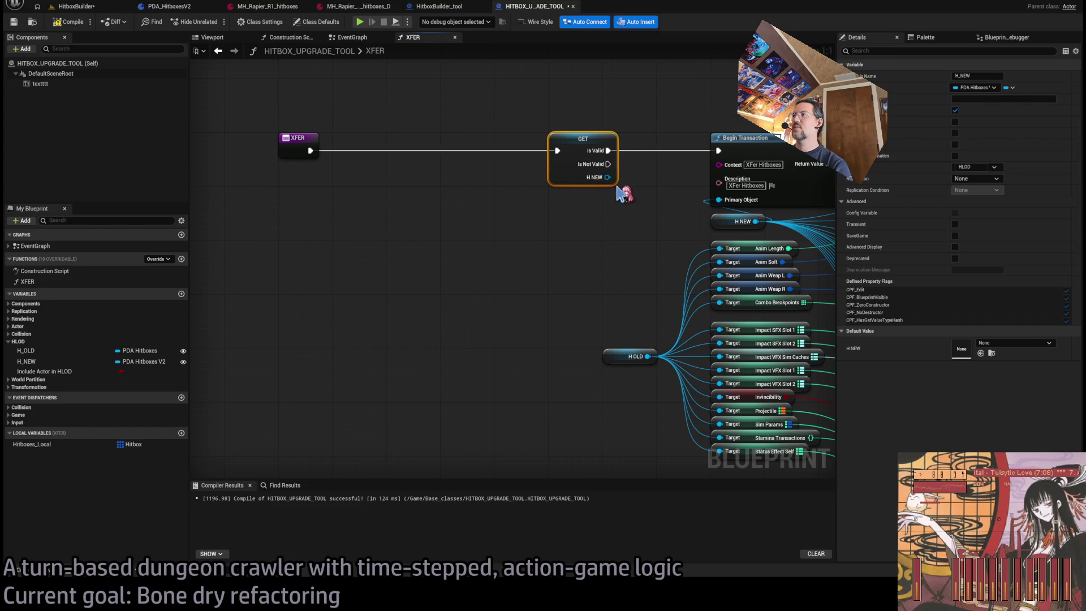
drag(758, 223, 605, 178)
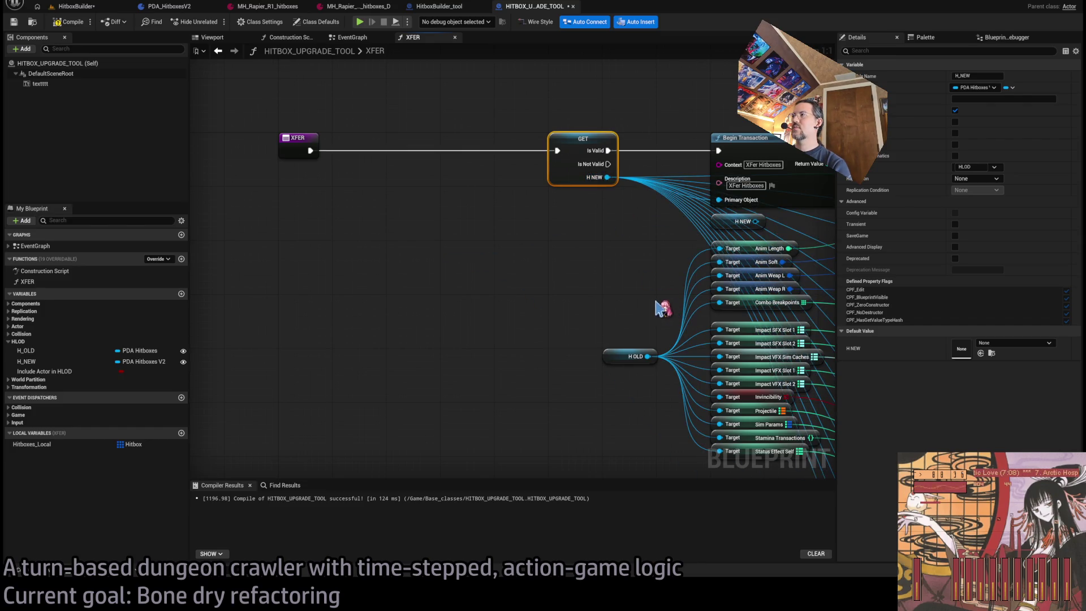
drag(610, 339, 526, 315)
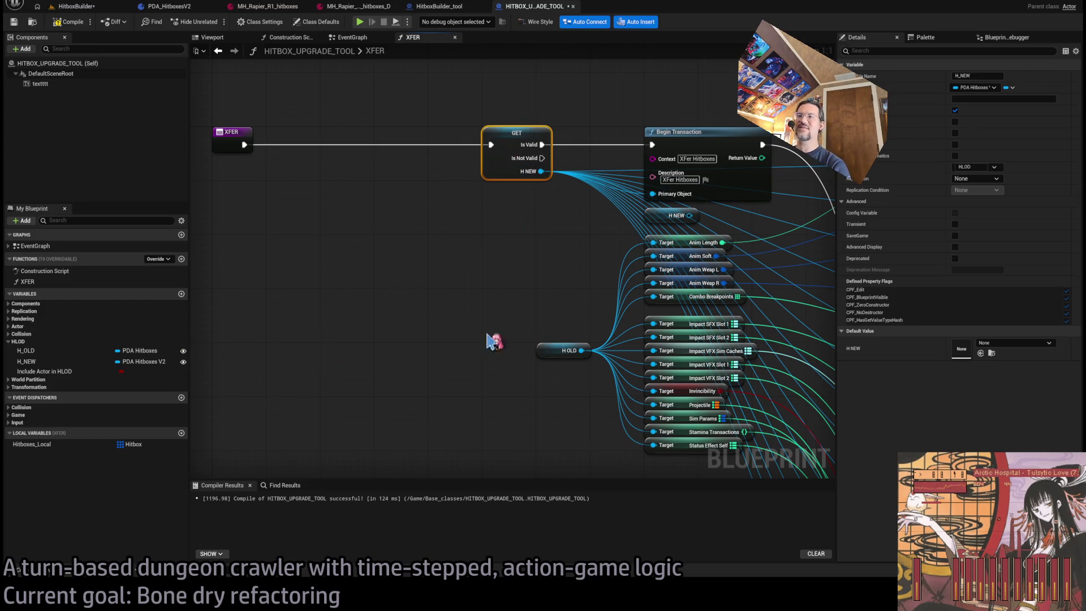
Convert H_OLD to a validated getter and chain XFER through the H_OLD then H_NEW checks
click(555, 354)
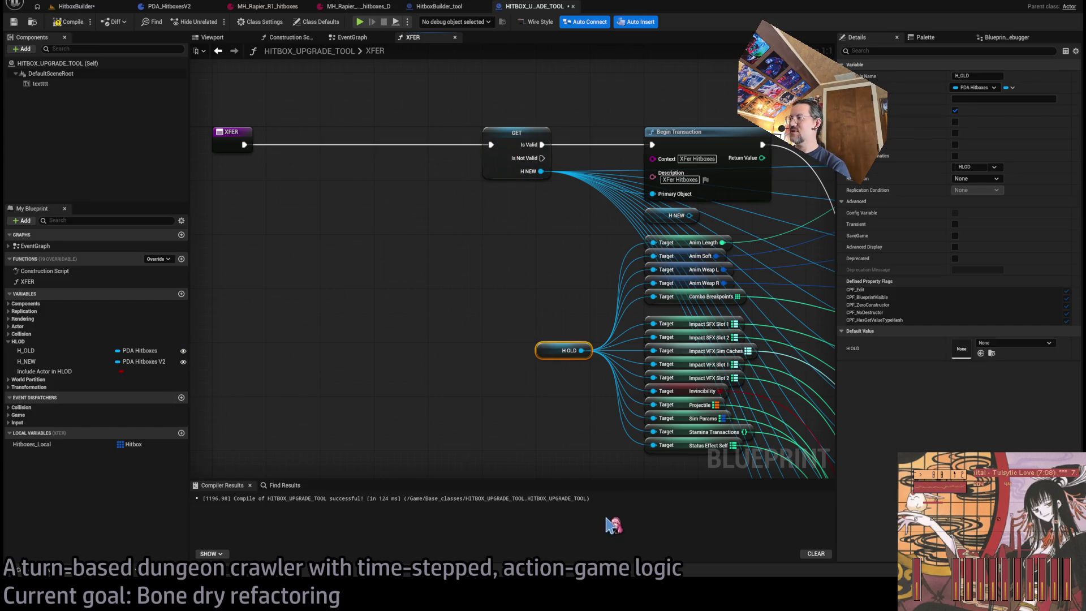
right_click(565, 351)
click(600, 390)
drag(569, 350, 516, 193)
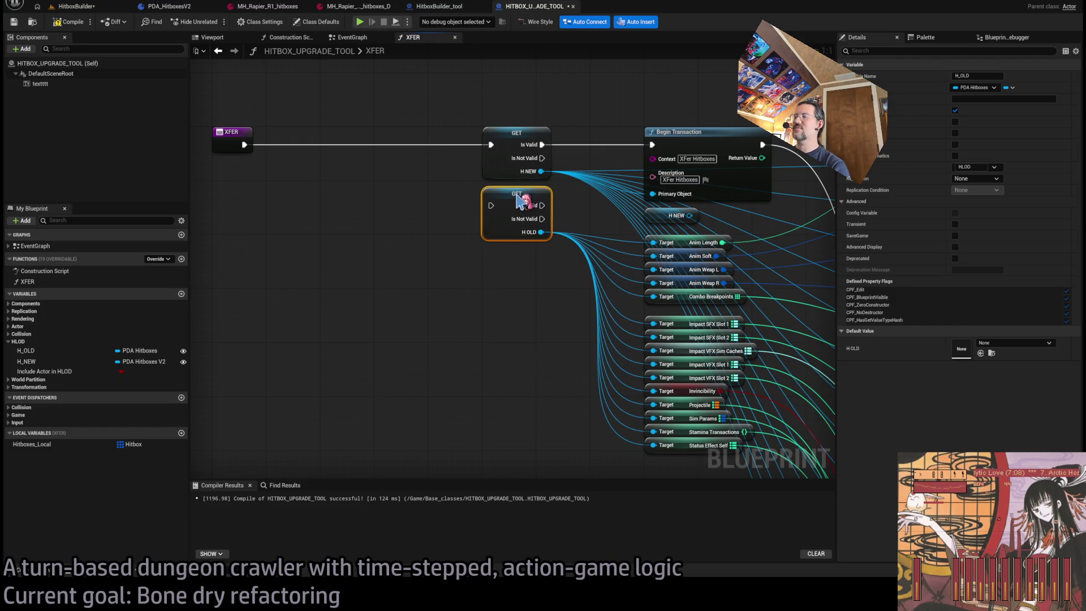
mouse_move(244, 145)
mouse_down()
mouse_move(491, 205)
mouse_move(491, 145)
mouse_up()
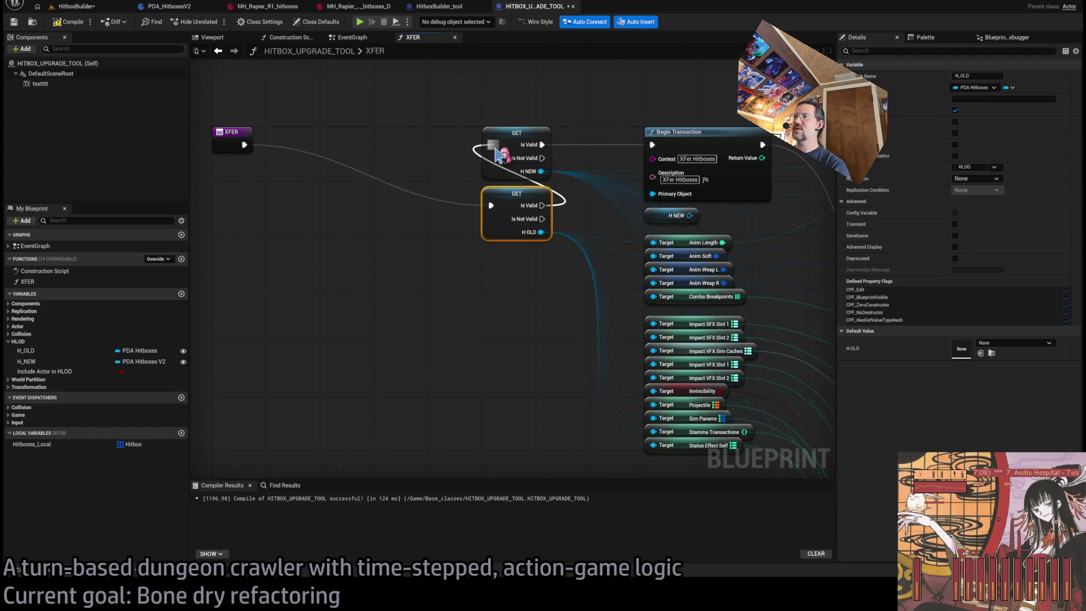
click(554, 323)
mouse_move(555, 322)
mouse_down()
mouse_move(436, 308)
mouse_move(352, 332)
mouse_up()
scroll(352, 332, down, 1)
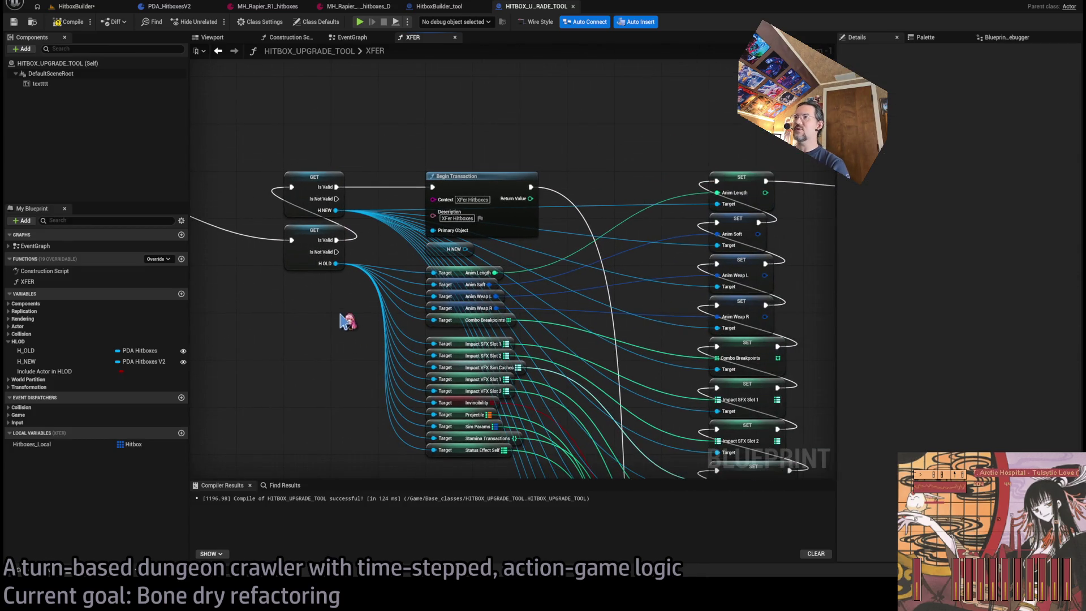
Save the HitboxBuilder level and recompile the upgrade tool blueprint
click(75, 7)
key(ctrl+s)
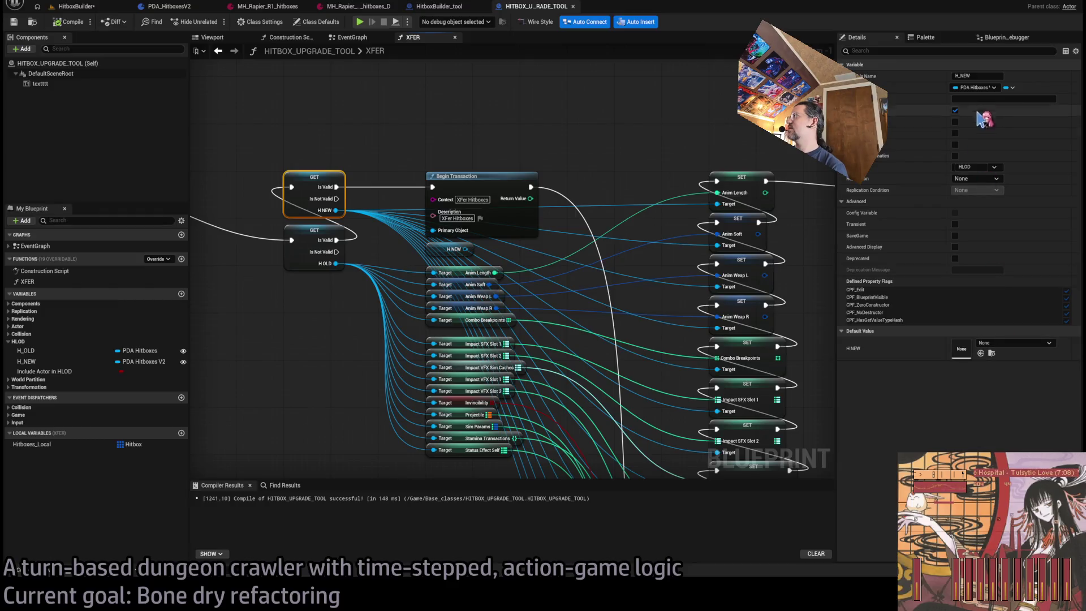
click(317, 249)
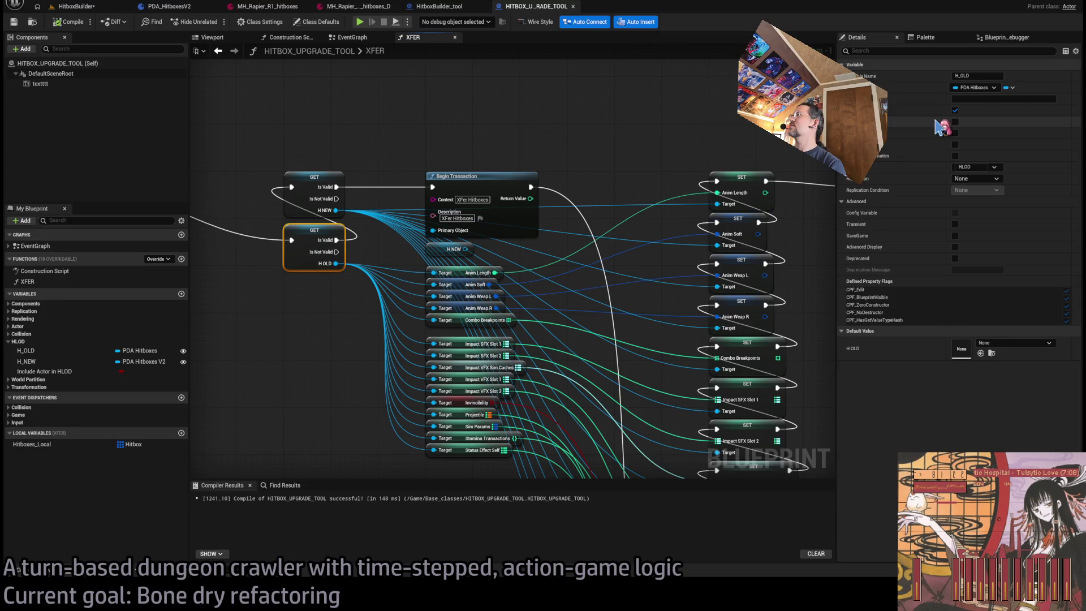
click(649, 97)
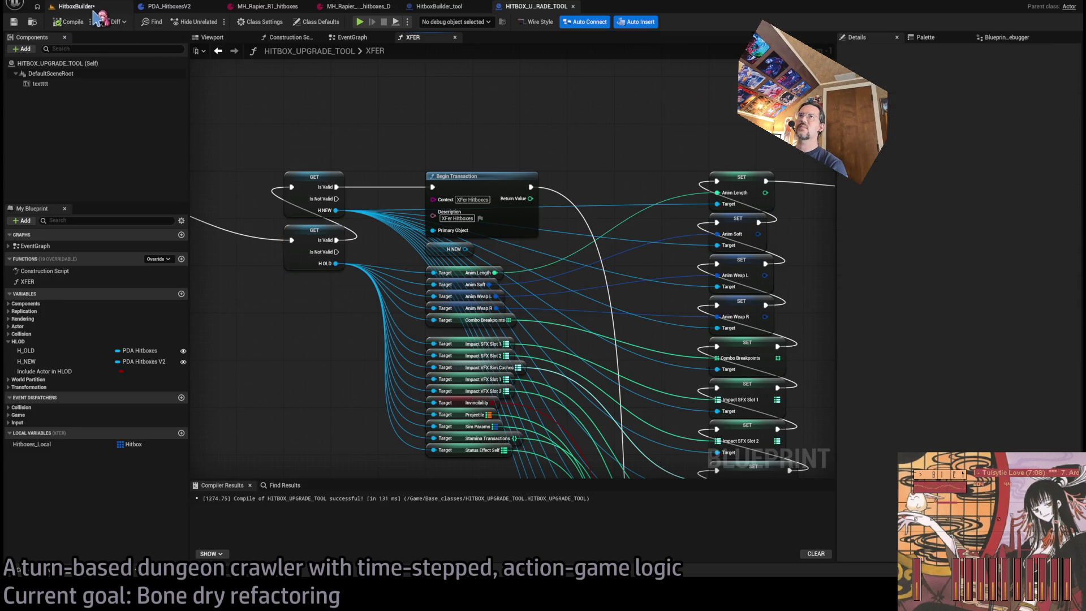
Widen the Outliner and Details panels and inspect R1 hitboxes' Hitboxes array and Sim Params Dynamism/Damping
click(80, 6)
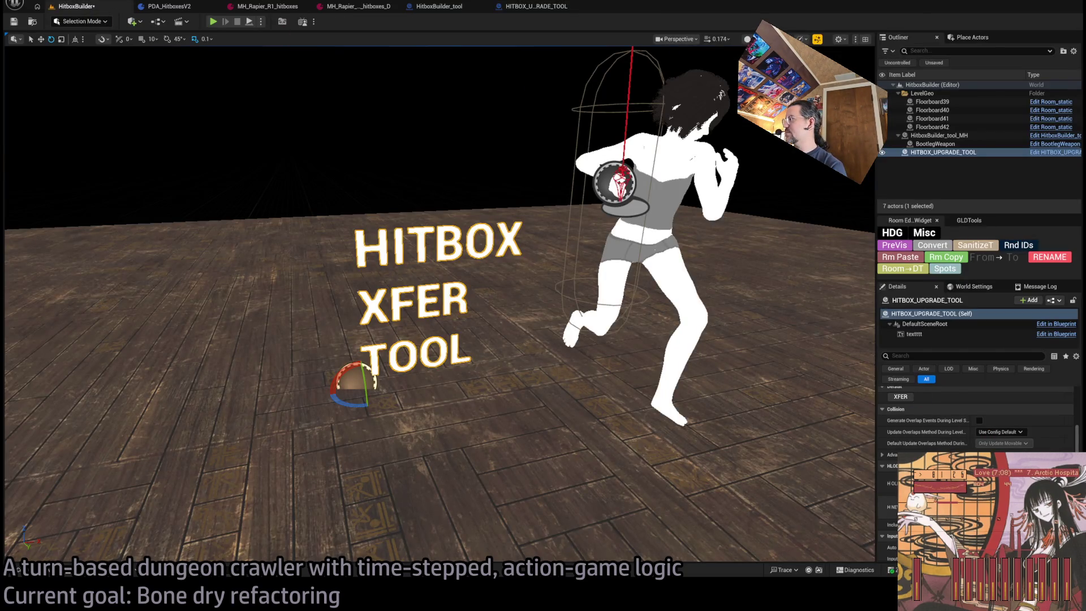
mouse_move(877, 468)
mouse_down()
mouse_move(662, 465)
mouse_move(730, 464)
mouse_up()
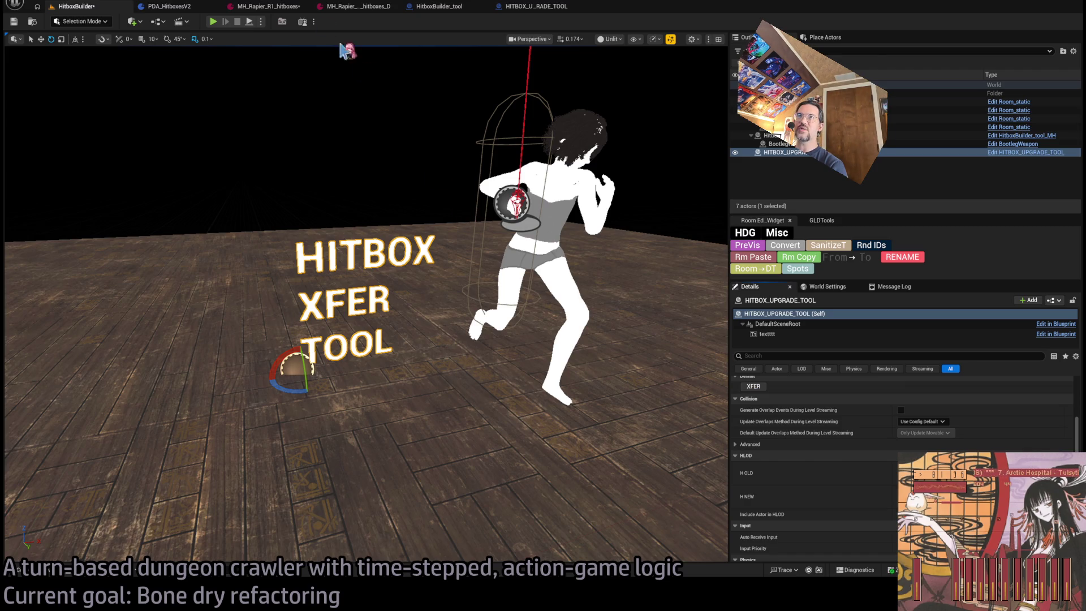
click(292, 12)
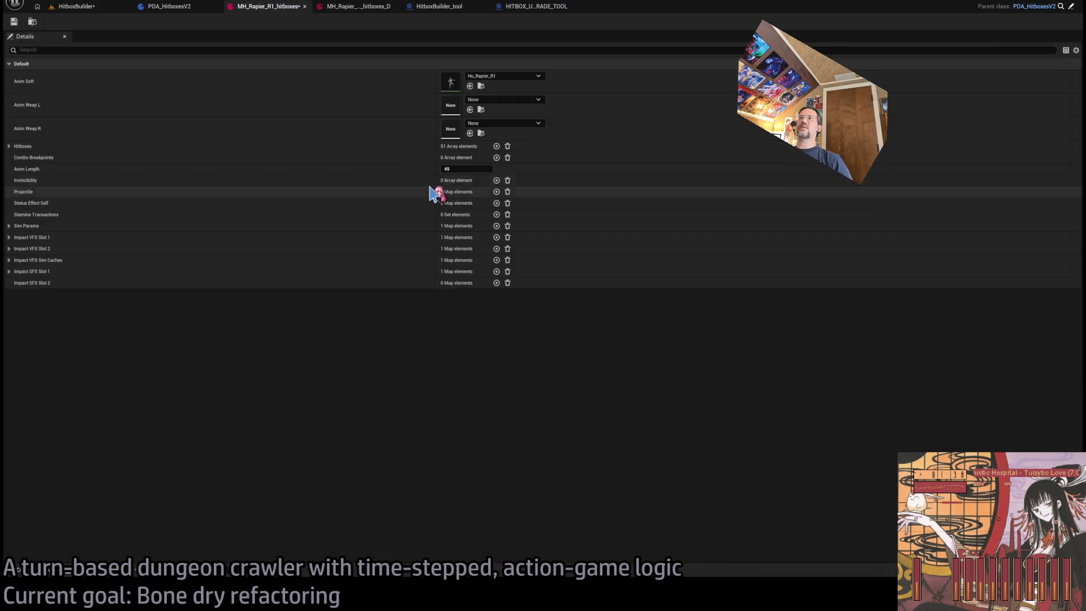
click(8, 146)
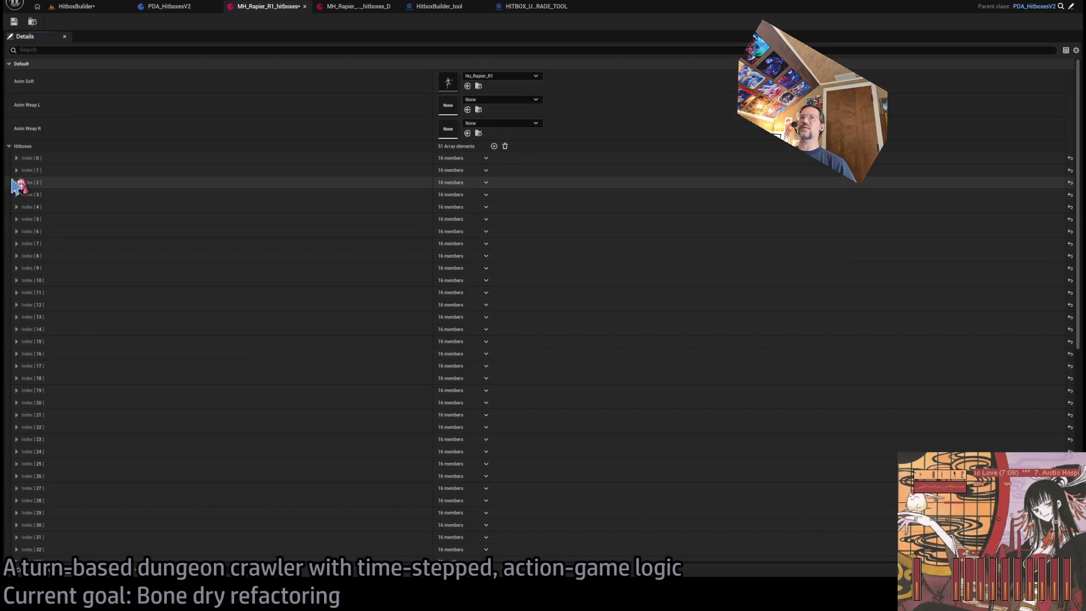
click(17, 219)
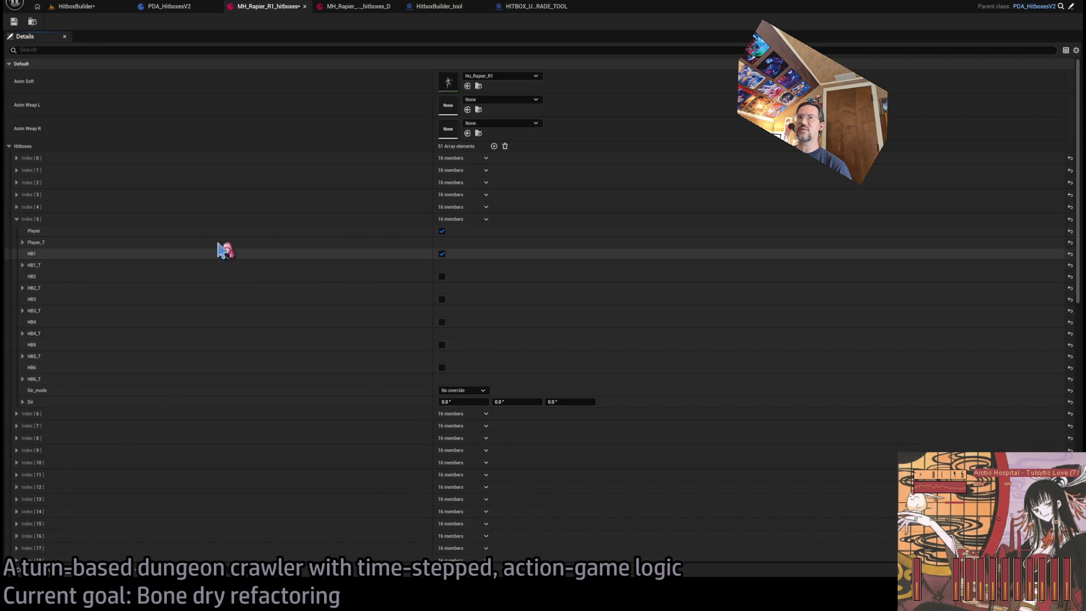
click(17, 220)
click(9, 146)
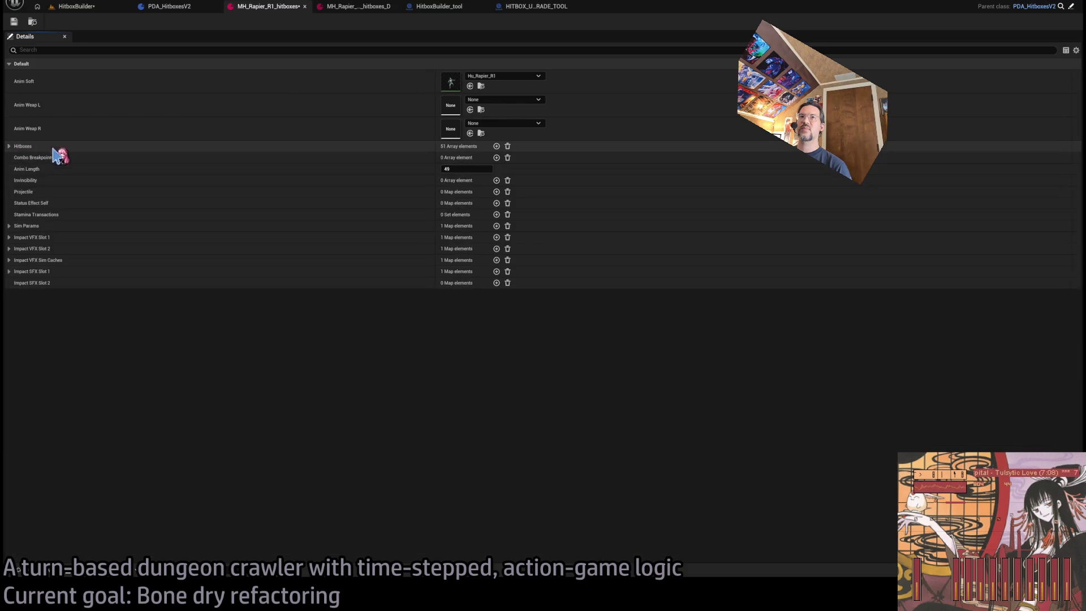
click(9, 226)
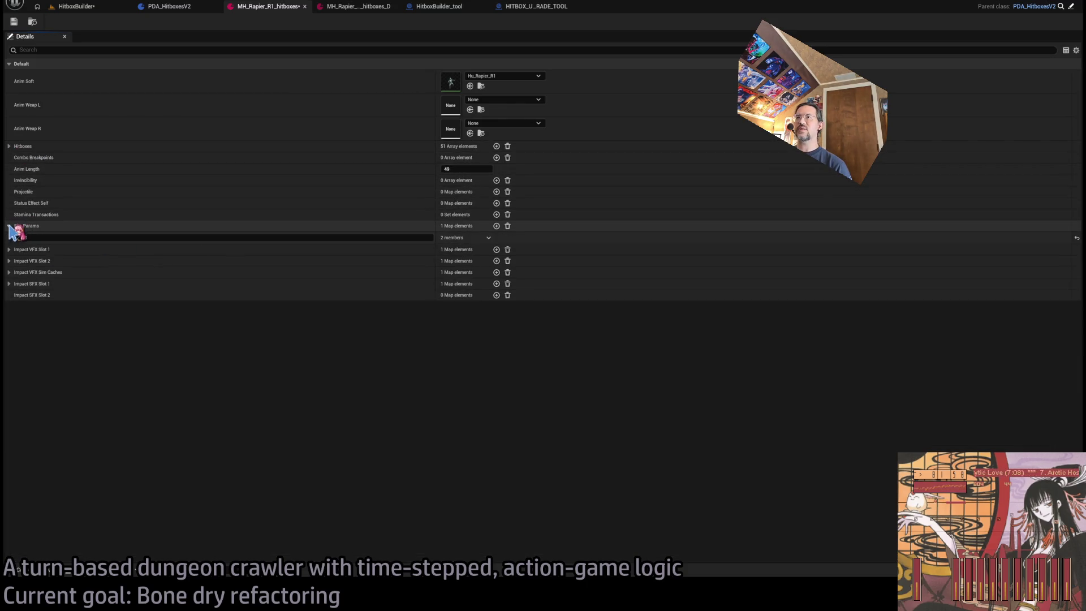
click(16, 237)
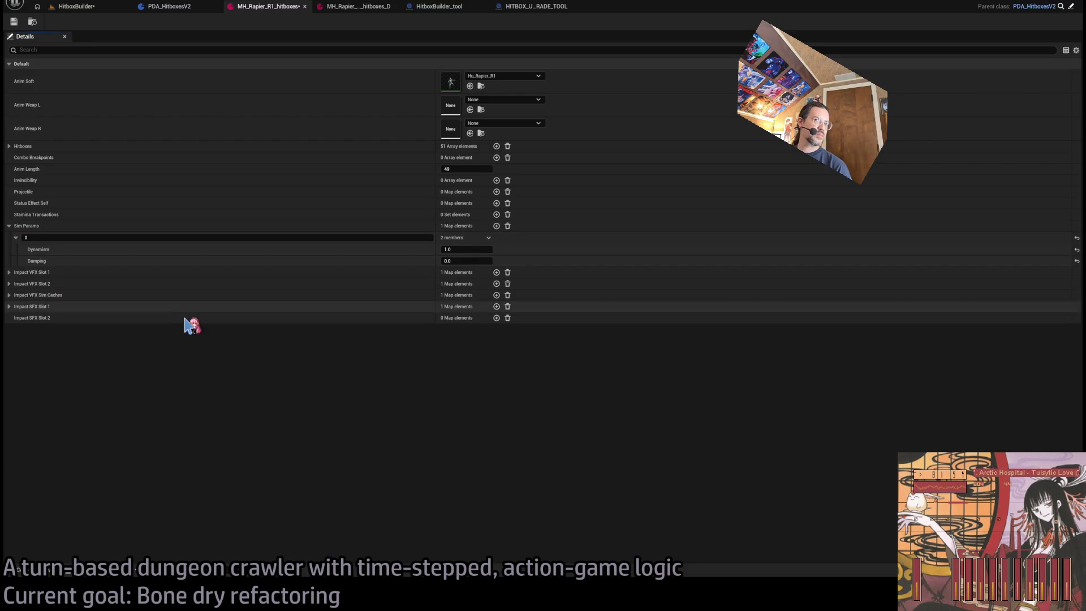
Check the Dynamism and Damping Sim Params on the other rapier hitboxes asset
click(365, 7)
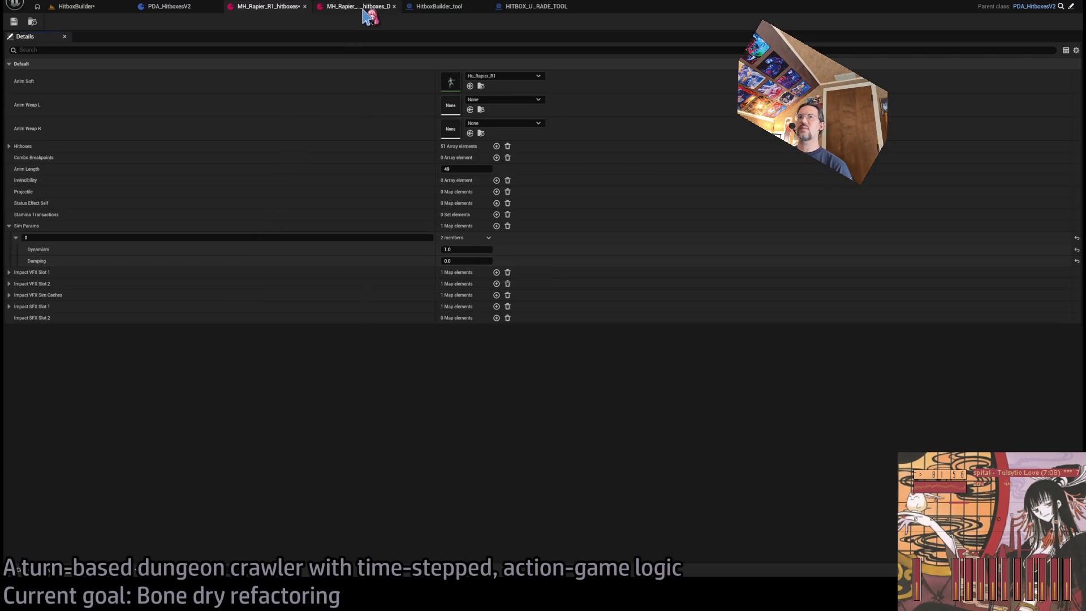
click(13, 226)
click(17, 237)
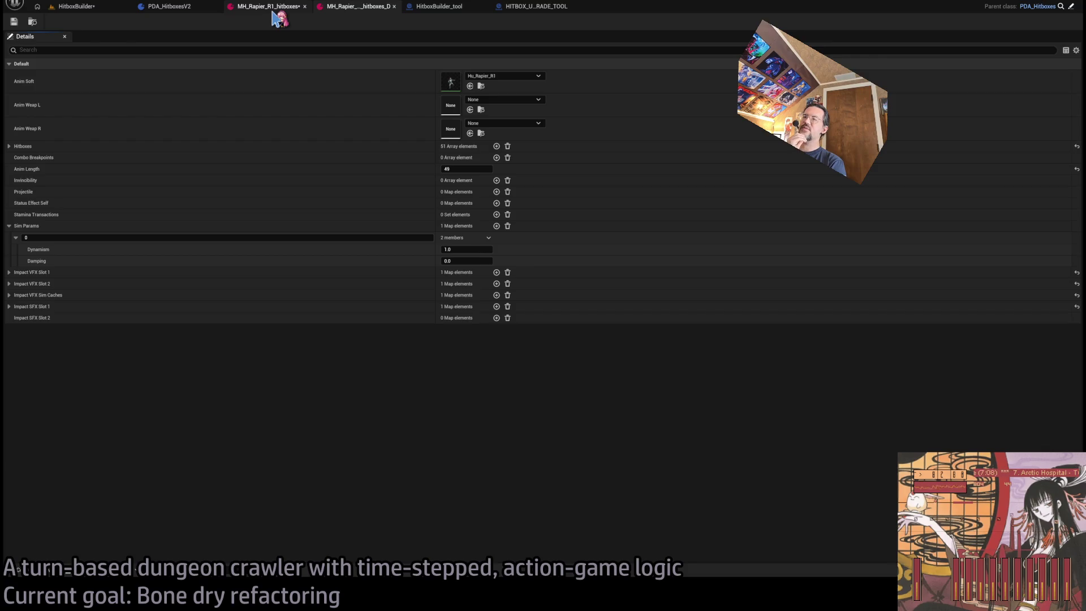
Expand R1 hitboxes' Impact VFX Slot 1, Slot 2, VFX Sim Caches and Impact SFX Slot 1 entries
click(274, 10)
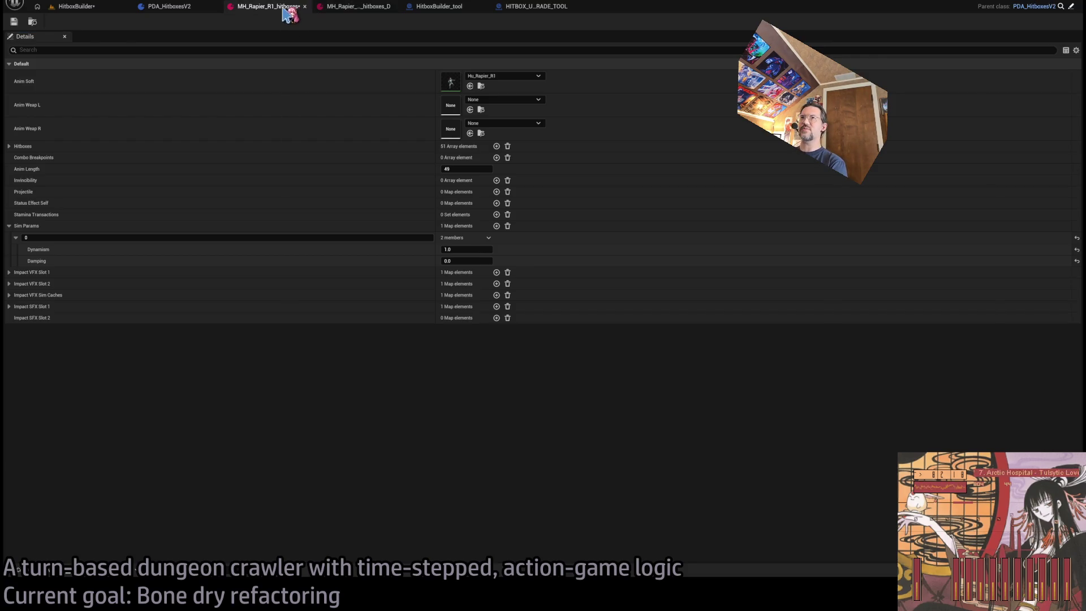
click(9, 273)
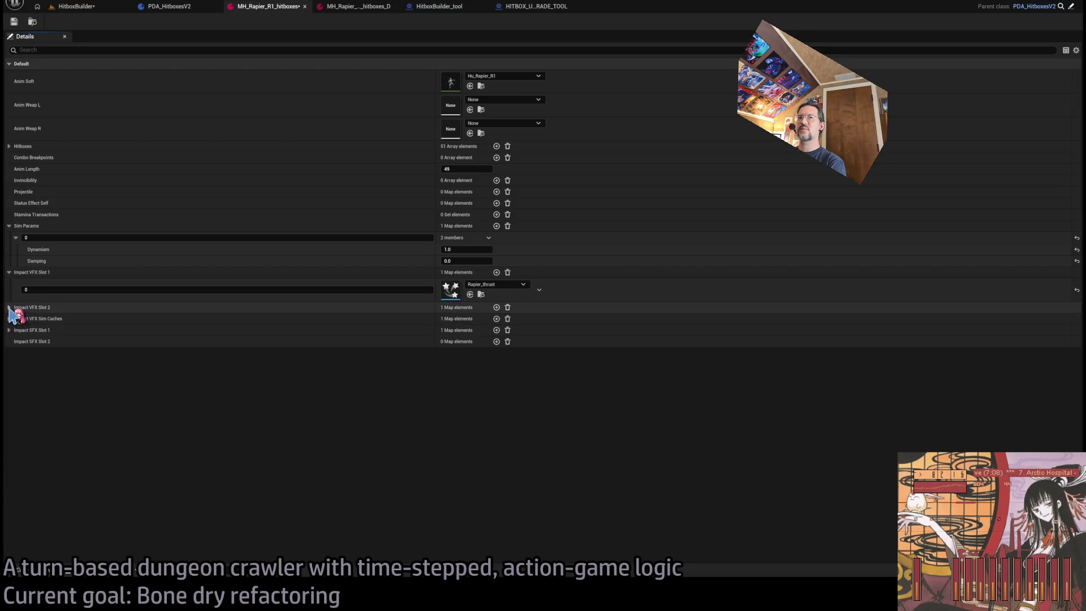
click(10, 308)
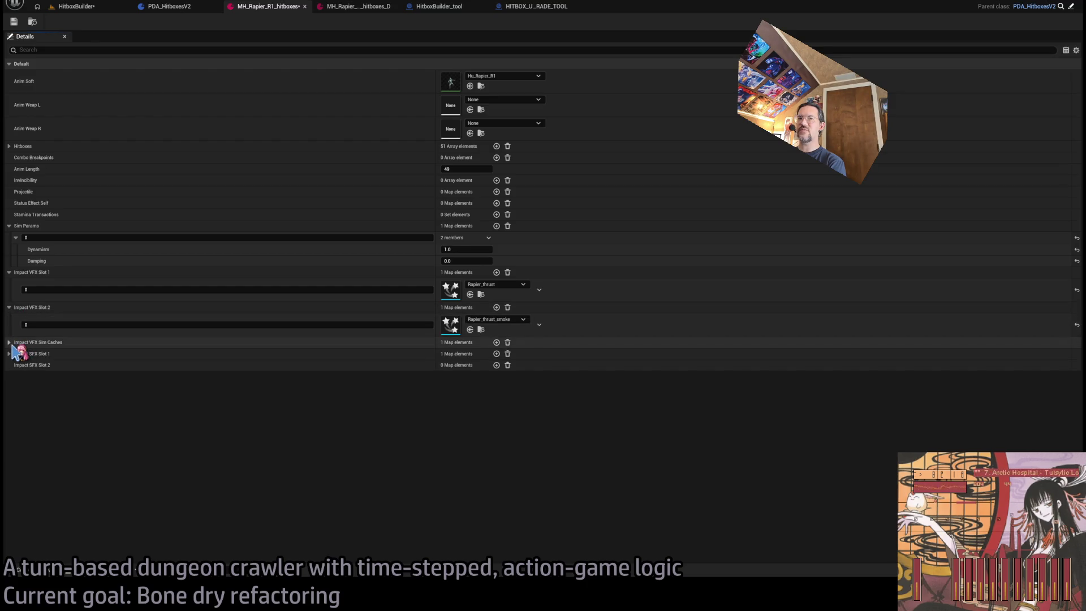
click(10, 342)
click(10, 377)
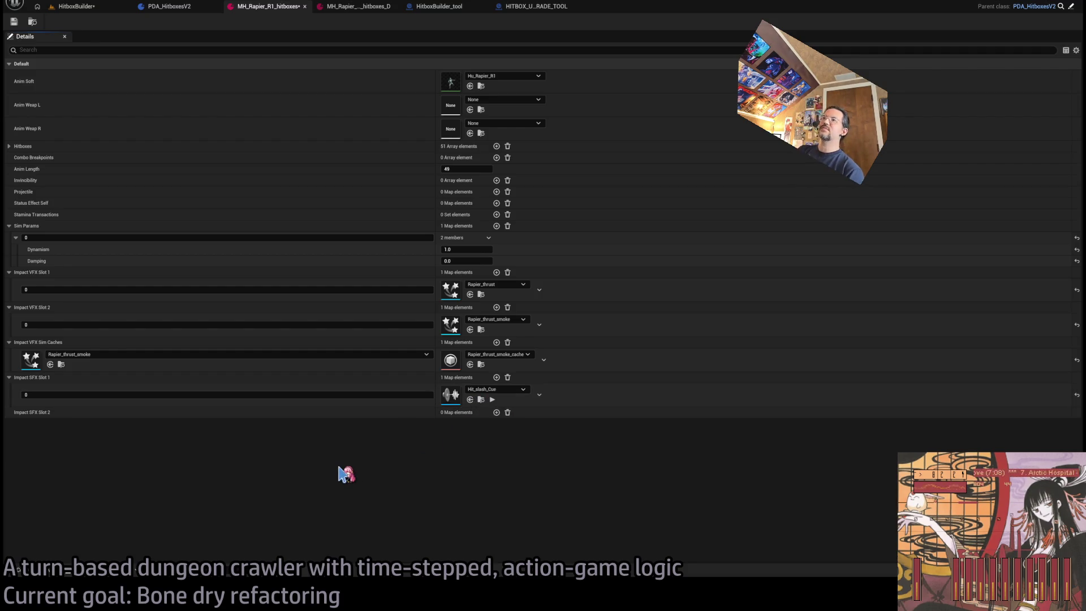
Flip between MH_Rapier_R1_hitboxes and its _D version to compare, then return to HitboxBuilder
click(348, 8)
click(262, 9)
click(348, 8)
click(284, 9)
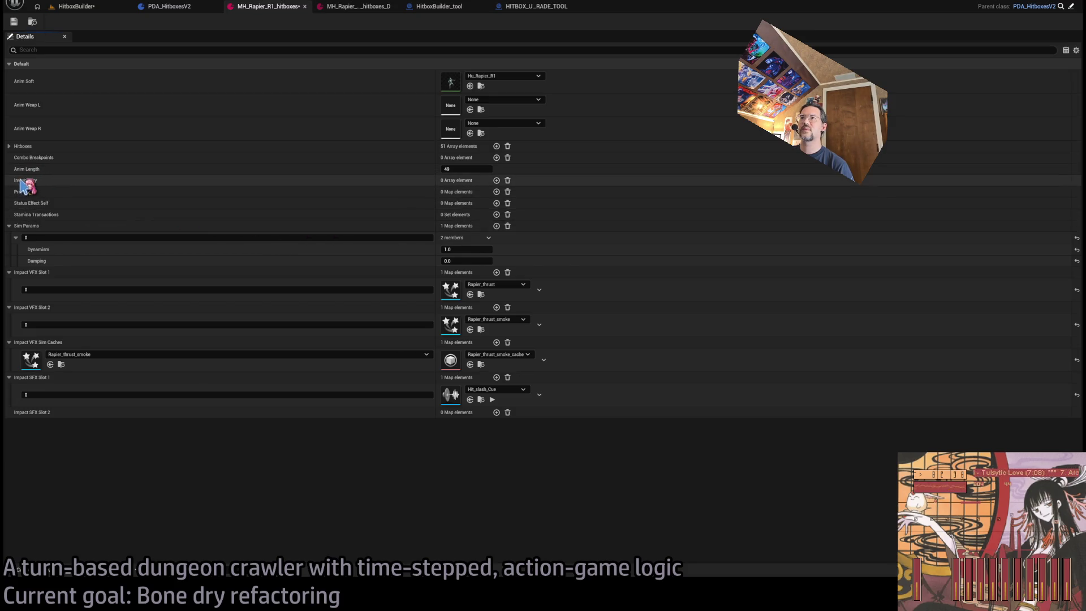
click(359, 8)
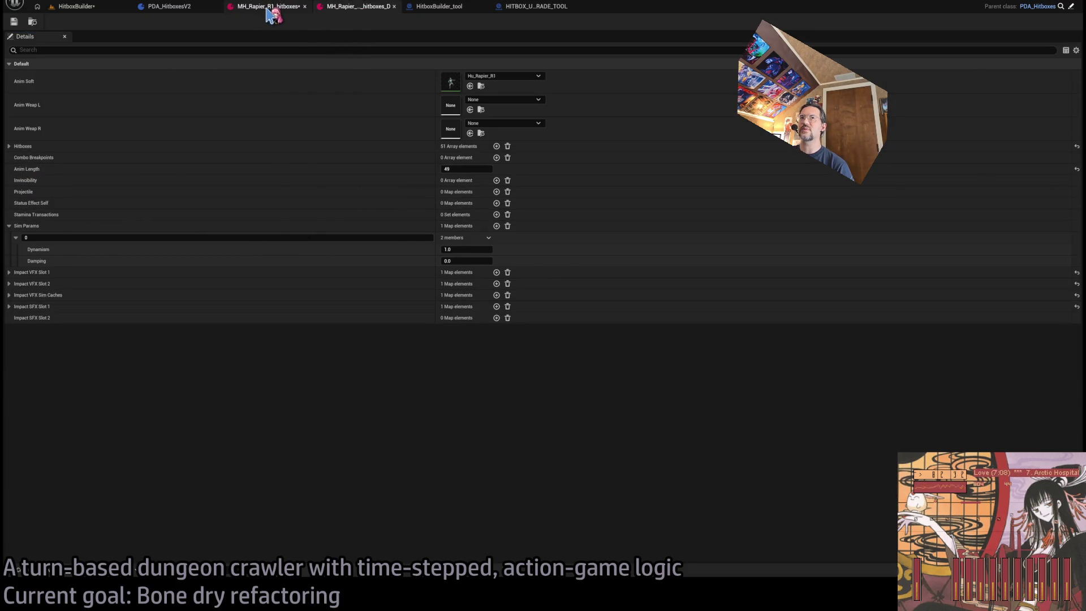
click(272, 9)
click(339, 8)
click(286, 8)
click(359, 8)
click(286, 10)
click(48, 4)
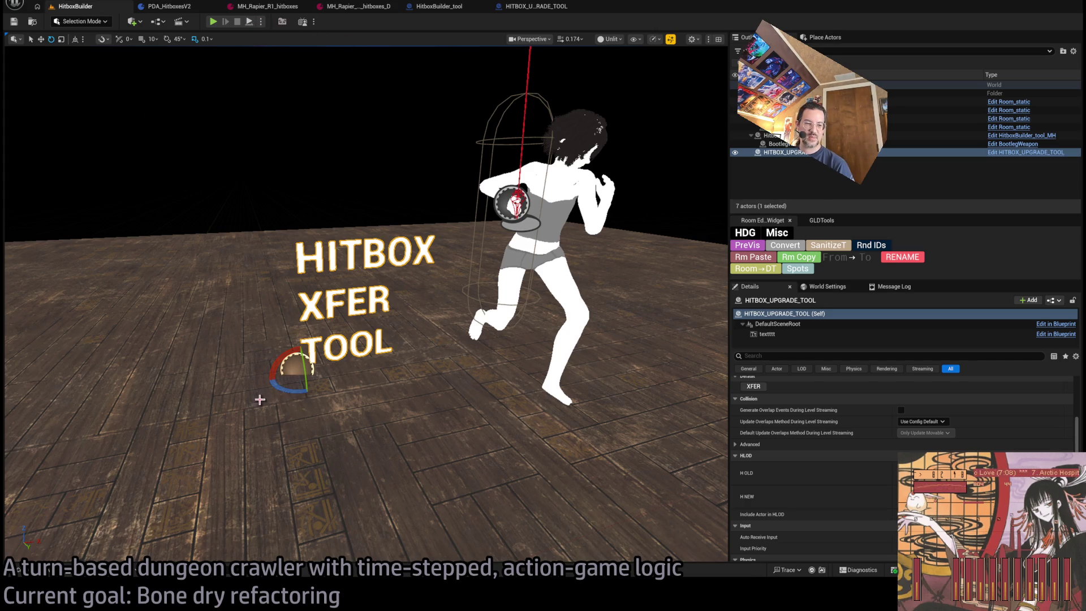
Clear the Content Drawer search and navigate to the MetaHumans Animations folder
click(19, 570)
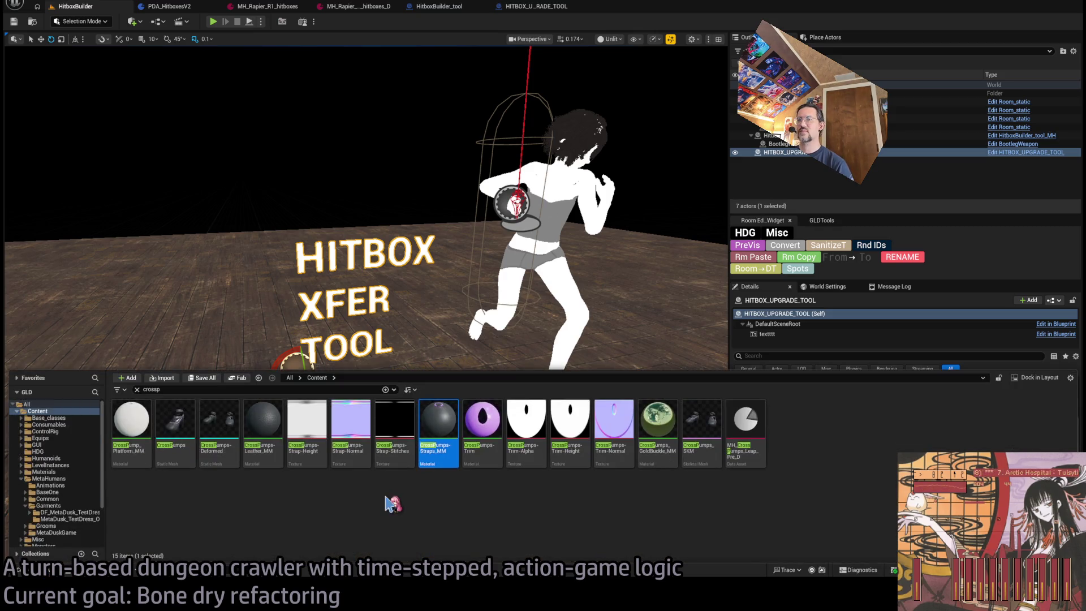
click(137, 390)
scroll(51, 469, down, 2)
click(48, 479)
click(27, 453)
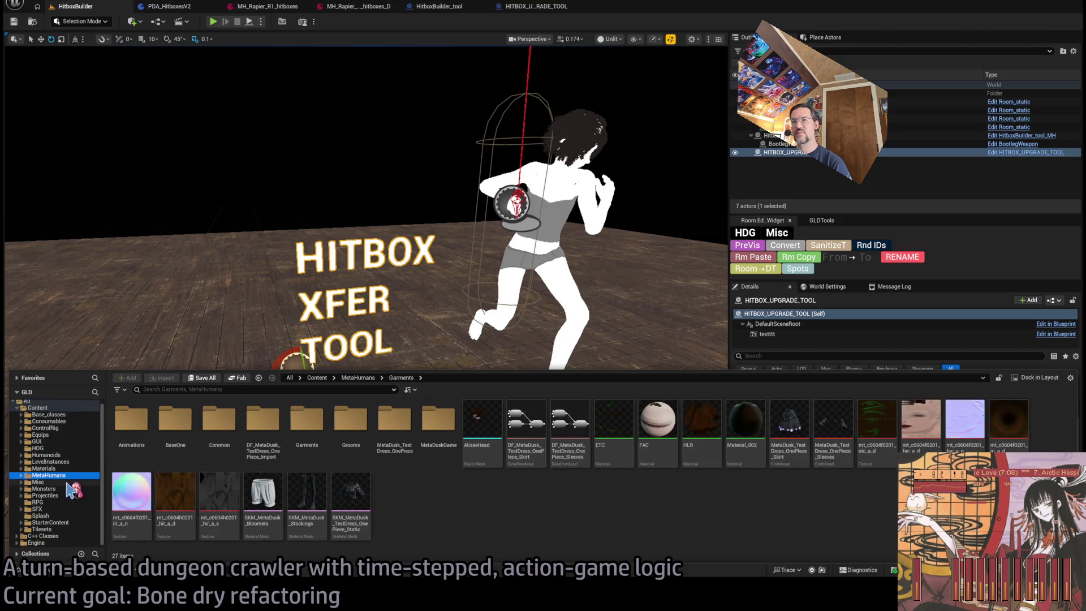
double_click(131, 421)
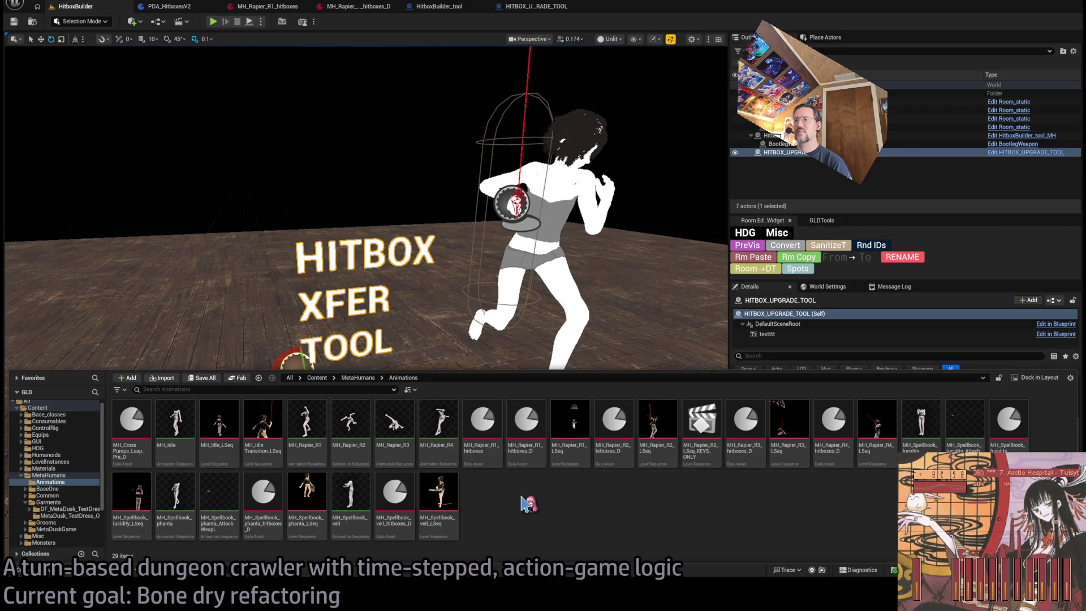
Create a new folder named OLD inside Animations
click(526, 422)
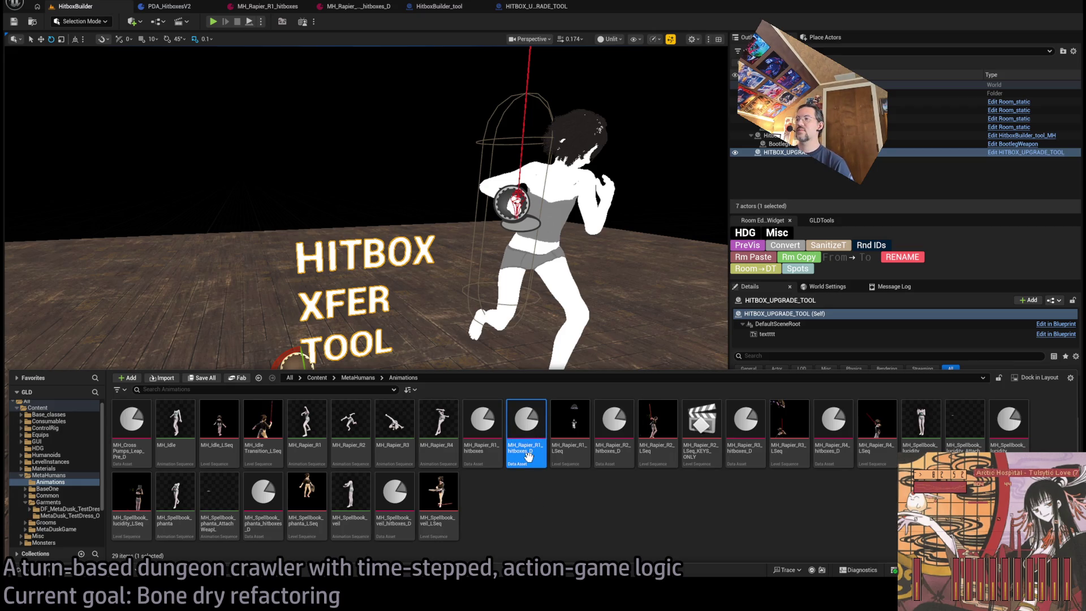
click(529, 500)
key(ctrl+shift+n)
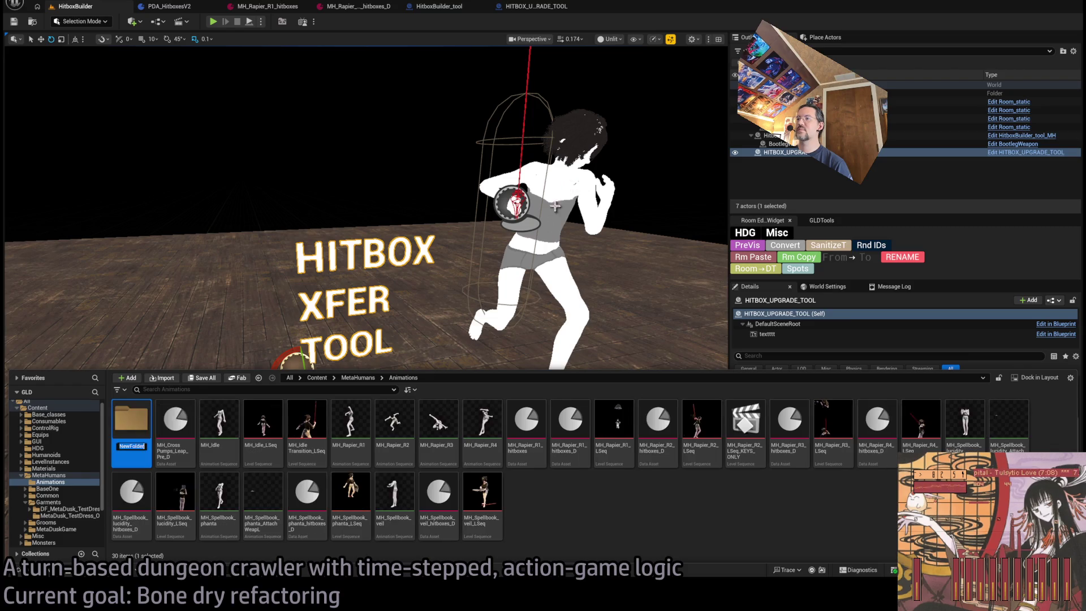
text(OLD)
key(Return)
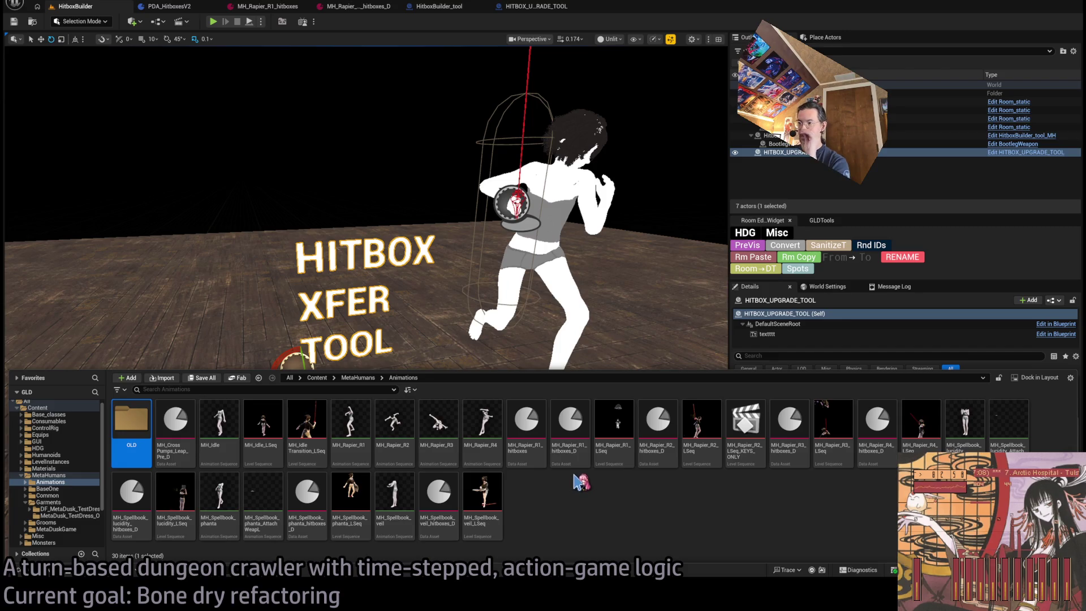
Move MH_Rapier_R1_hitboxes_D into the OLD folder
click(560, 453)
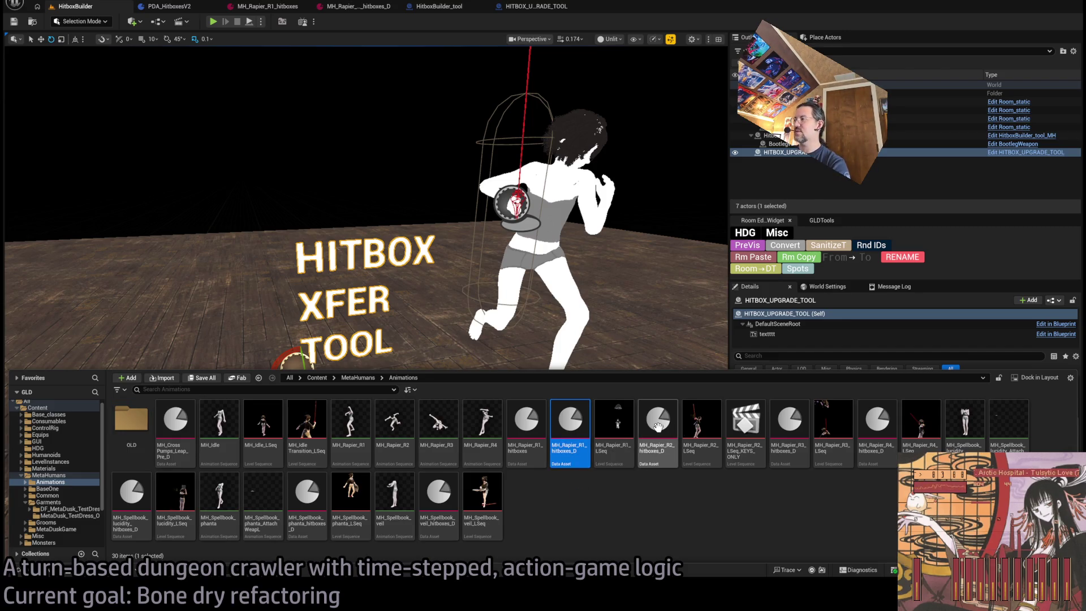
click(780, 505)
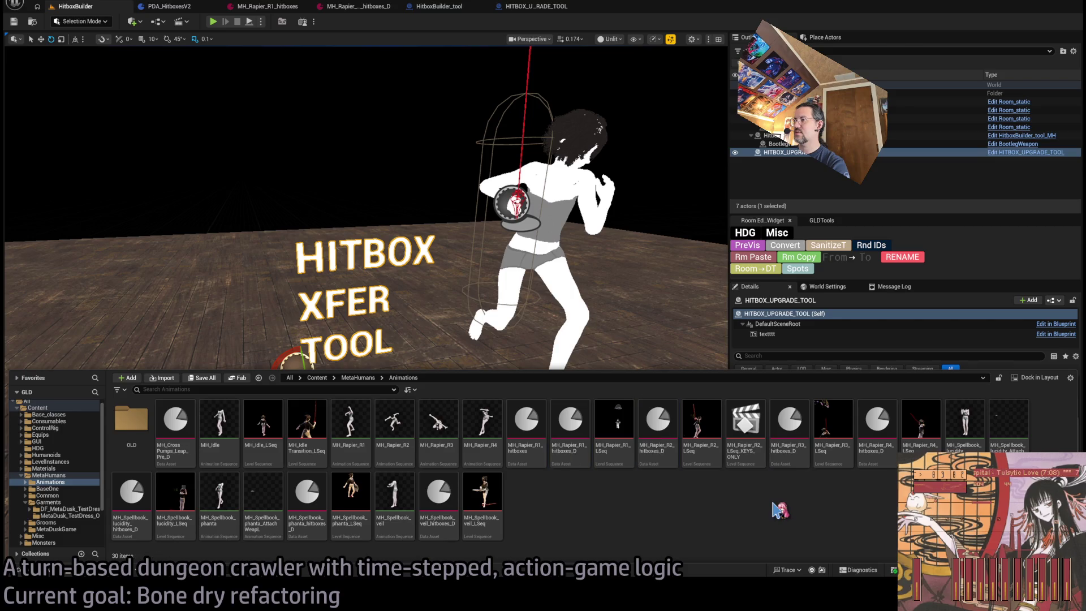
mouse_move(571, 426)
mouse_down()
mouse_move(136, 425)
mouse_move(200, 463)
mouse_move(157, 450)
mouse_move(133, 427)
mouse_up()
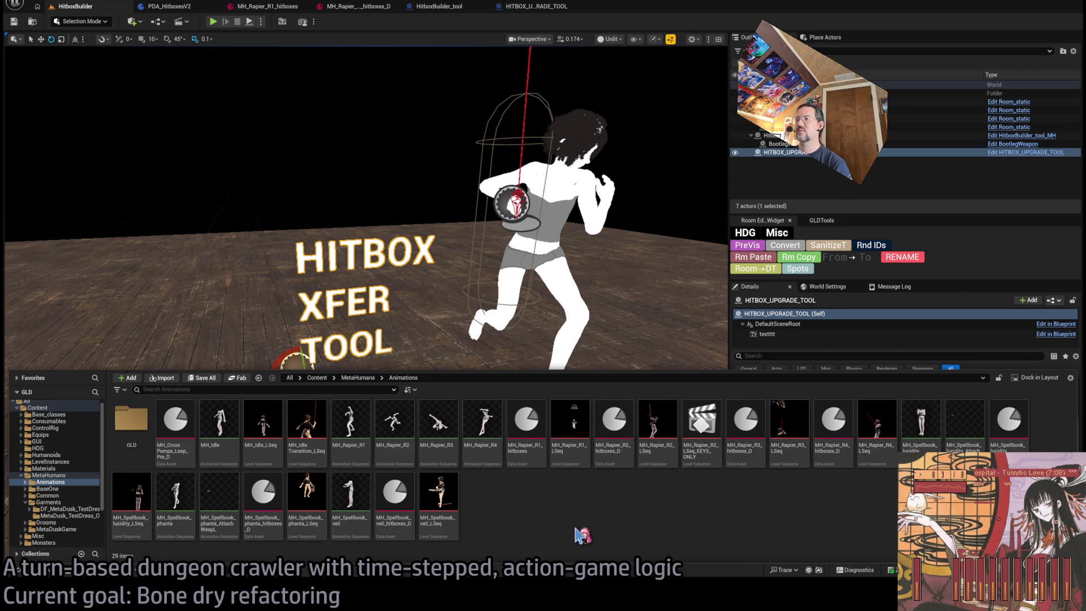
click(606, 453)
click(525, 437)
mouse_move(525, 438)
mouse_down()
mouse_move(546, 280)
mouse_move(577, 245)
mouse_up()
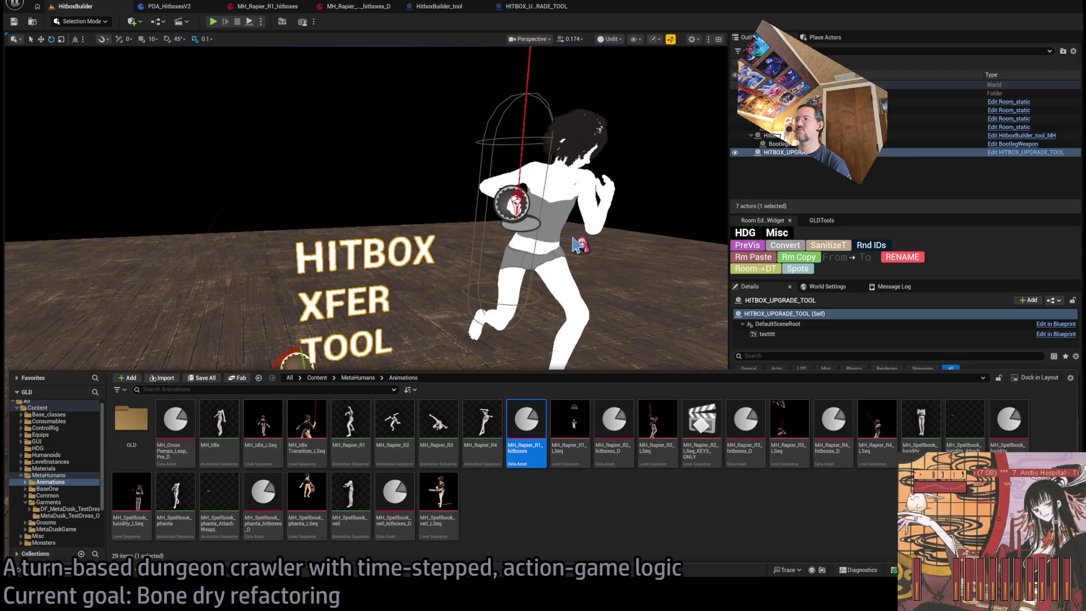
click(537, 516)
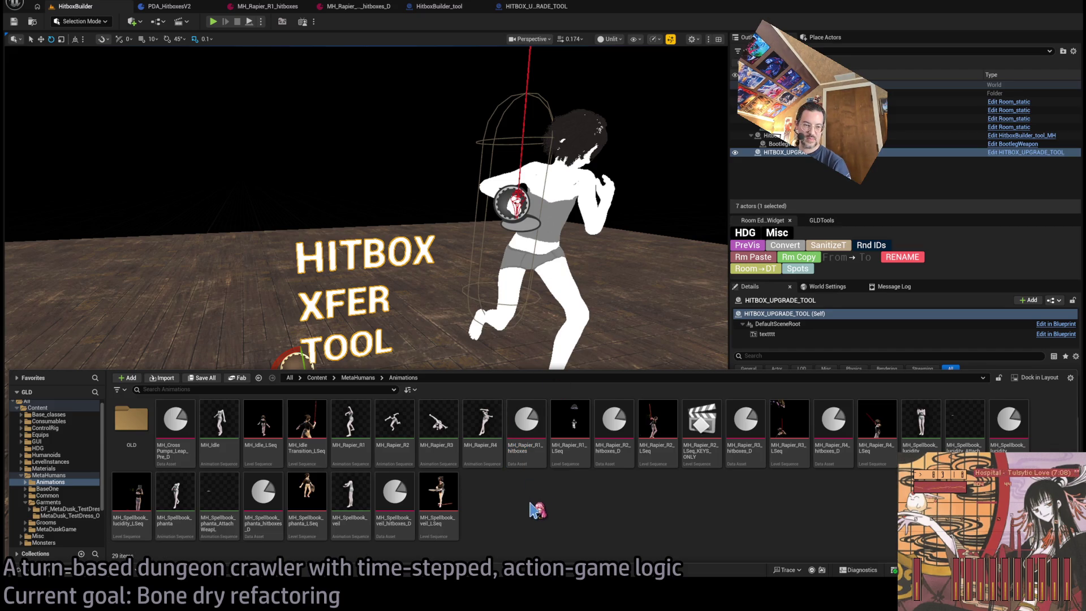
Duplicate MH_Rapier_R1_hitboxes and rename the copy MH_Rapier_R2_hitboxes
click(526, 430)
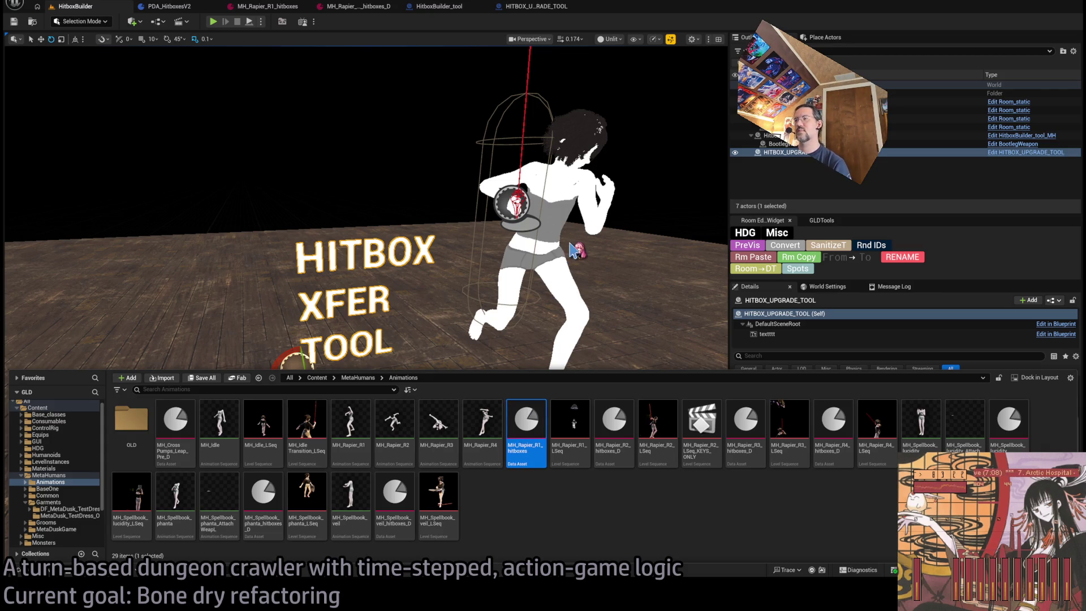
key(ctrl+d)
key(End)
key(BackSpace)
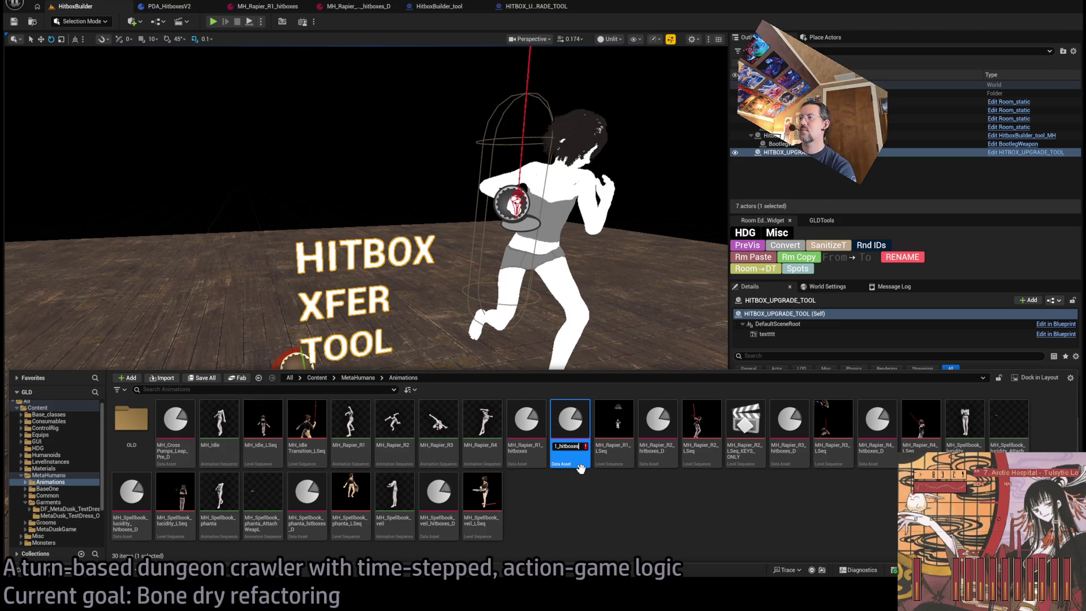
key(BackSpace)
text(2)
key(Return)
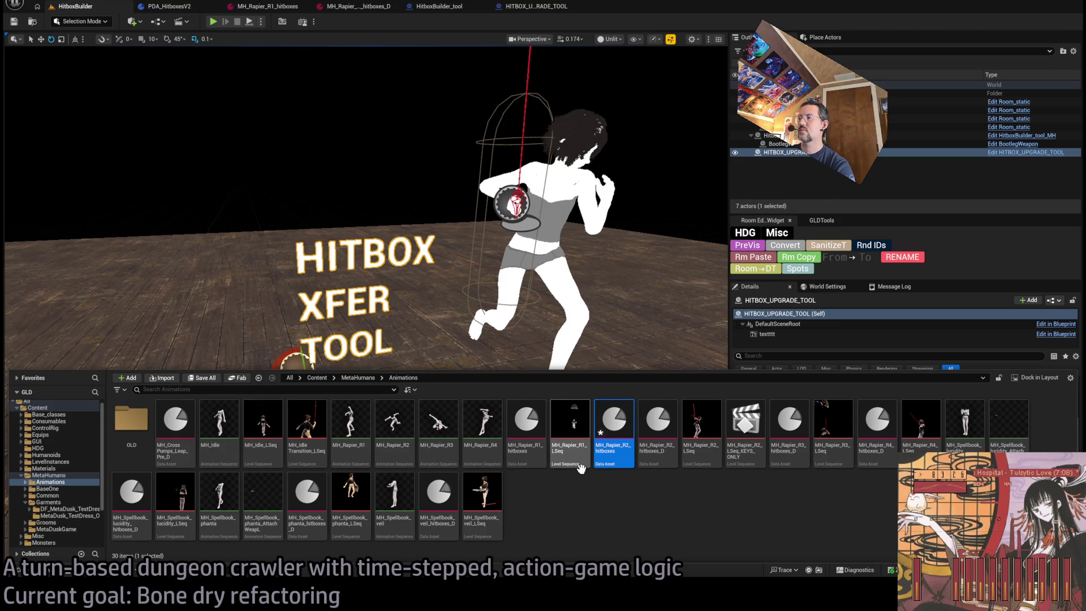
key(ctrl+space)
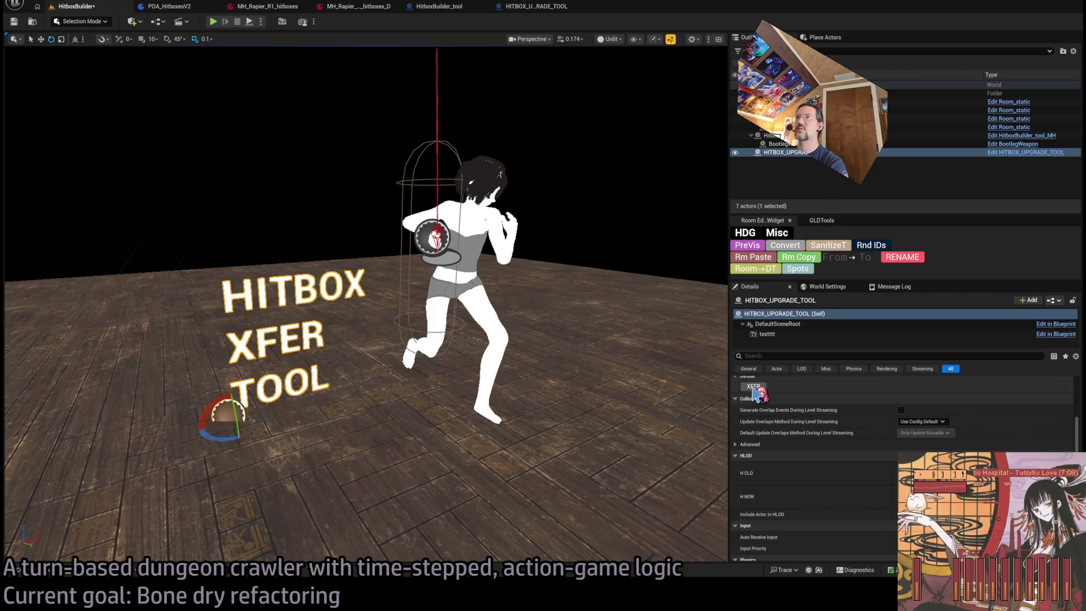
click(47, 573)
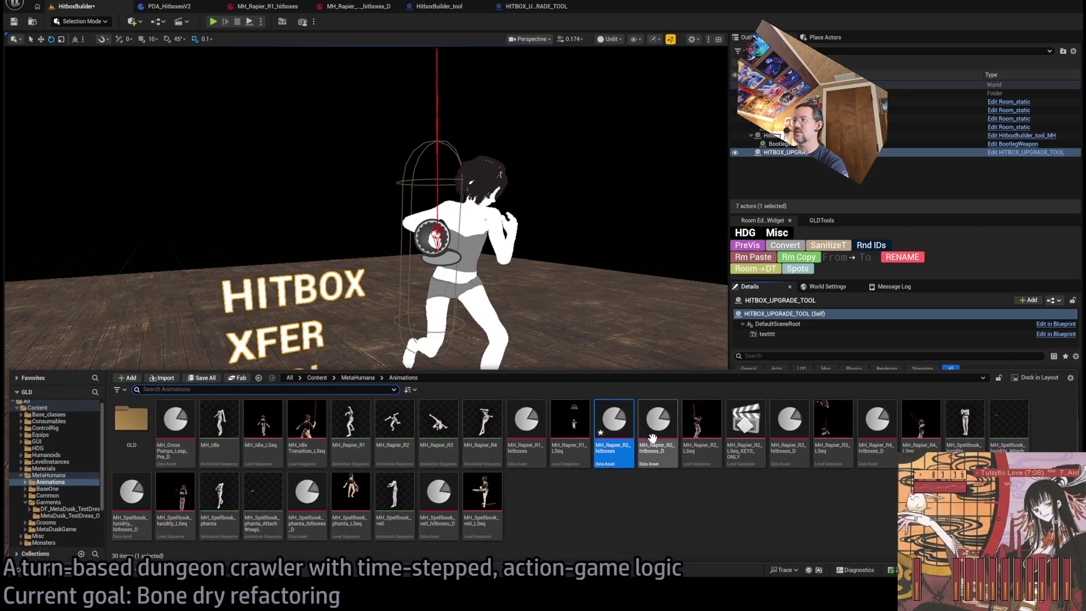
Open MH_Rapier_R2_hitboxes, compare it with the R1 hitboxes_D asset, and reopen the Content Drawer
double_click(614, 436)
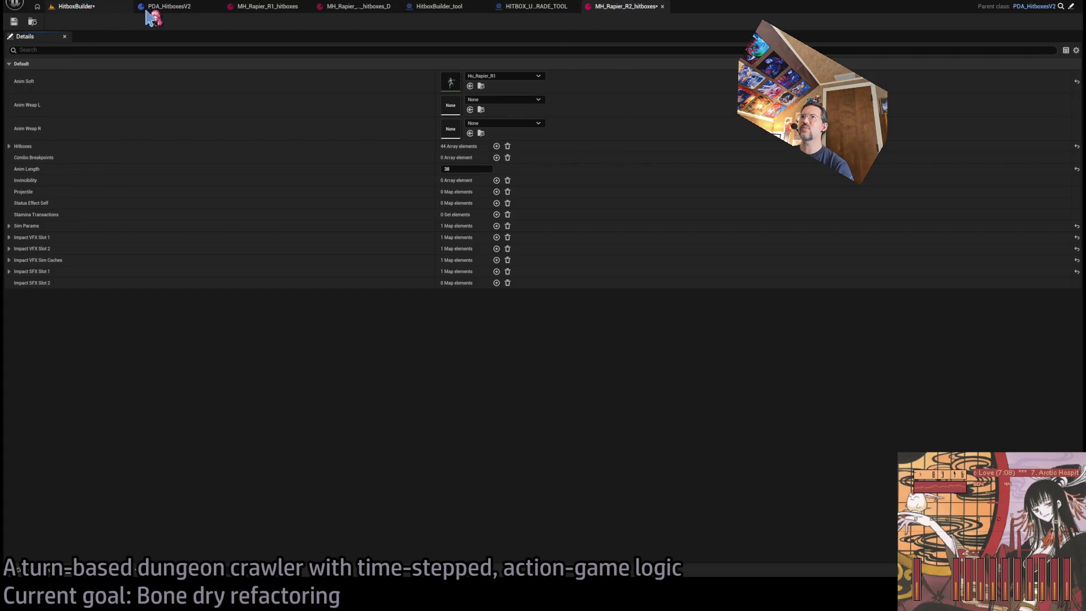
click(352, 7)
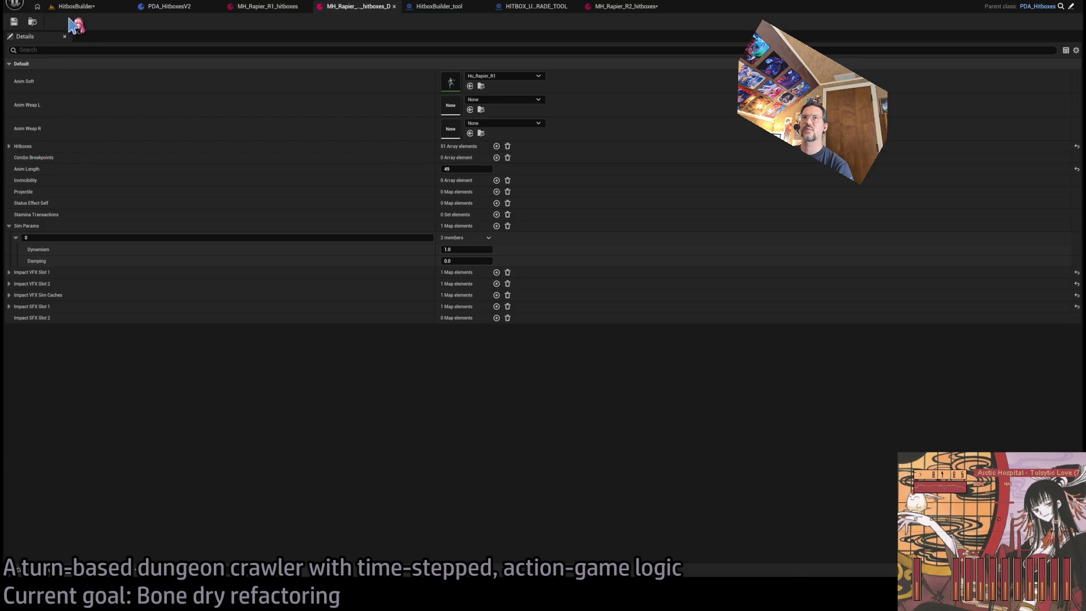
click(75, 7)
click(39, 570)
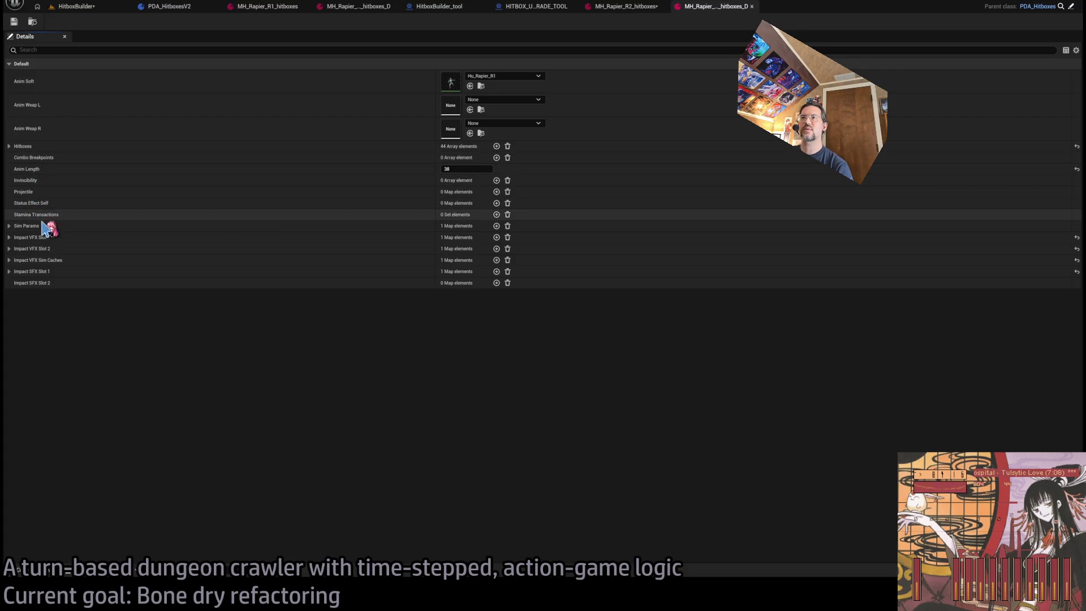
click(32, 578)
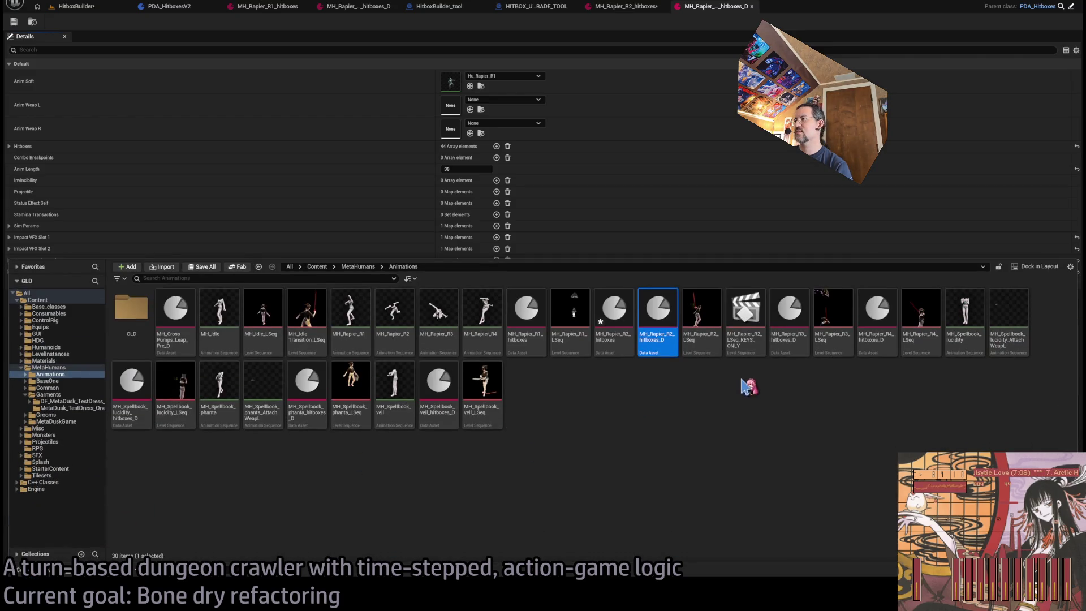
Open MH_Rapier_R3_hitboxes_D, then MH_Rapier_R4_hitboxes_D, and review its 29 hitbox entries
click(786, 310)
double_click(785, 310)
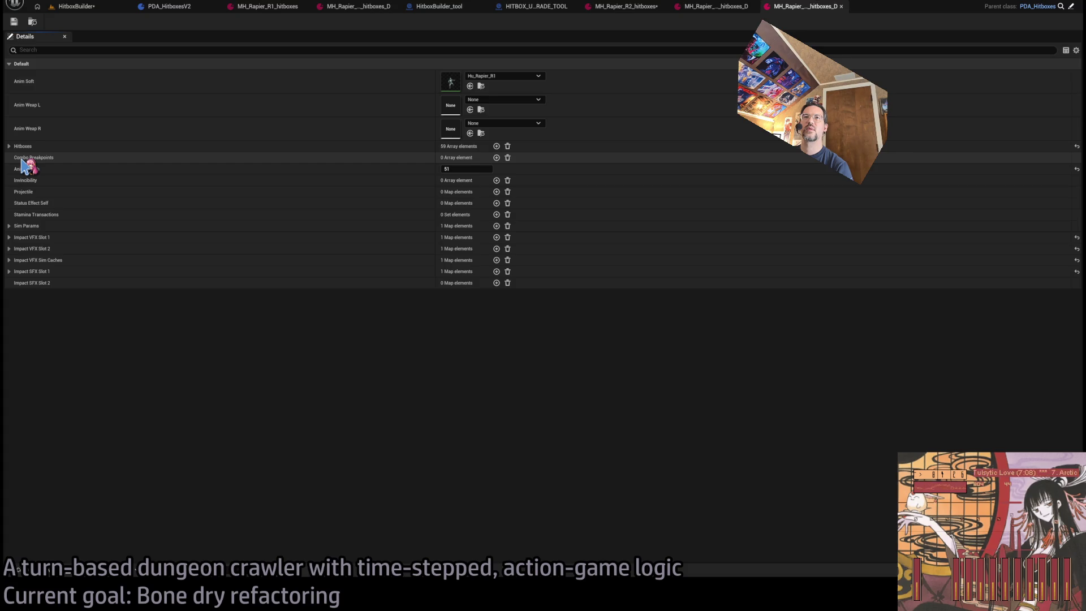
click(34, 570)
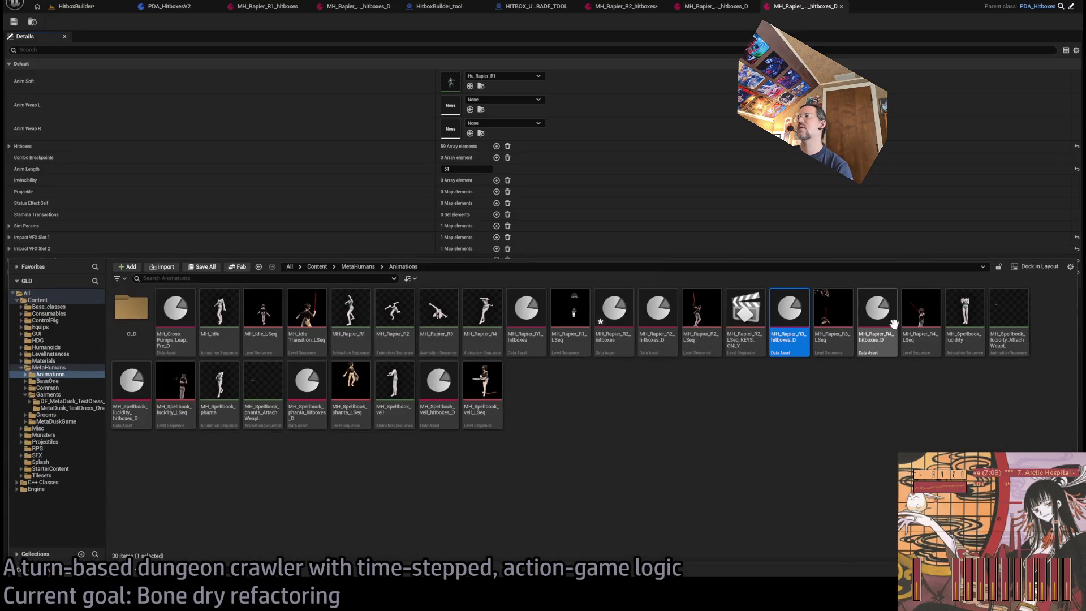
double_click(893, 324)
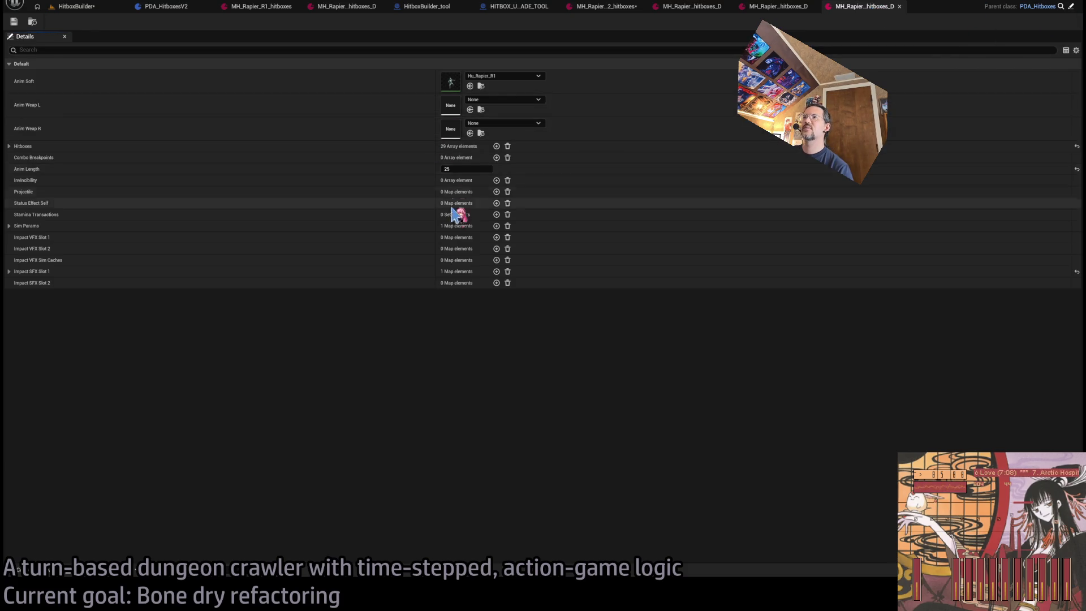
click(9, 146)
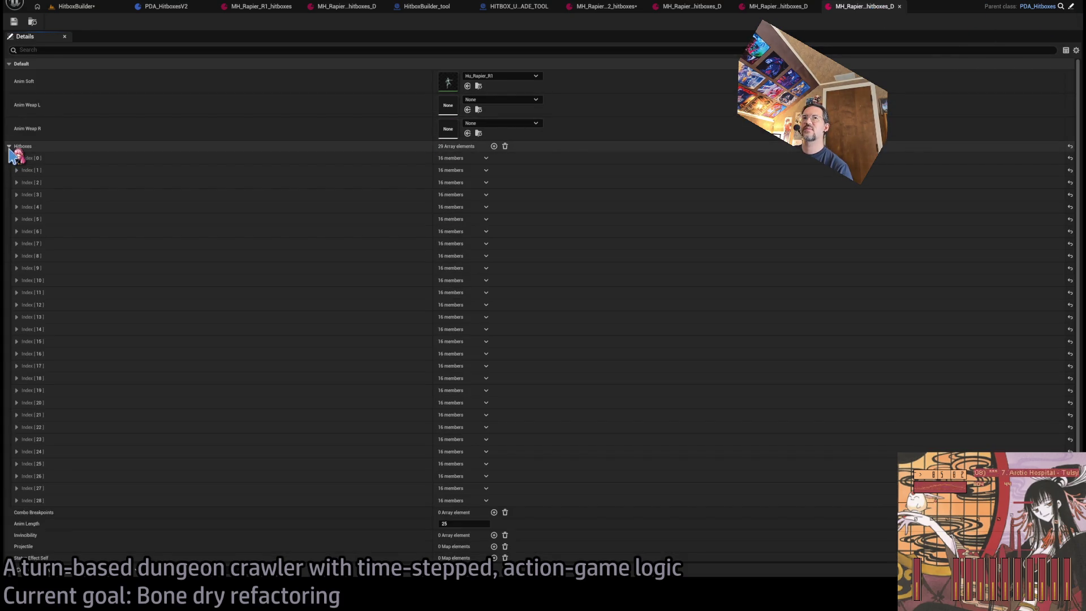
click(9, 147)
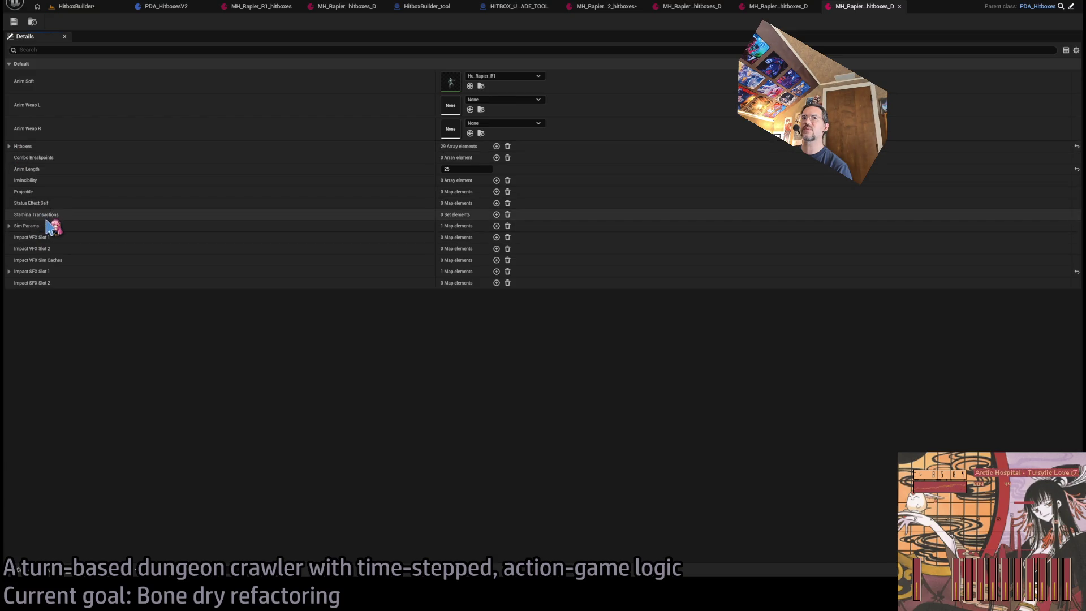
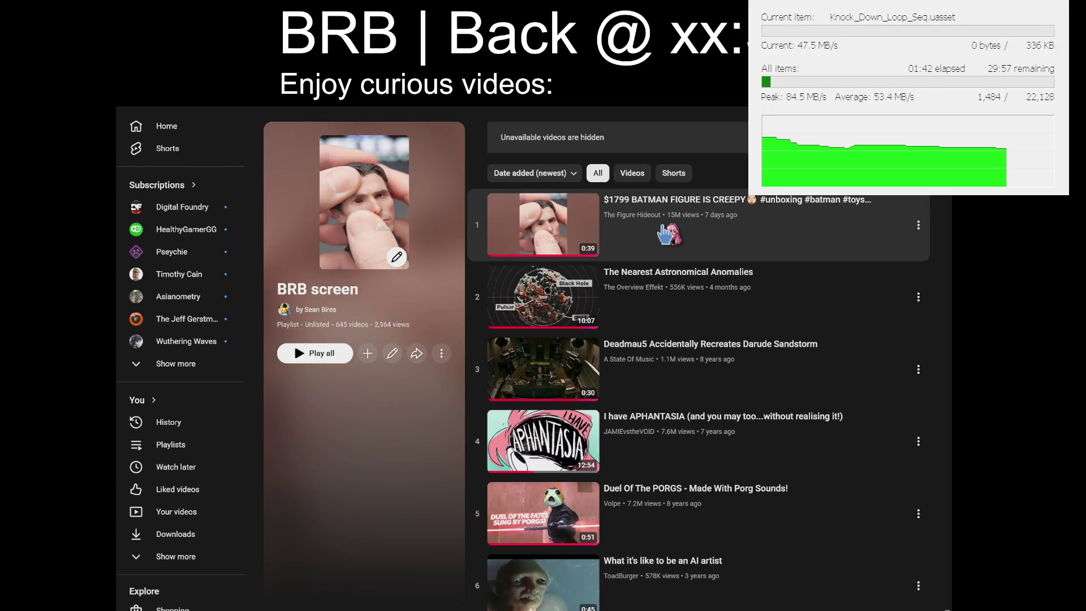
Go back to the Home feed, scroll down it, then head back toward the BRB screen playlist
key(alt+Left)
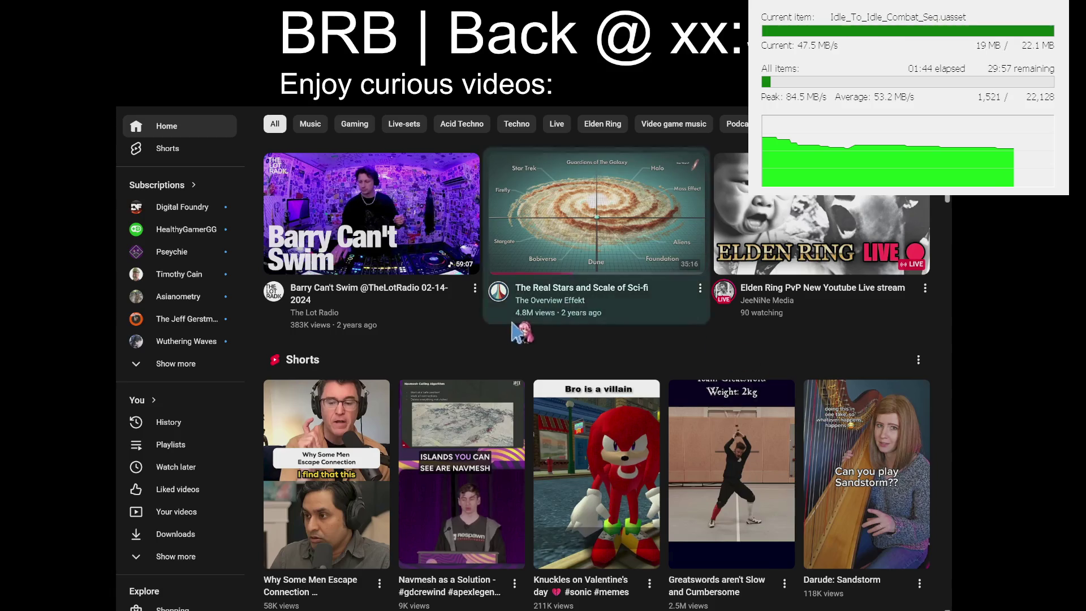
scroll(650, 357, down, 5)
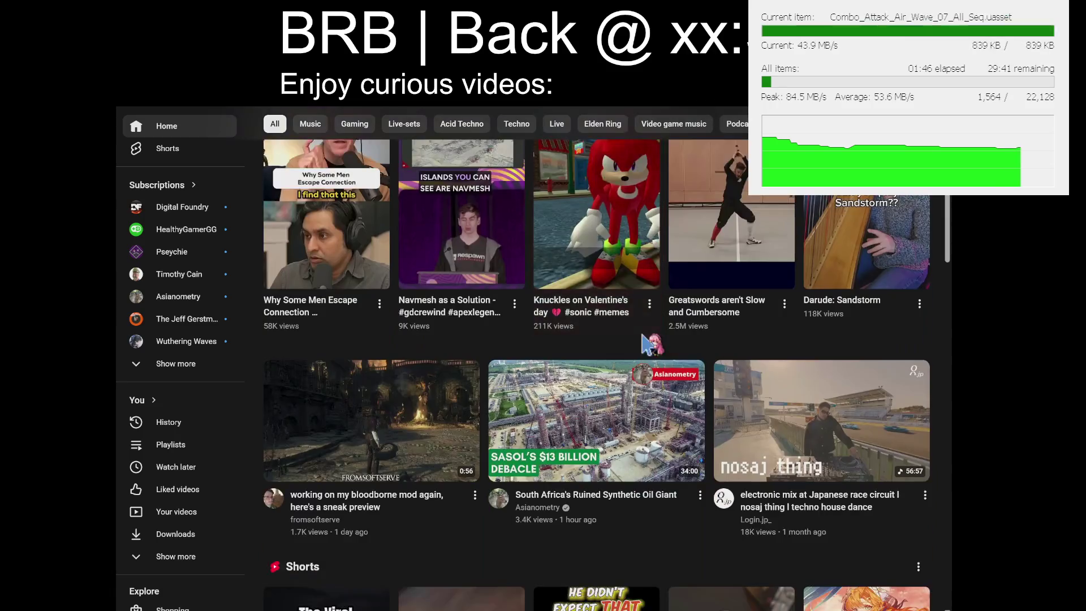
scroll(711, 402, down, 5)
scroll(602, 277, down, 5)
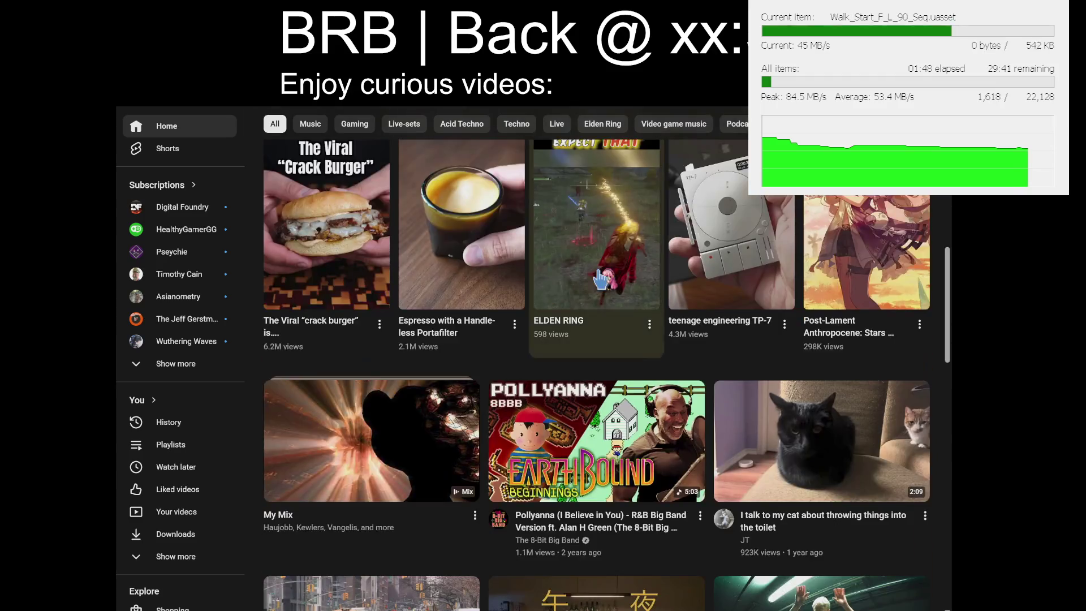
scroll(543, 283, down, 3)
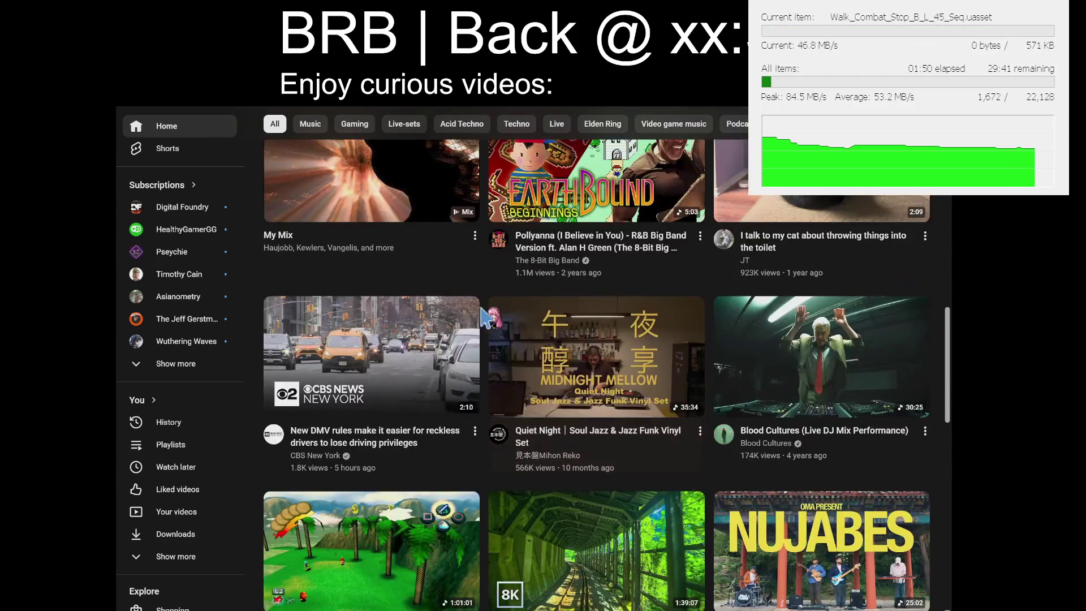
scroll(480, 283, down, 3)
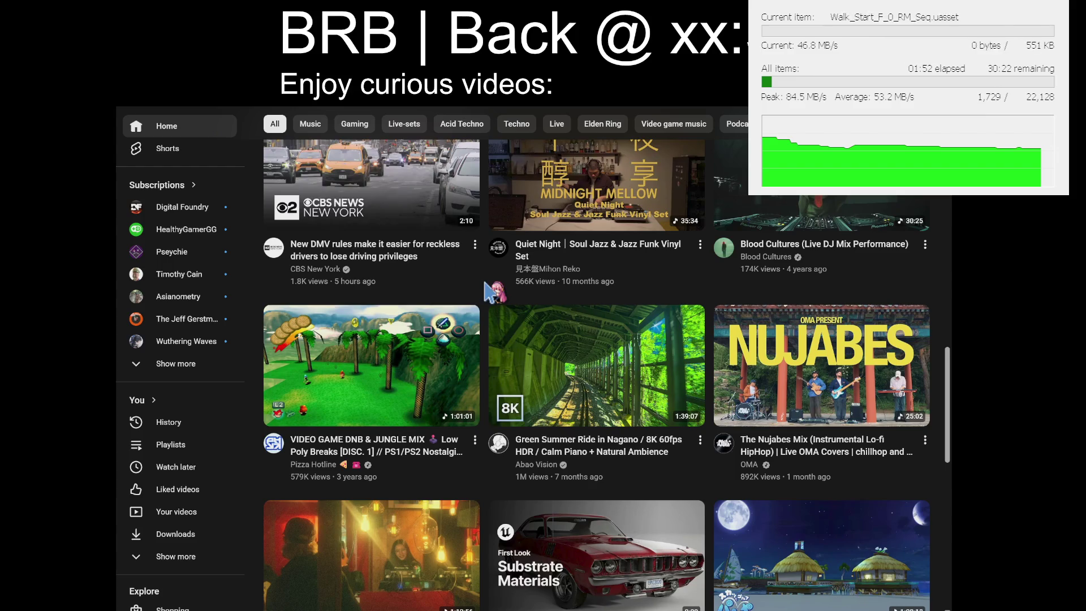
click(625, 392)
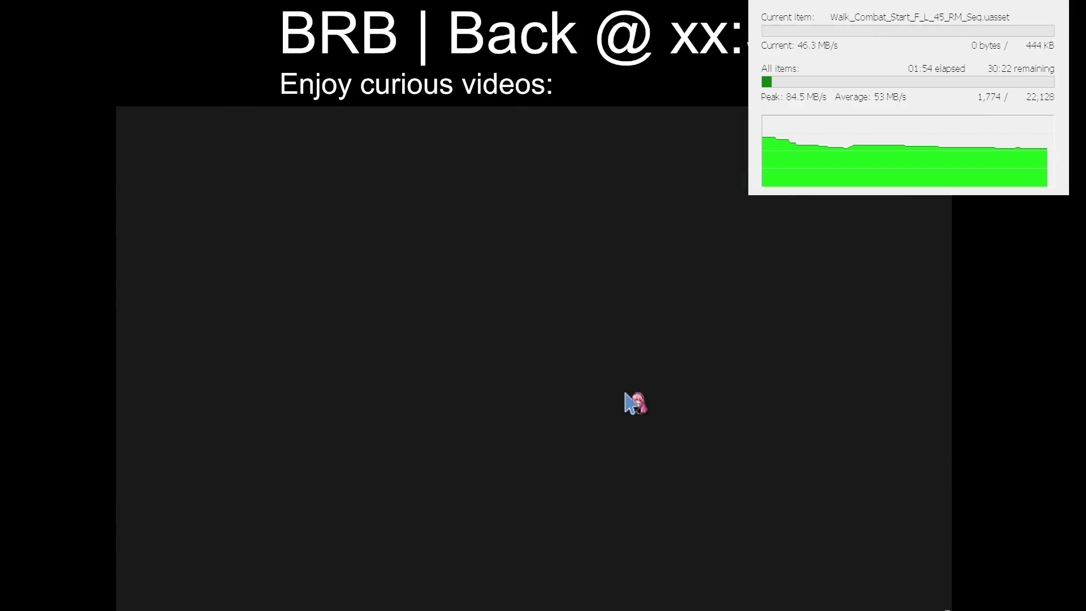
Scroll the BRB screen playlist down to entry 60, Pokemon Legends Z-A
scroll(836, 376, down, 5)
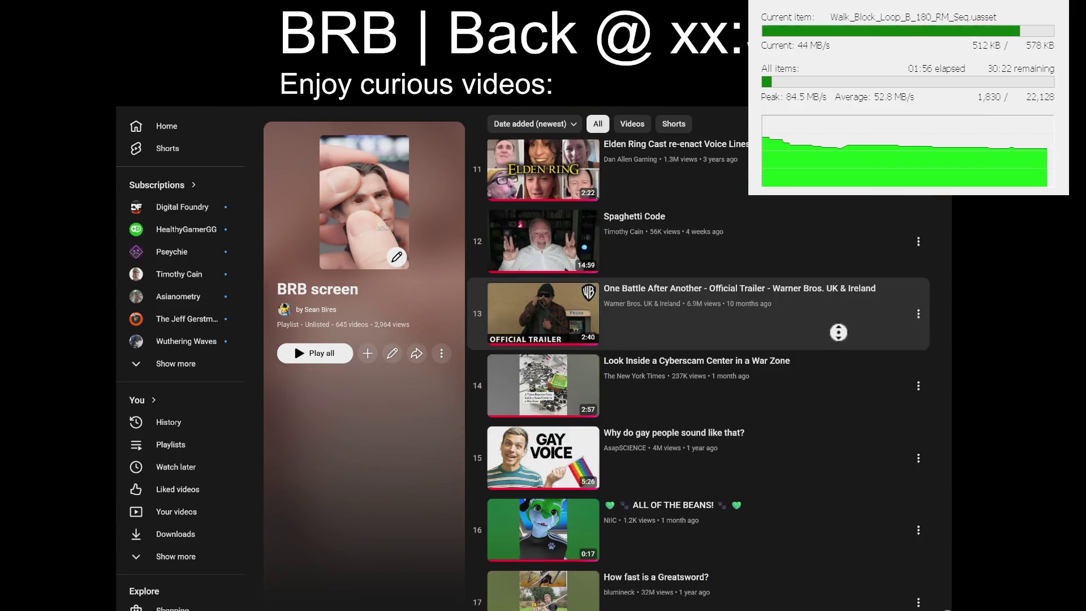
scroll(943, 362, down, 20)
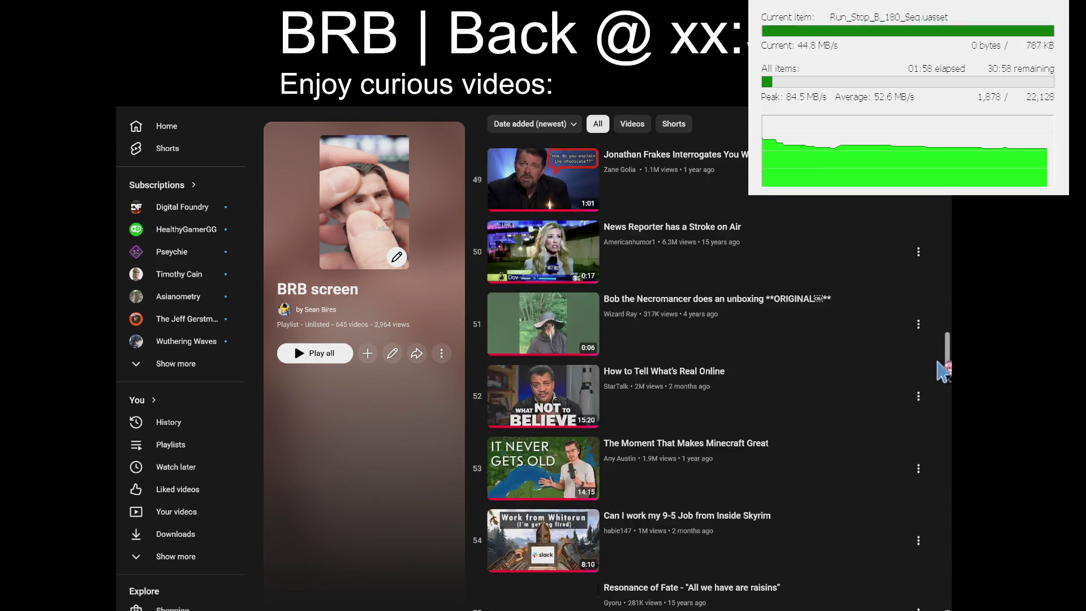
scroll(943, 370, down, 5)
scroll(942, 371, up, 8)
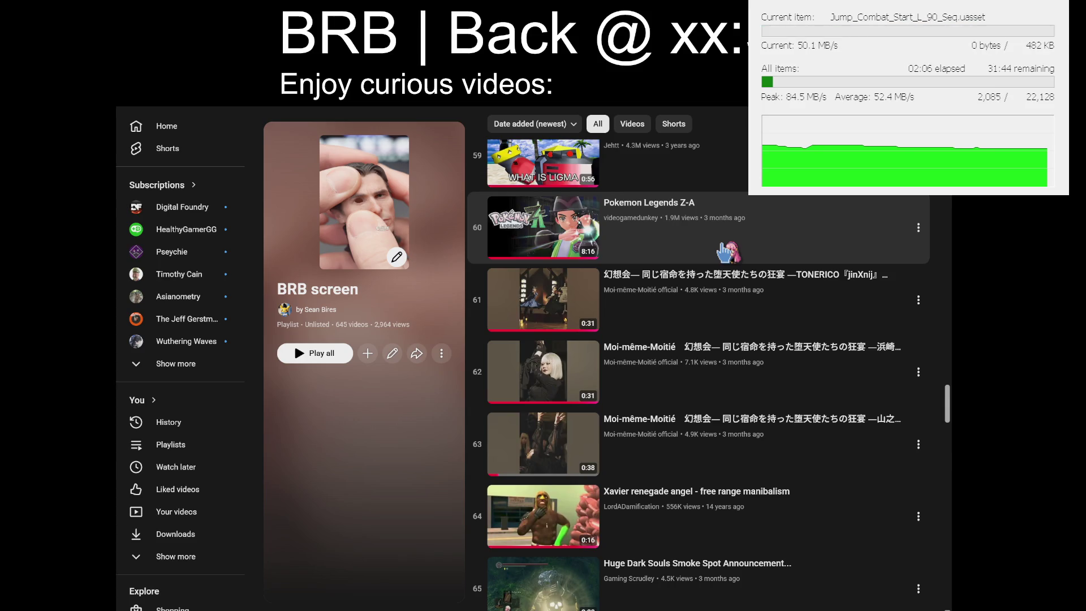
Play Pokemon Legends Z-A, pause and resume it, then turn on playlist shuffle
click(724, 252)
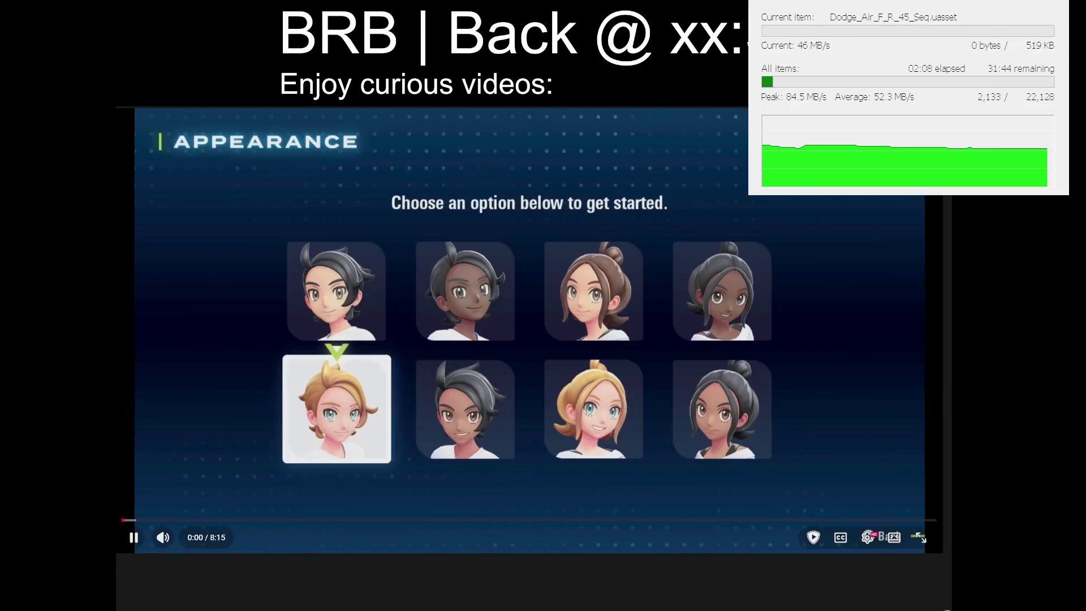
click(926, 505)
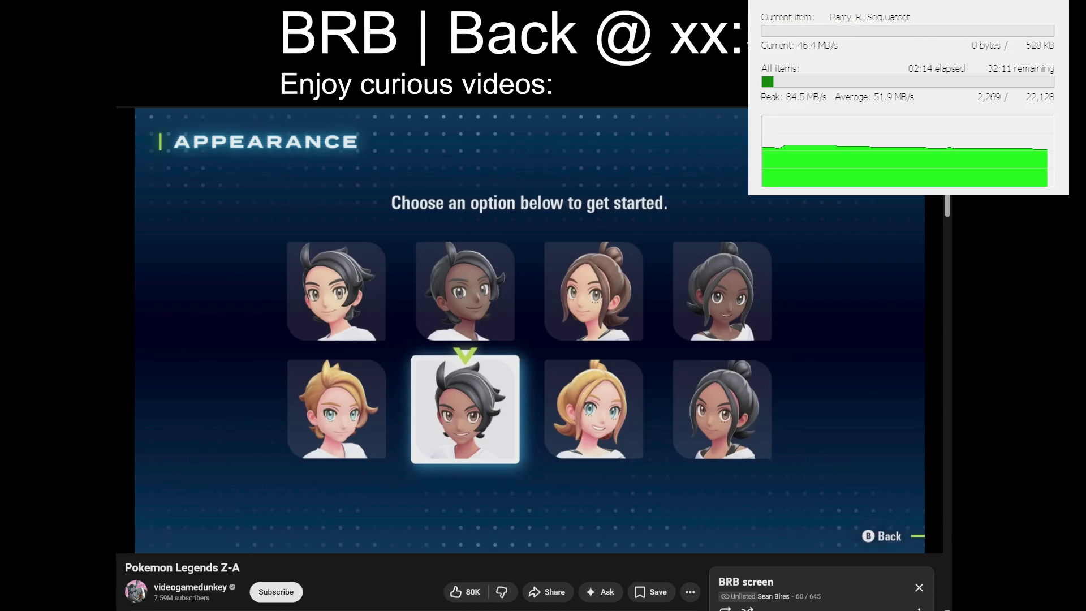
mouse_move(485, 361)
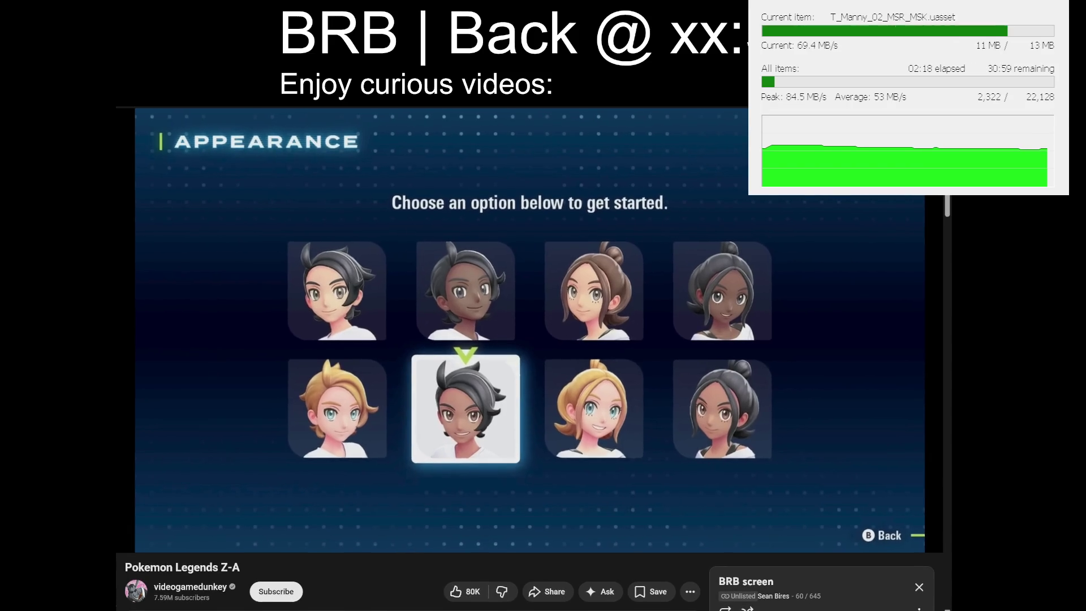
click(666, 421)
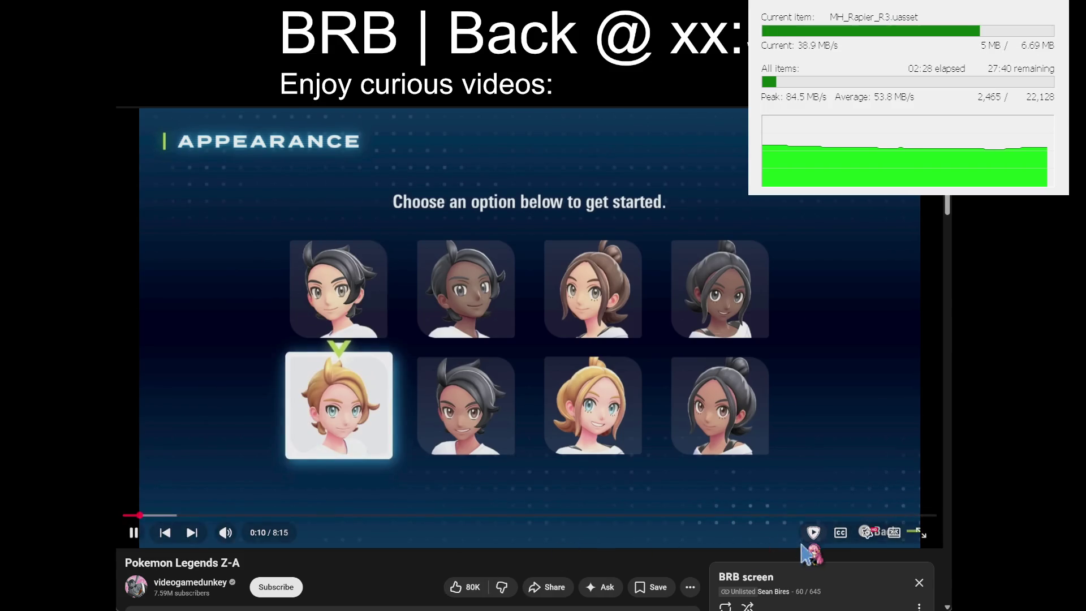
click(748, 606)
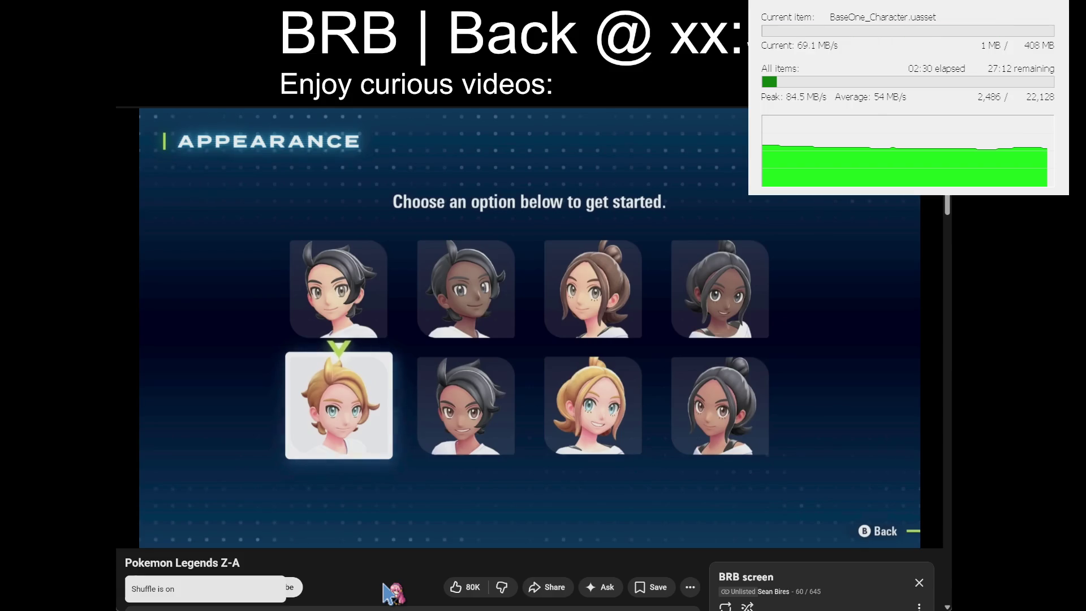